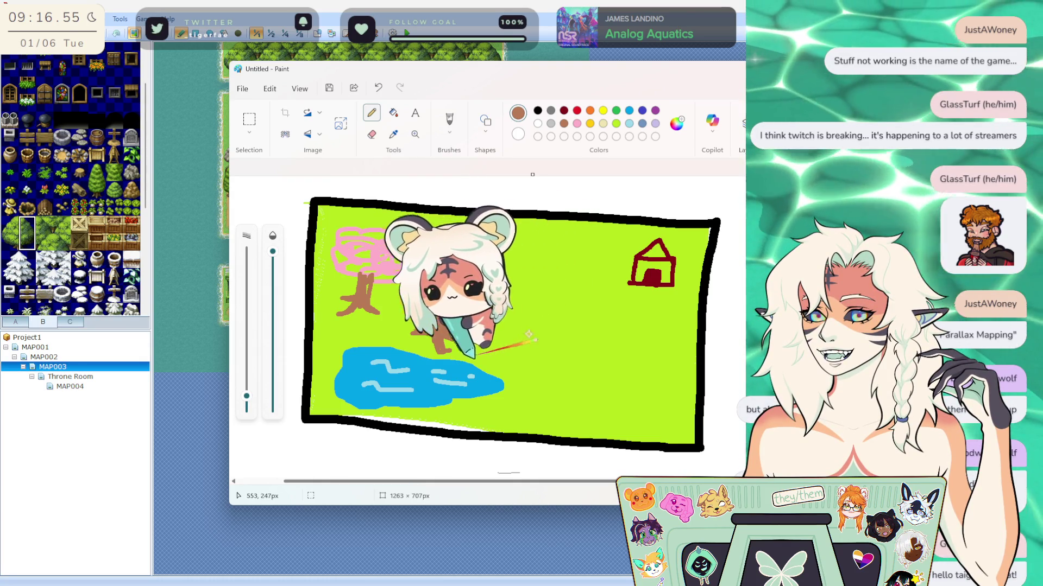
Close the untitled Paint landscape drawing with Alt+F4 to bring up its save prompt.
{"action": "scroll", "coordinate": [527, 328], "scroll_direction": "down", "scroll_amount": 3}
{"action": "scroll", "coordinate": [527, 328], "scroll_direction": "up", "scroll_amount": 3}
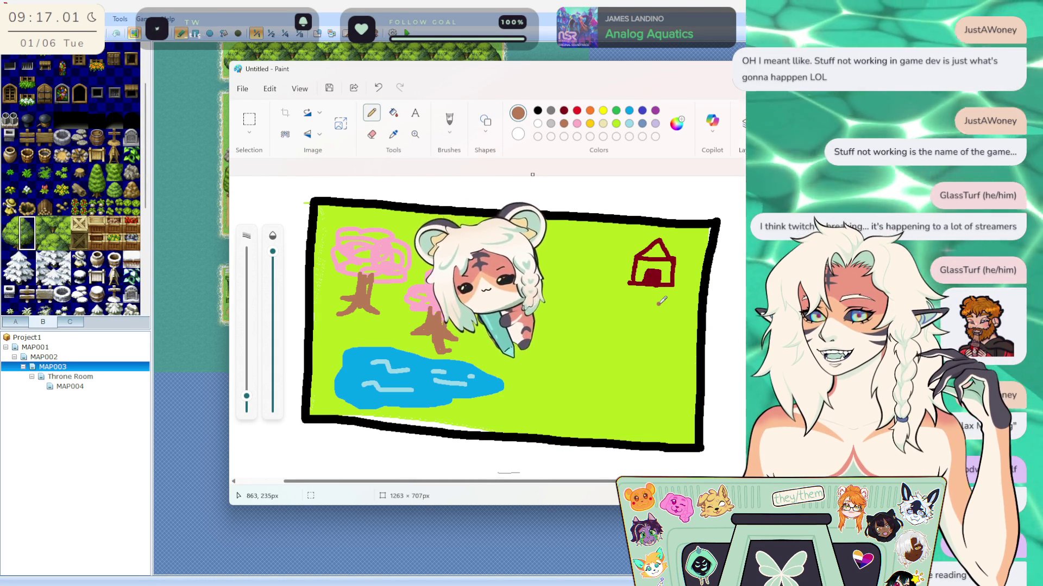
{"action": "scroll", "coordinate": [658, 298], "scroll_direction": "down", "scroll_amount": 2}
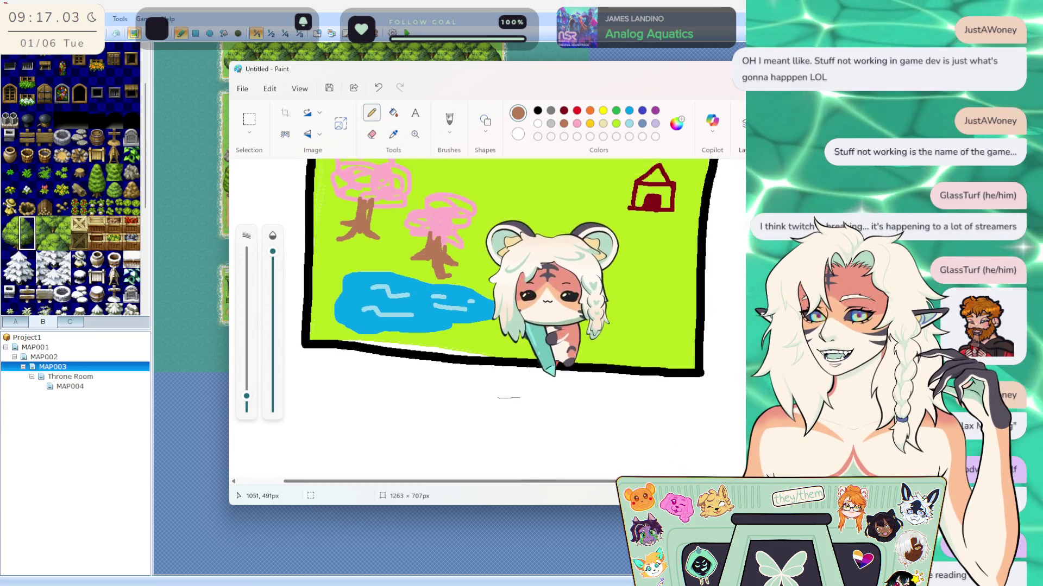
{"action": "scroll", "coordinate": [494, 380], "scroll_direction": "up", "scroll_amount": 2}
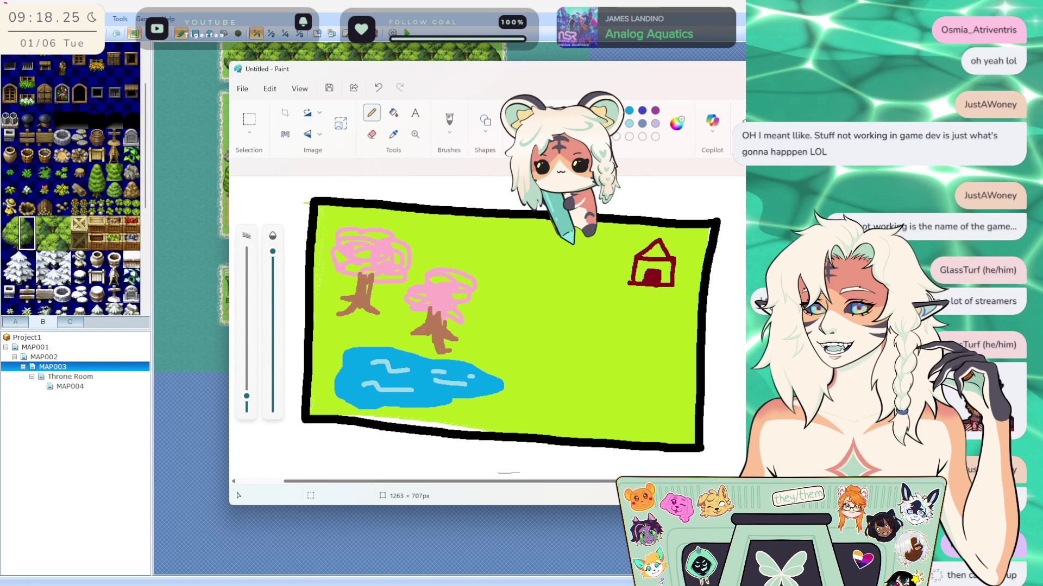
{"action": "key", "text": "alt+F4"}
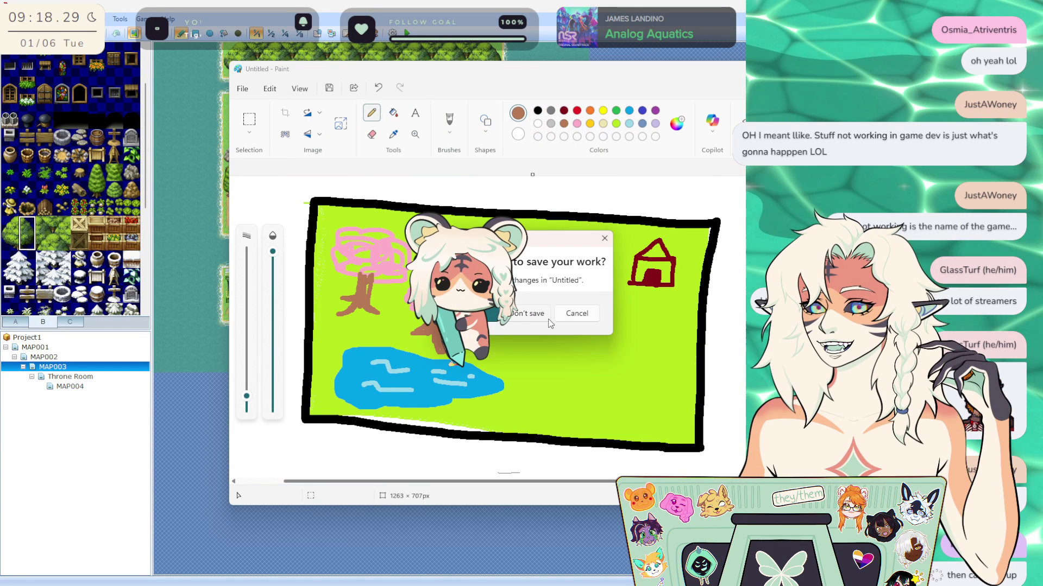
Discard the Paint sketch, view the Throne Room, then open MAP004 and select the broken-tower tile.
{"action": "left_click", "coordinate": [527, 314]}
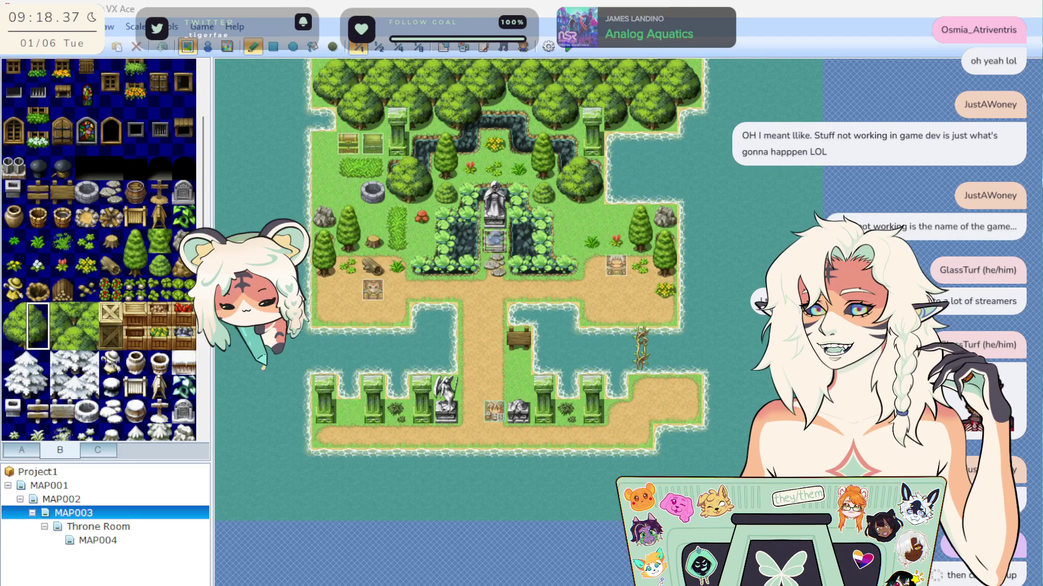
{"action": "left_click", "coordinate": [120, 527]}
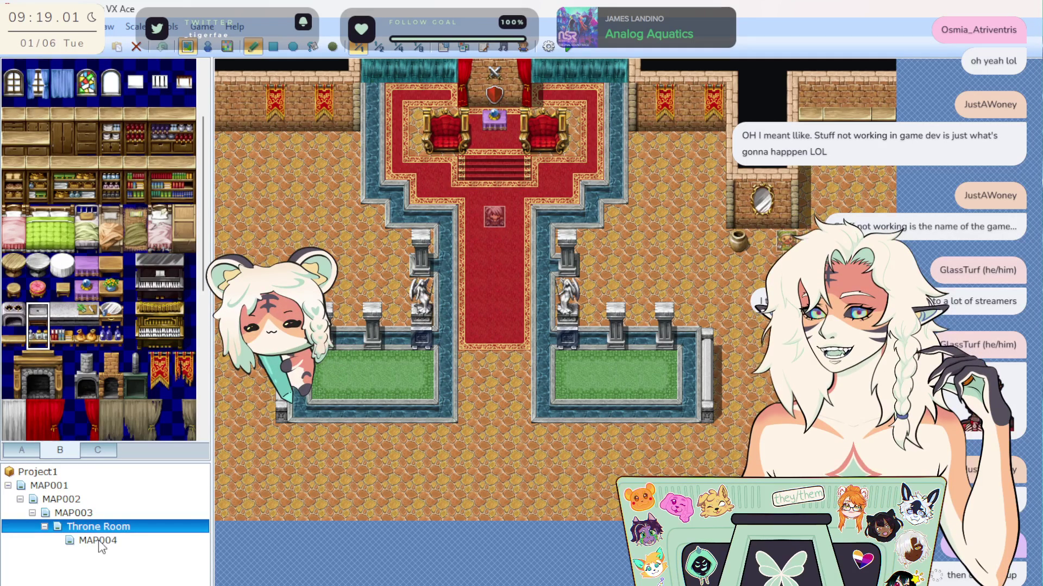
{"action": "left_click", "coordinate": [98, 540]}
{"action": "left_click", "coordinate": [135, 338]}
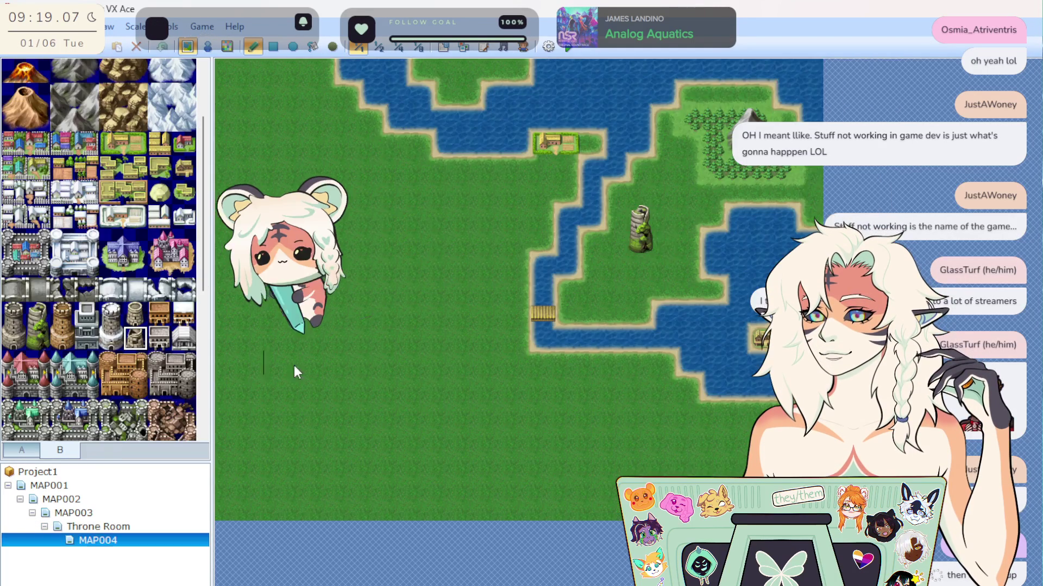
Place a broken tower right of the mossy tower, undoing the misplaced first attempt.
{"action": "left_click", "coordinate": [642, 264]}
{"action": "key", "text": "ctrl+z"}
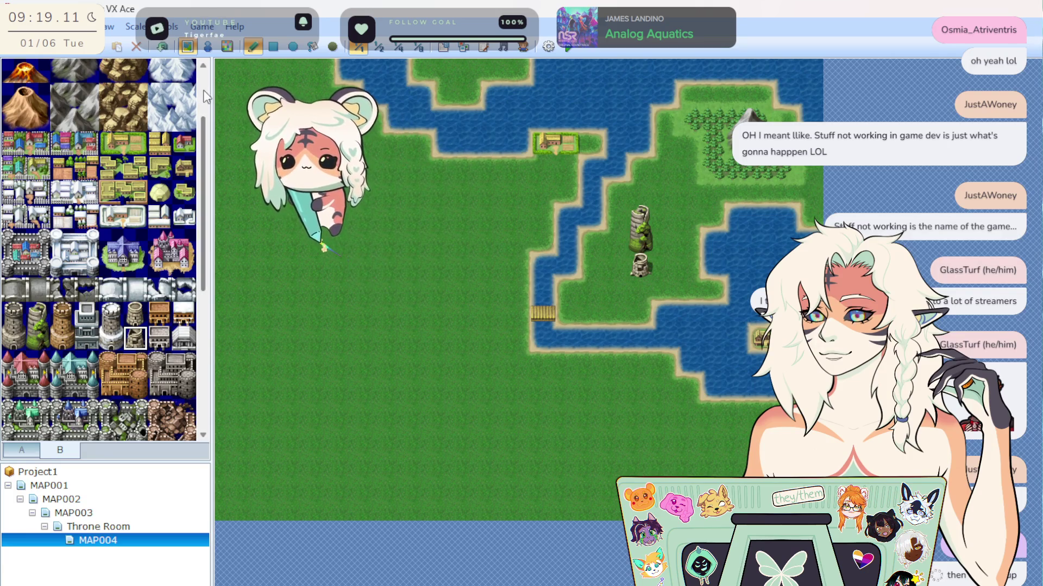
{"action": "left_click", "coordinate": [665, 265]}
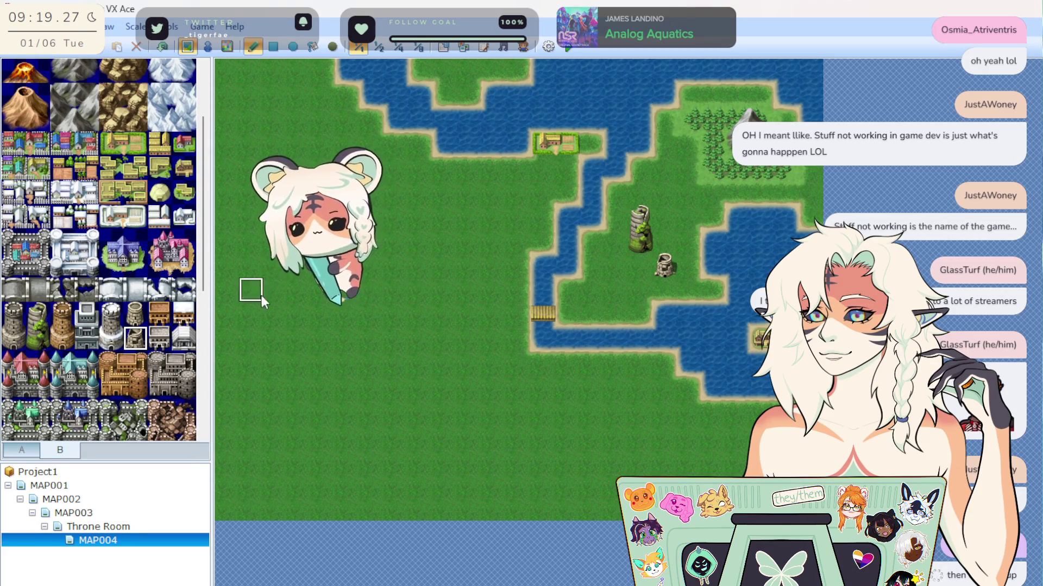
Add a teal castle on the western grassland.
{"action": "scroll", "coordinate": [115, 368], "scroll_direction": "down", "scroll_amount": 2}
{"action": "left_click", "coordinate": [74, 326]}
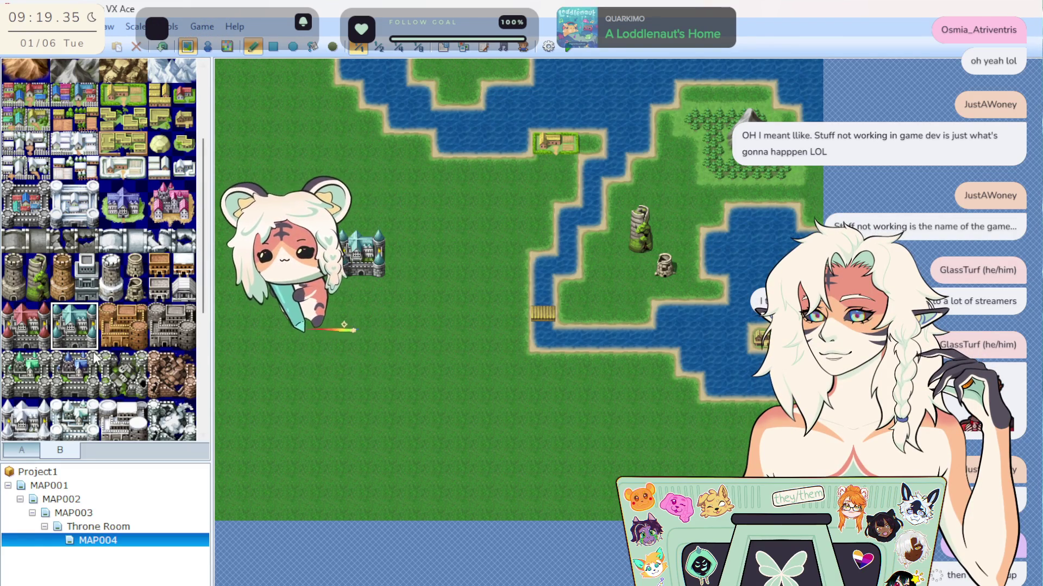
{"action": "left_click", "coordinate": [373, 243]}
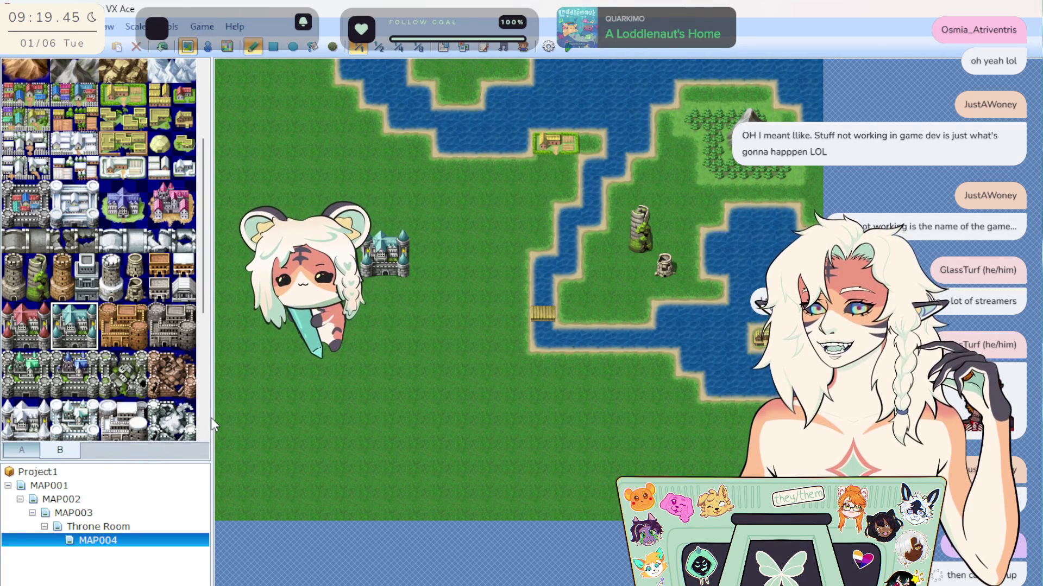
Build ruins around the mossy tower from a castle wall, a tower top and a ruin piece.
{"action": "left_click", "coordinate": [123, 374]}
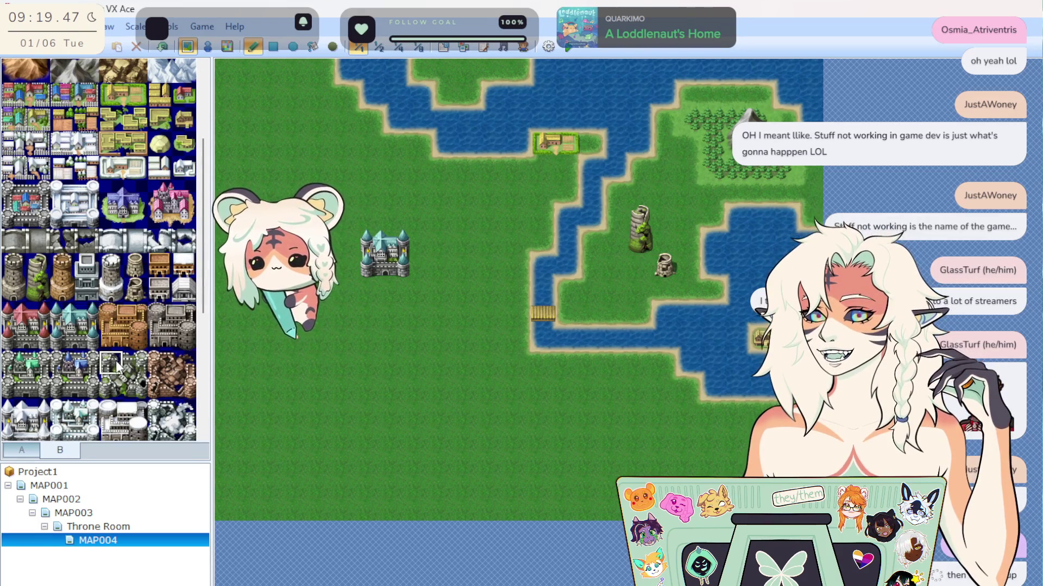
{"action": "left_click", "coordinate": [652, 222]}
{"action": "left_click", "coordinate": [38, 265]}
{"action": "left_click", "coordinate": [641, 217]}
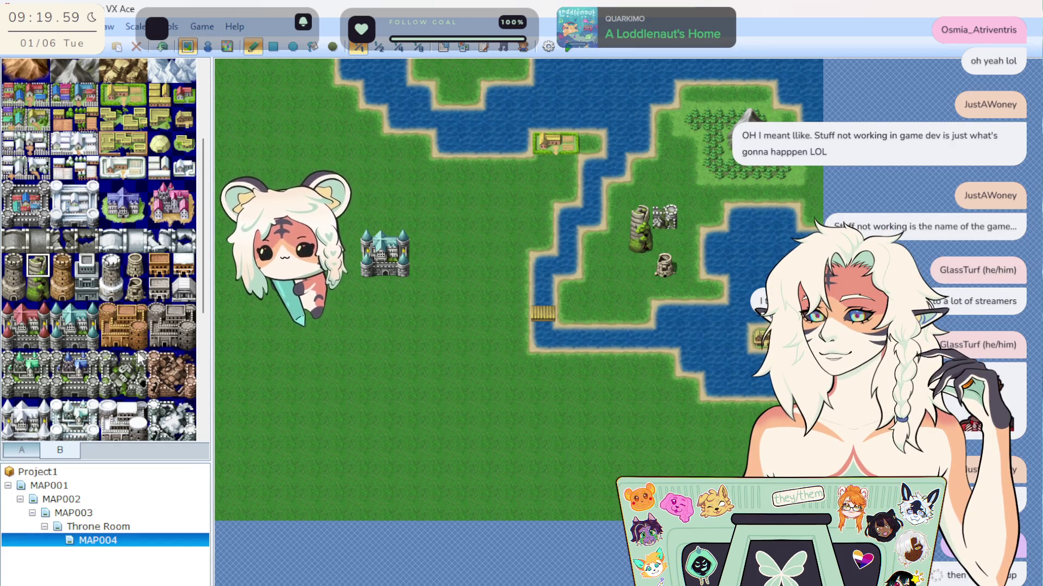
{"action": "left_click", "coordinate": [144, 395]}
{"action": "left_click", "coordinate": [665, 239]}
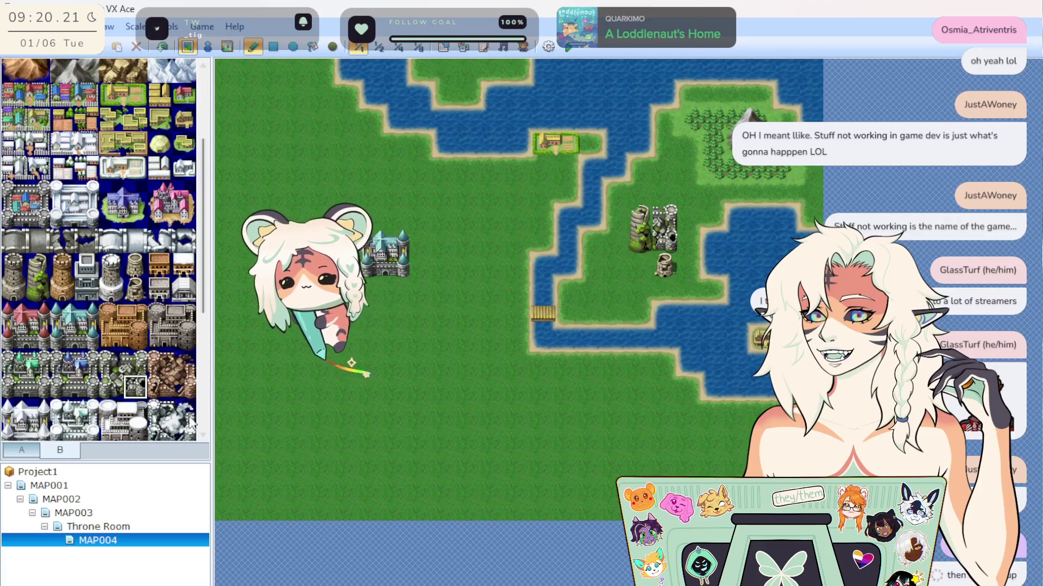
{"action": "scroll", "coordinate": [112, 249], "scroll_direction": "up", "scroll_amount": 2}
Add a yellow building right of the northern town.
{"action": "left_click", "coordinate": [110, 168]}
{"action": "left_click", "coordinate": [591, 144]}
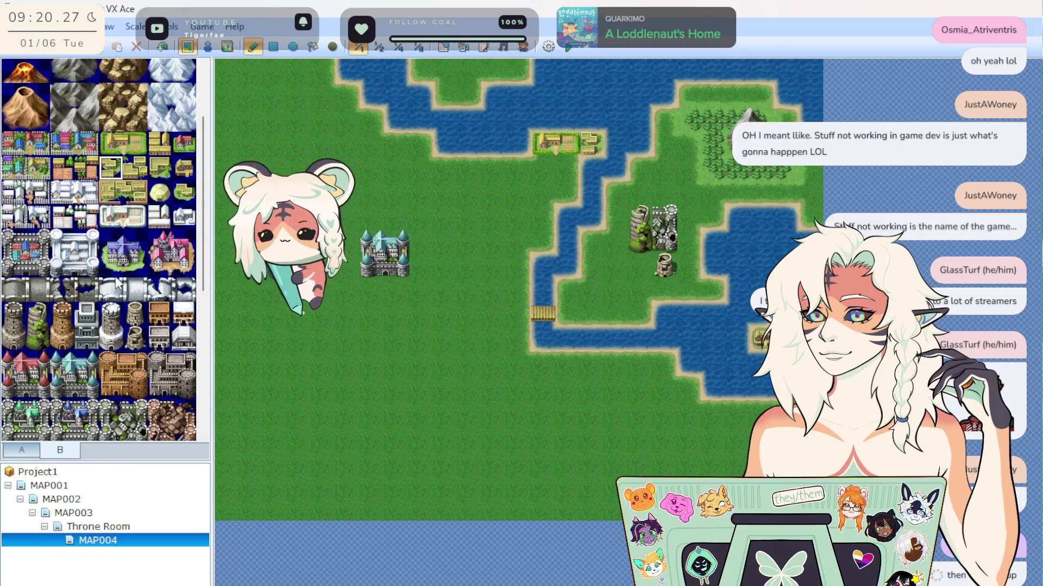
{"action": "left_click", "coordinate": [163, 142]}
{"action": "left_click", "coordinate": [591, 144]}
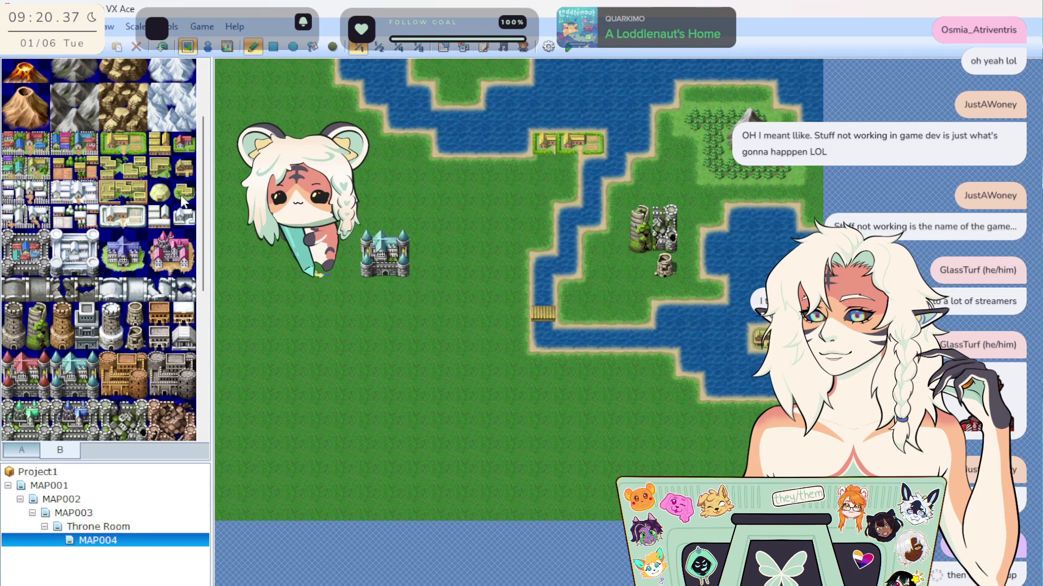
Copy the teal castle and stamp it lower on the grassland, undoing stray castle pieces.
{"action": "left_click", "coordinate": [159, 144]}
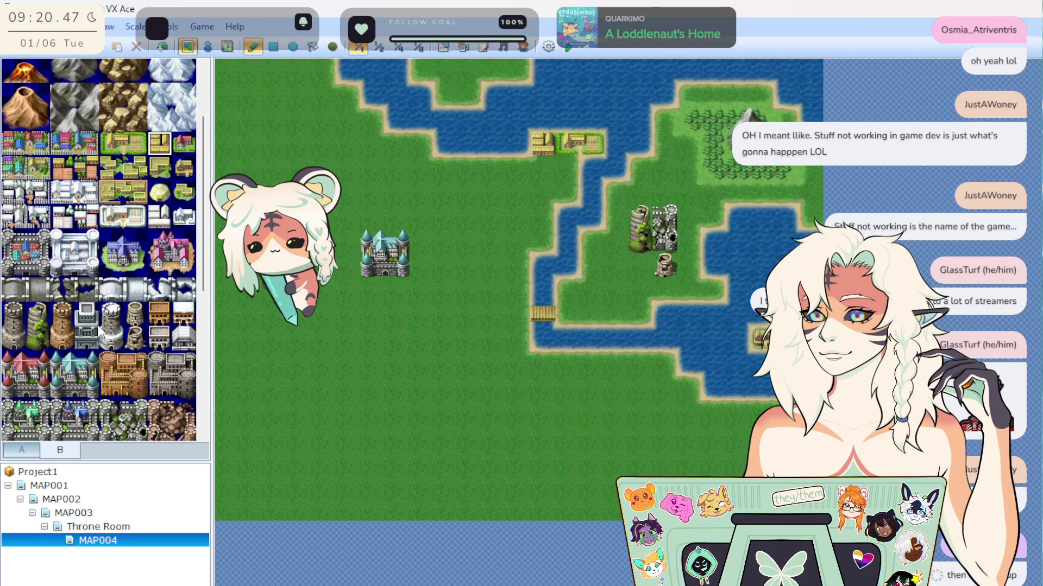
{"action": "right_click", "coordinate": [405, 272]}
{"action": "left_click_drag", "start_coordinate": [421, 241], "coordinate": [422, 291]}
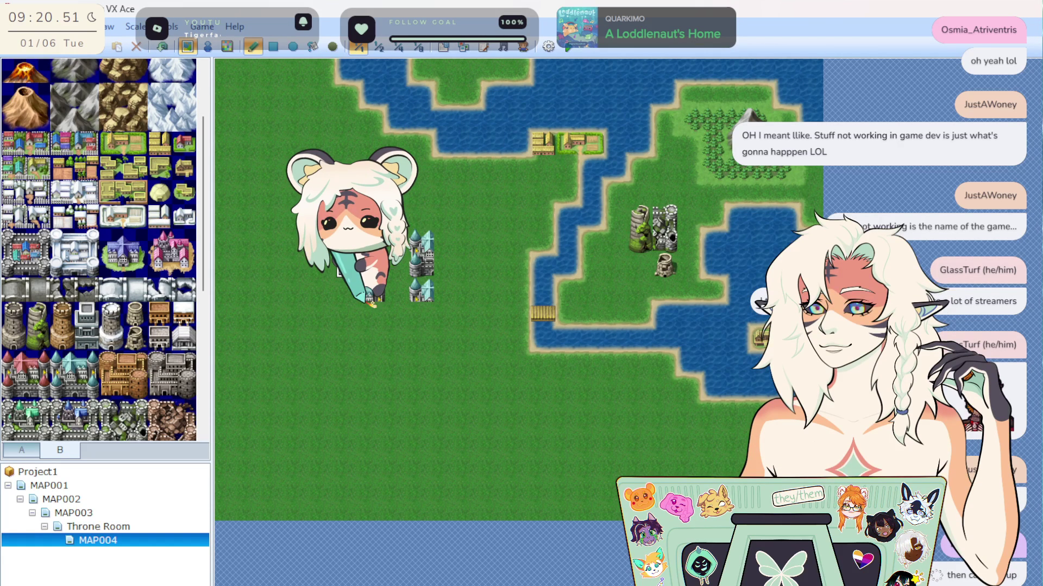
{"action": "left_click", "coordinate": [429, 353]}
{"action": "left_click", "coordinate": [372, 293]}
{"action": "key", "text": "ctrl+z"}
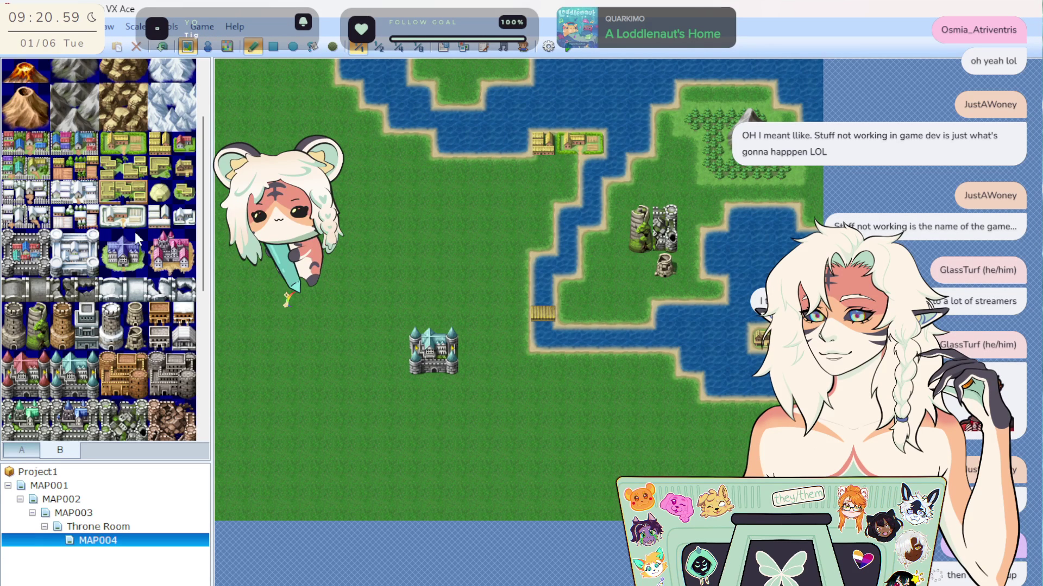
Browse the second tile page, then return to the castle and town tiles.
{"action": "scroll", "coordinate": [84, 386], "scroll_direction": "down", "scroll_amount": 4}
{"action": "left_click", "coordinate": [60, 449]}
{"action": "left_click", "coordinate": [21, 450]}
{"action": "scroll", "coordinate": [116, 353], "scroll_direction": "up", "scroll_amount": 5}
{"action": "scroll", "coordinate": [105, 291], "scroll_direction": "down", "scroll_amount": 3}
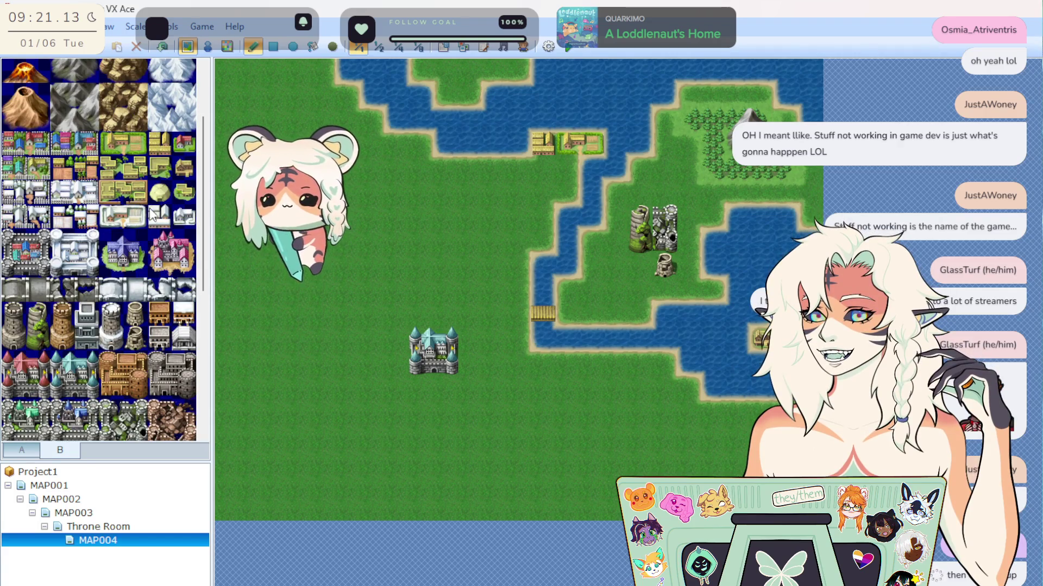
{"action": "scroll", "coordinate": [105, 386], "scroll_direction": "down", "scroll_amount": 2}
{"action": "scroll", "coordinate": [106, 387], "scroll_direction": "down", "scroll_amount": 2}
{"action": "scroll", "coordinate": [104, 393], "scroll_direction": "down", "scroll_amount": 5}
Paint a floating island on the northern water.
{"action": "left_click", "coordinate": [184, 259]}
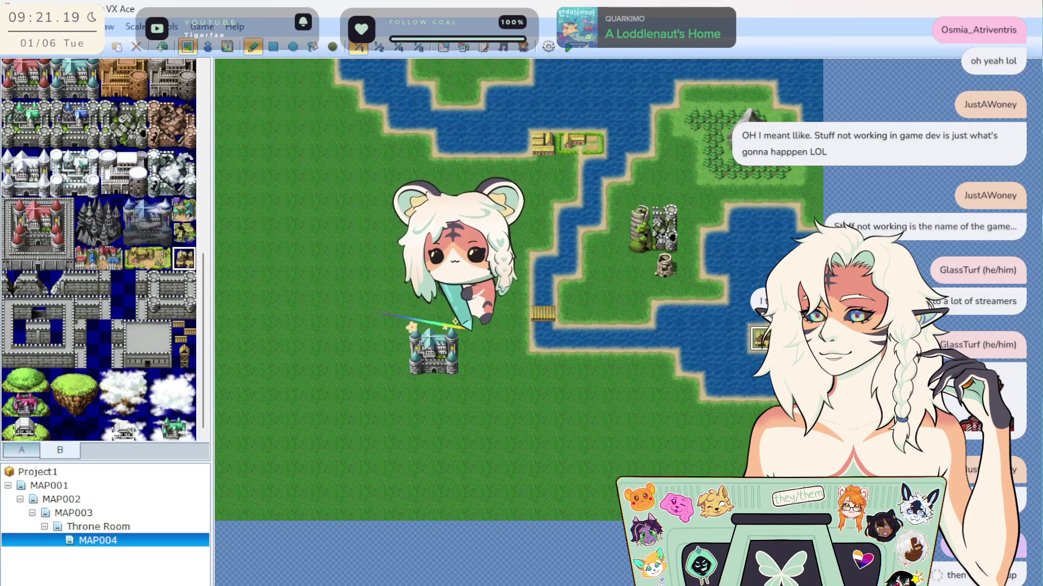
{"action": "scroll", "coordinate": [104, 335], "scroll_direction": "up", "scroll_amount": 3}
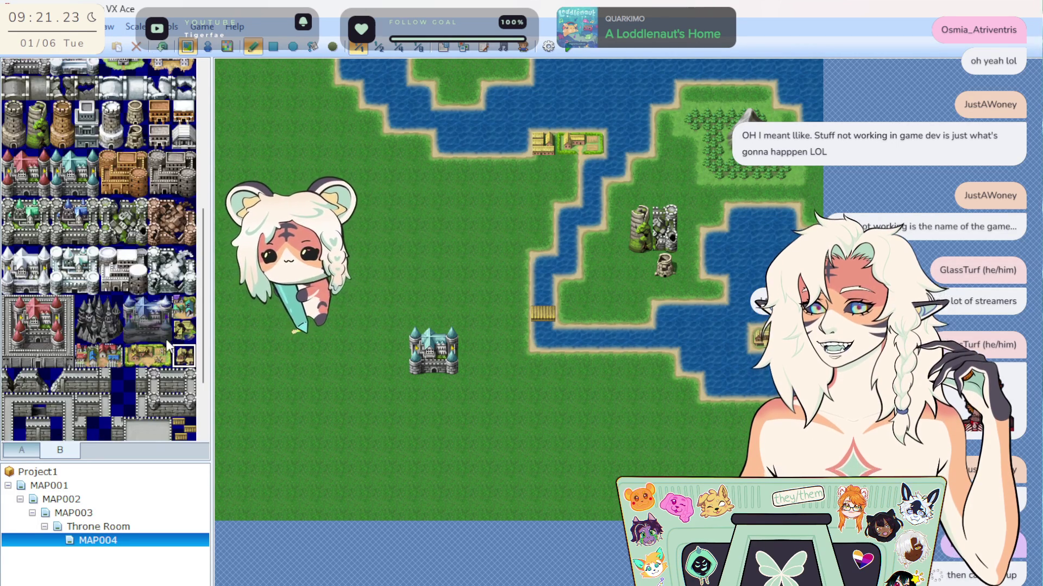
{"action": "scroll", "coordinate": [105, 335], "scroll_direction": "down", "scroll_amount": 3}
{"action": "left_click", "coordinate": [86, 405]}
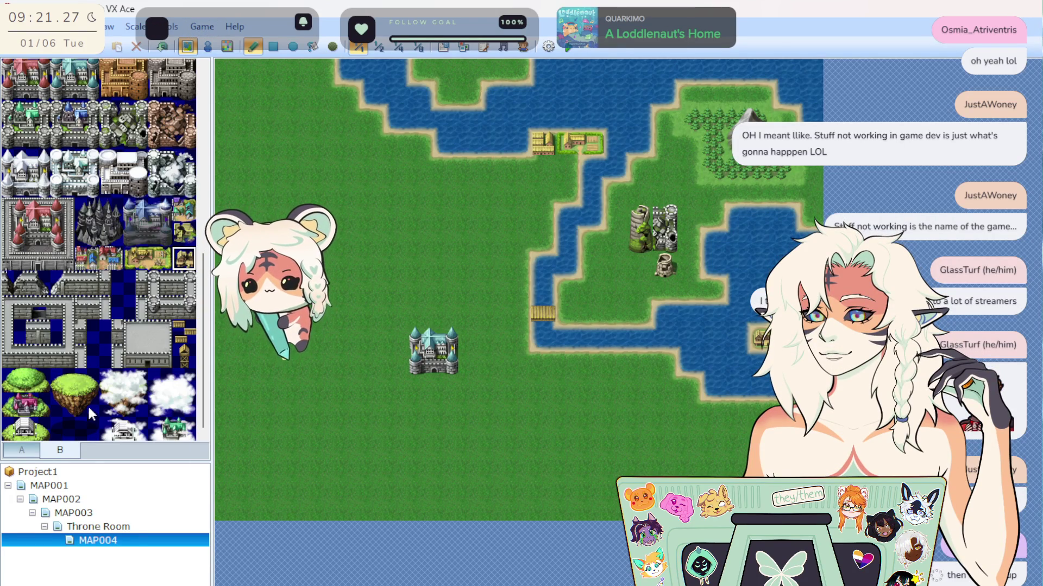
{"action": "left_click", "coordinate": [628, 86]}
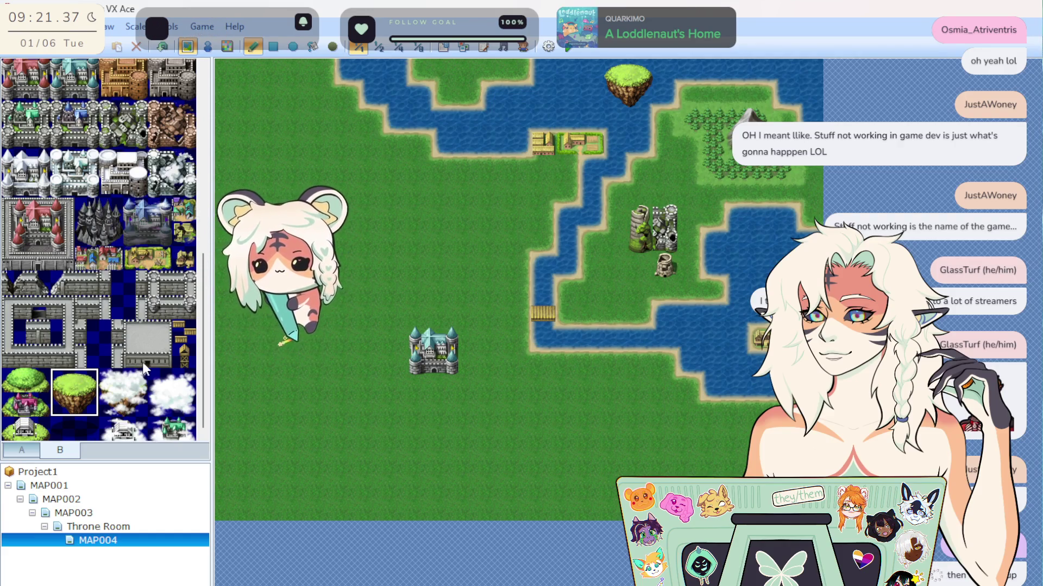
Stamp the castle back further north and paint grass over its lower copy.
{"action": "scroll", "coordinate": [123, 288], "scroll_direction": "up", "scroll_amount": 2}
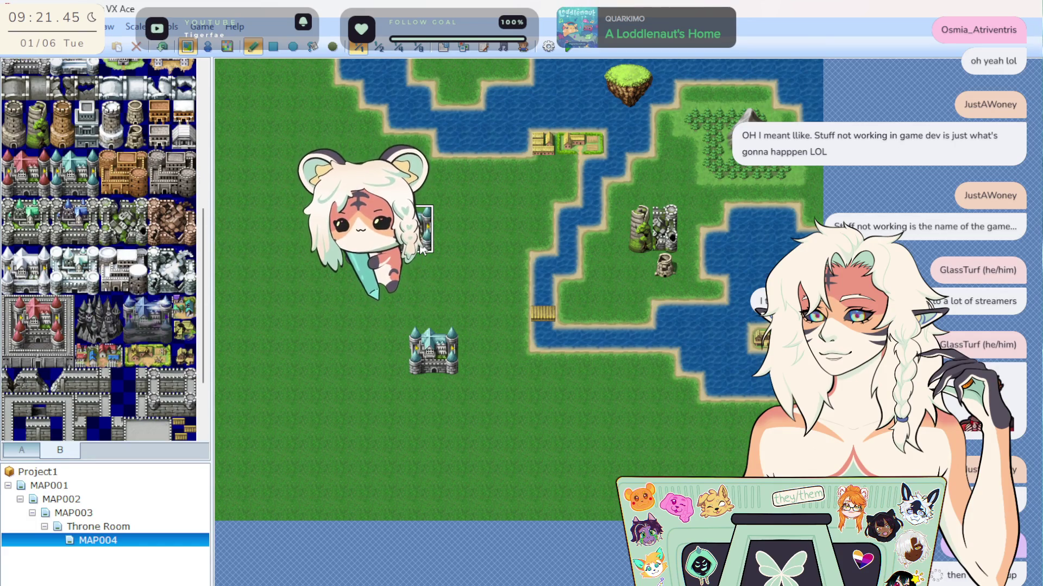
{"action": "left_click", "coordinate": [395, 218]}
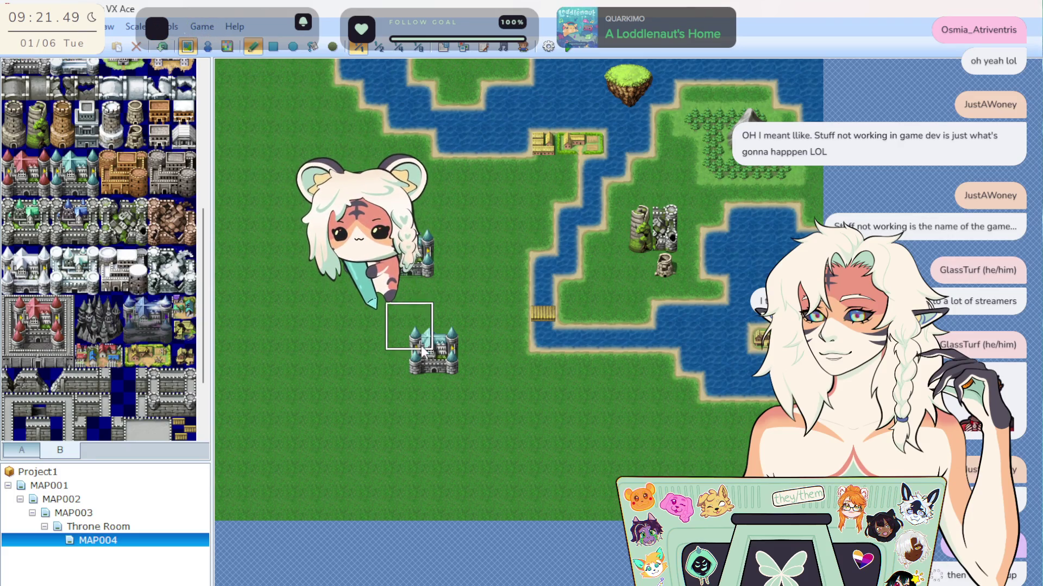
{"action": "left_click_drag", "start_coordinate": [373, 340], "coordinate": [431, 352]}
{"action": "left_click", "coordinate": [444, 342]}
{"action": "scroll", "coordinate": [107, 278], "scroll_direction": "up", "scroll_amount": 5}
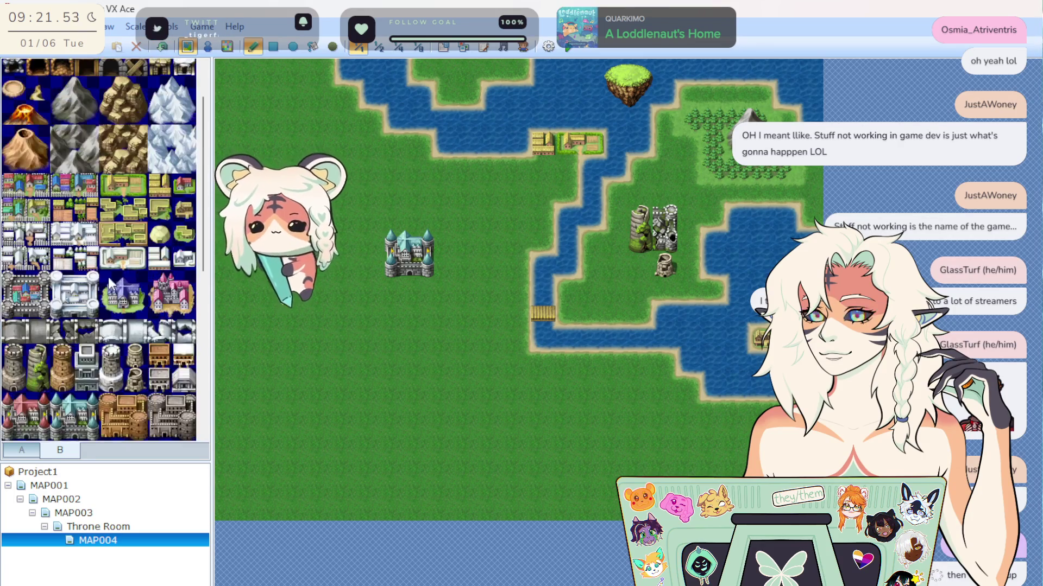
Plant a row of trees around the castle, painting grass over one extra tree.
{"action": "left_click", "coordinate": [86, 97]}
{"action": "left_click_drag", "start_coordinate": [448, 190], "coordinate": [471, 263]}
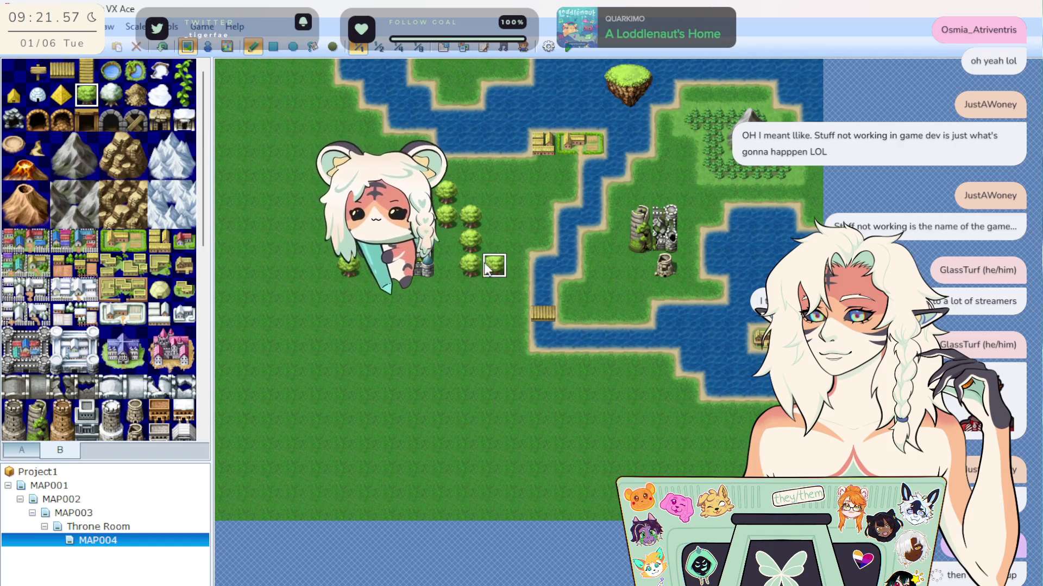
{"action": "left_click", "coordinate": [494, 264]}
{"action": "right_click", "coordinate": [519, 240]}
{"action": "left_click", "coordinate": [494, 263]}
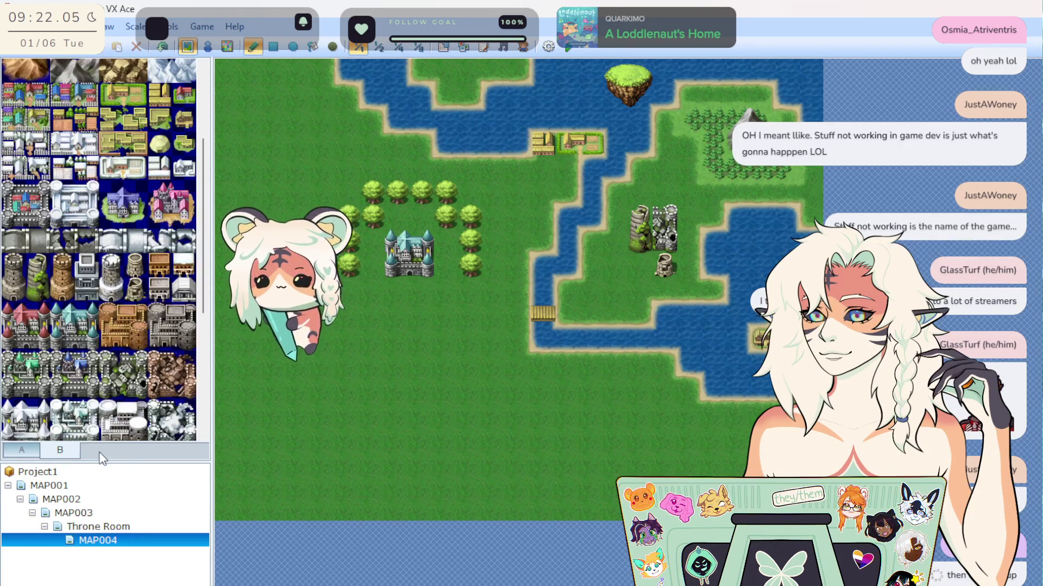
Add a bush left of the castle and paint small pine trees around it.
{"action": "left_click", "coordinate": [60, 449]}
{"action": "left_click", "coordinate": [111, 119]}
{"action": "left_click", "coordinate": [373, 216]}
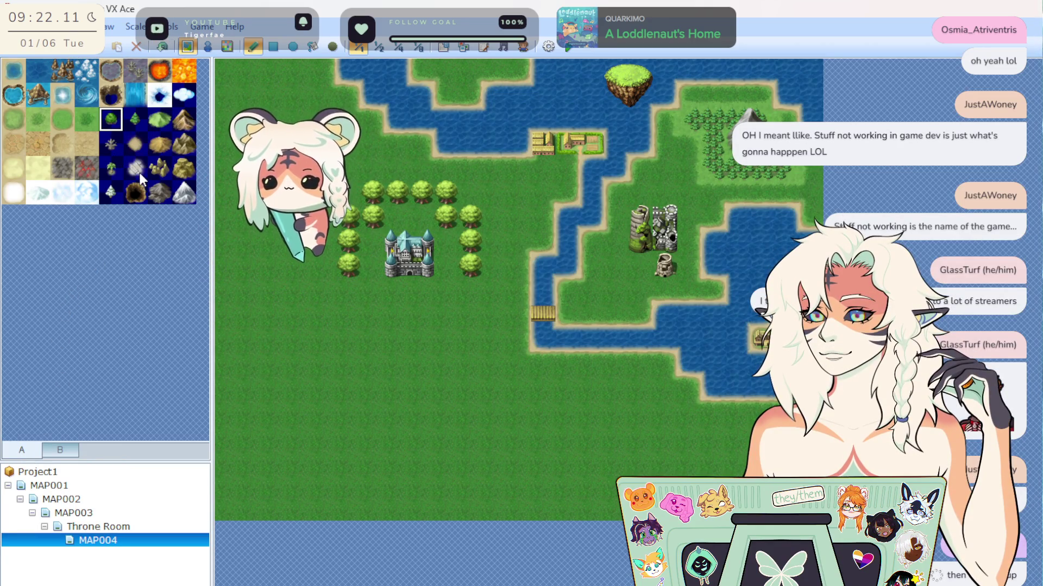
{"action": "left_click", "coordinate": [145, 124]}
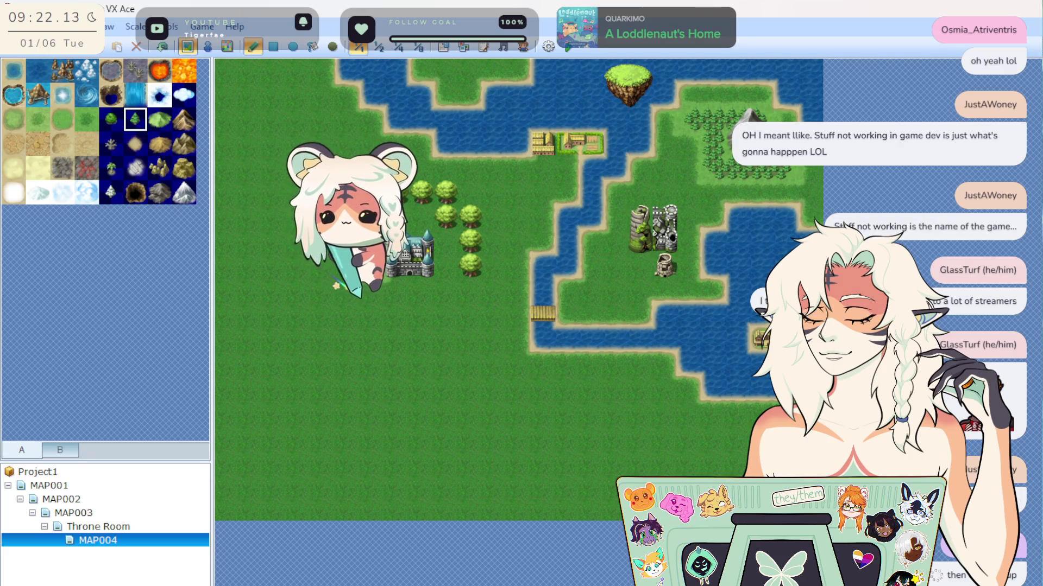
{"action": "left_click_drag", "start_coordinate": [429, 227], "coordinate": [428, 218]}
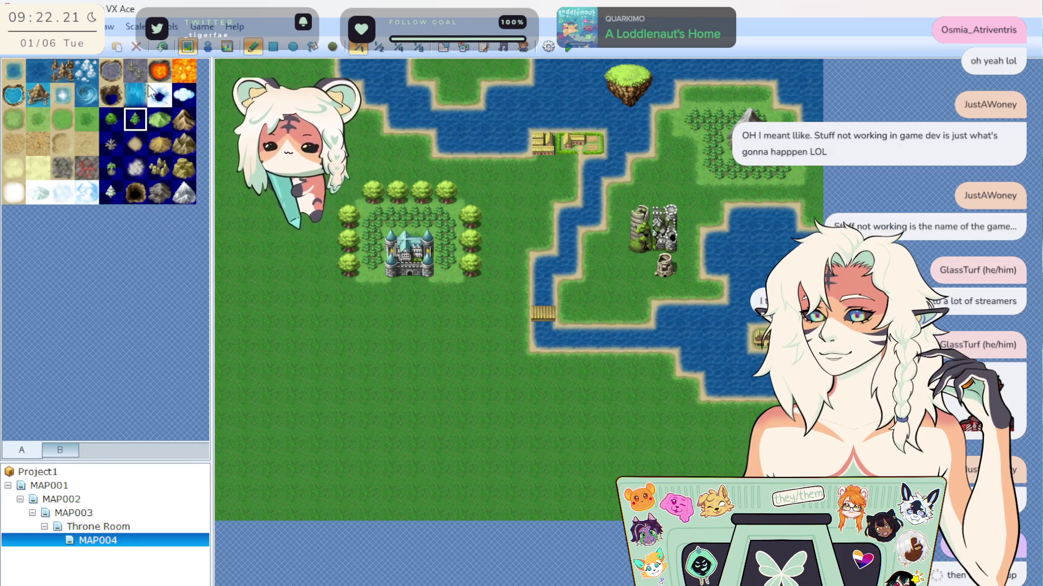
{"action": "left_click", "coordinate": [112, 168]}
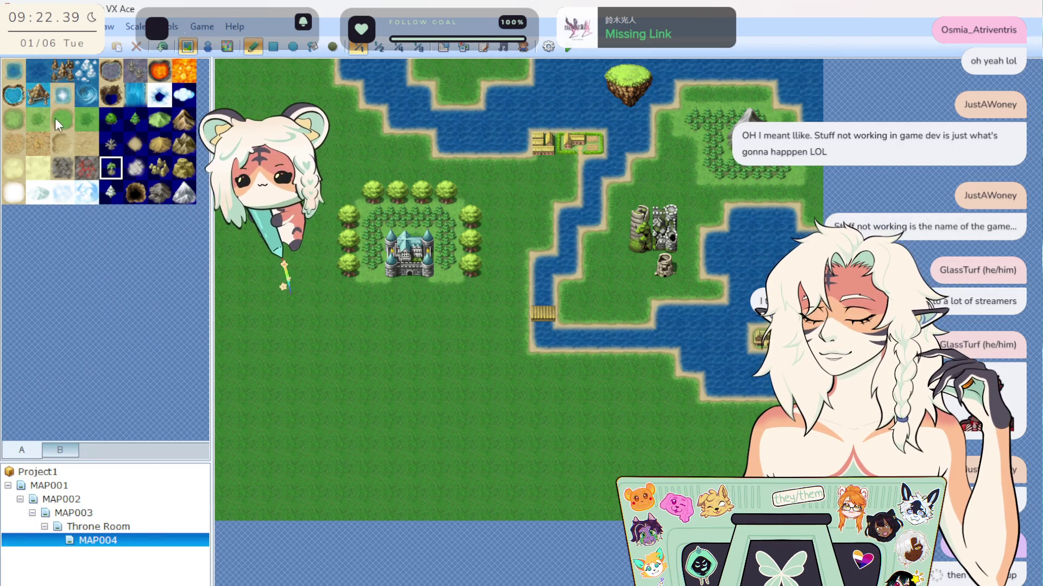
Paint a small rocky patch below the castle and a cluster of rocky peaks above the village.
{"action": "left_click", "coordinate": [136, 70]}
{"action": "left_click_drag", "start_coordinate": [420, 387], "coordinate": [478, 399]}
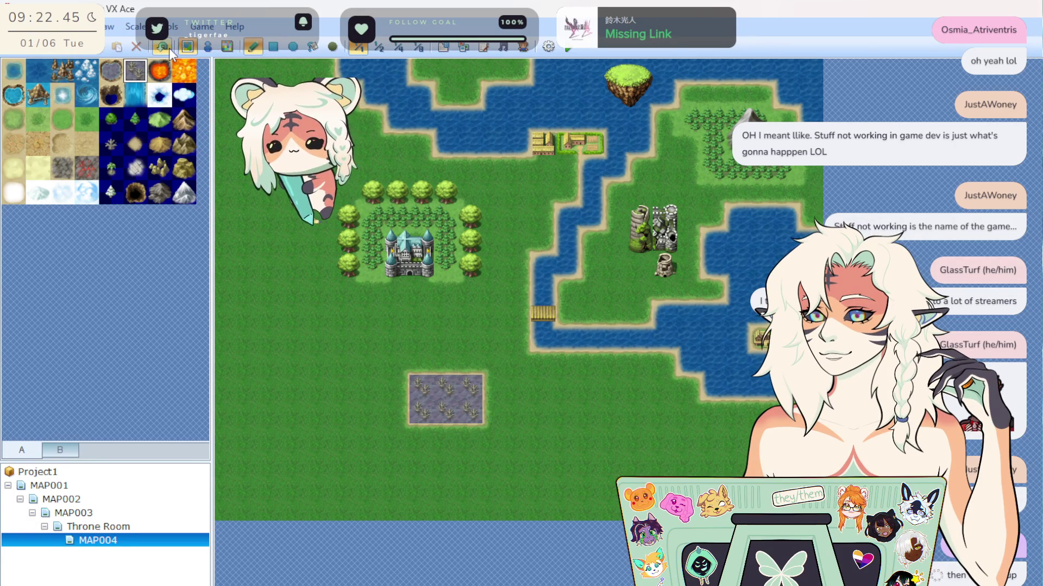
{"action": "left_click", "coordinate": [68, 76]}
{"action": "left_click", "coordinate": [516, 100]}
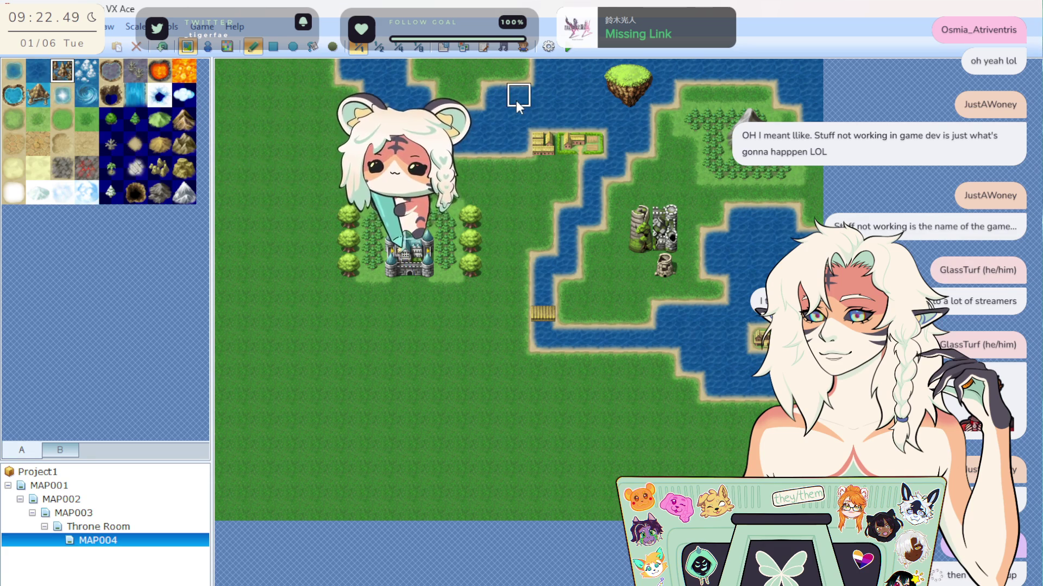
{"action": "left_click_drag", "start_coordinate": [549, 96], "coordinate": [519, 117]}
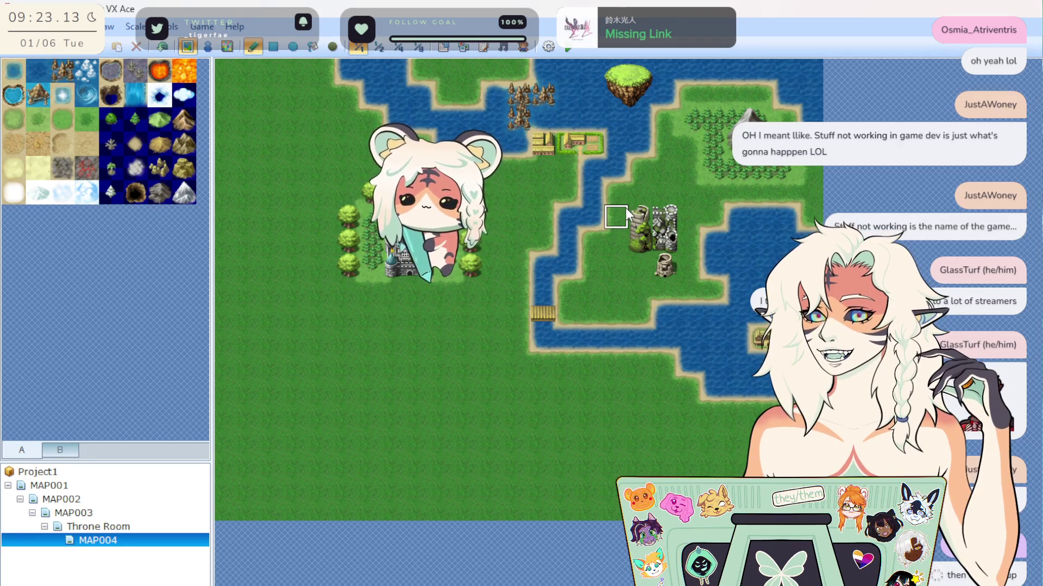
Copy the ruins block onto the lower-left grassland and repaint the original ruins as grass.
{"action": "left_click_drag", "start_coordinate": [640, 192], "coordinate": [679, 264]}
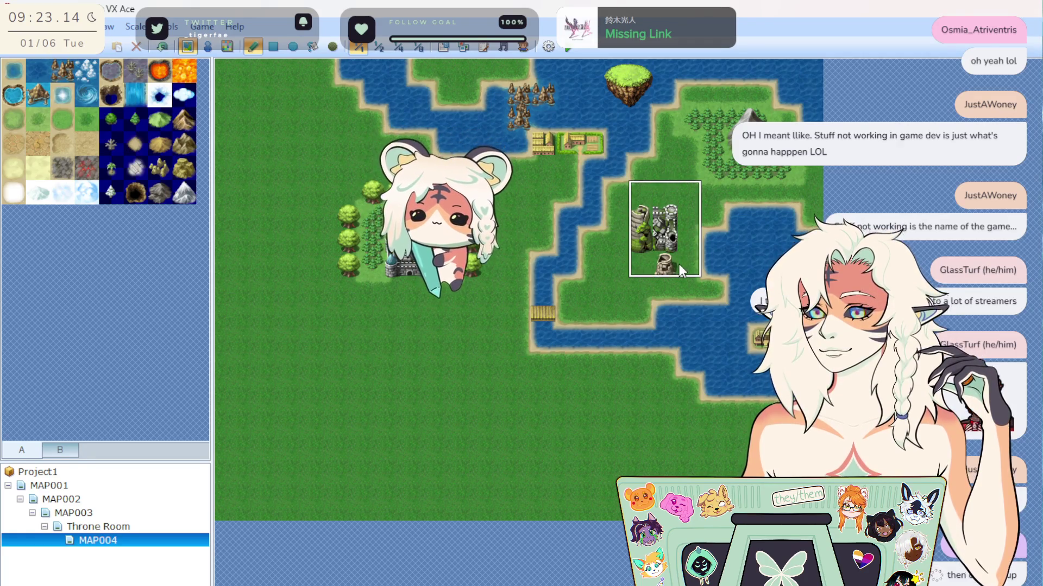
{"action": "left_click", "coordinate": [335, 430]}
{"action": "left_click_drag", "start_coordinate": [640, 246], "coordinate": [668, 217]}
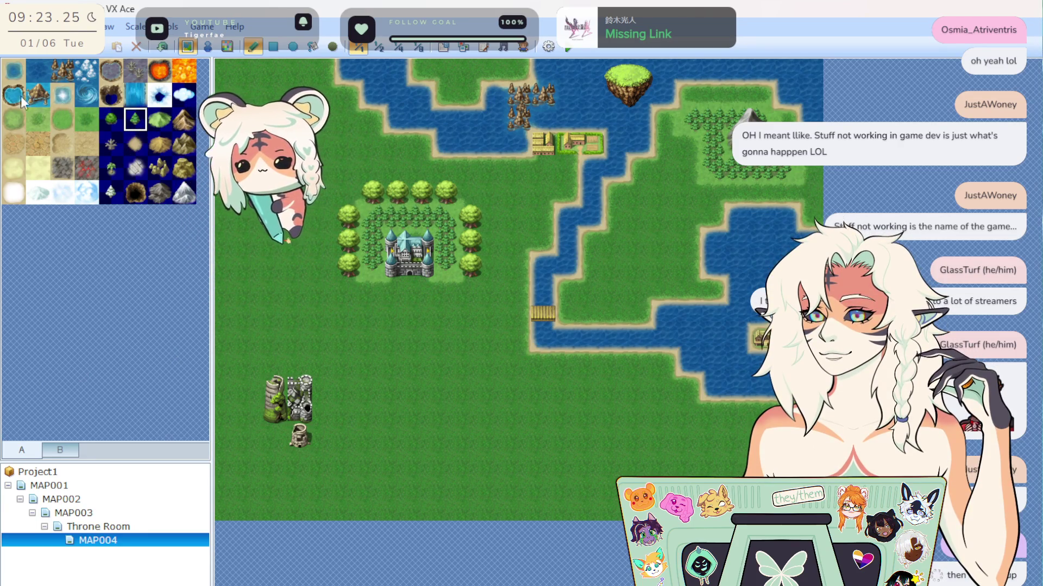
{"action": "left_click", "coordinate": [77, 94]}
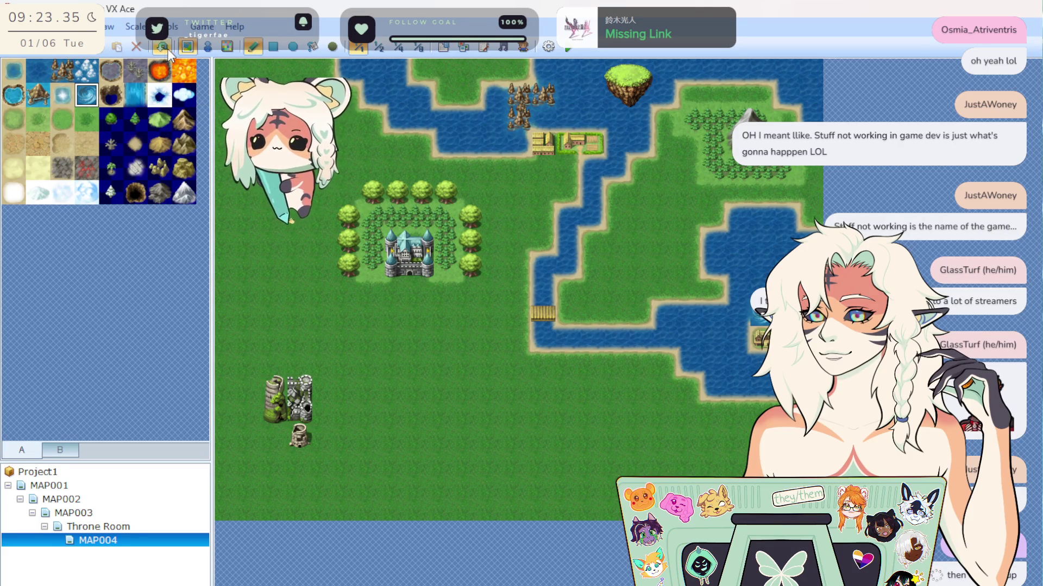
{"action": "left_click", "coordinate": [13, 95]}
{"action": "left_click", "coordinate": [13, 70]}
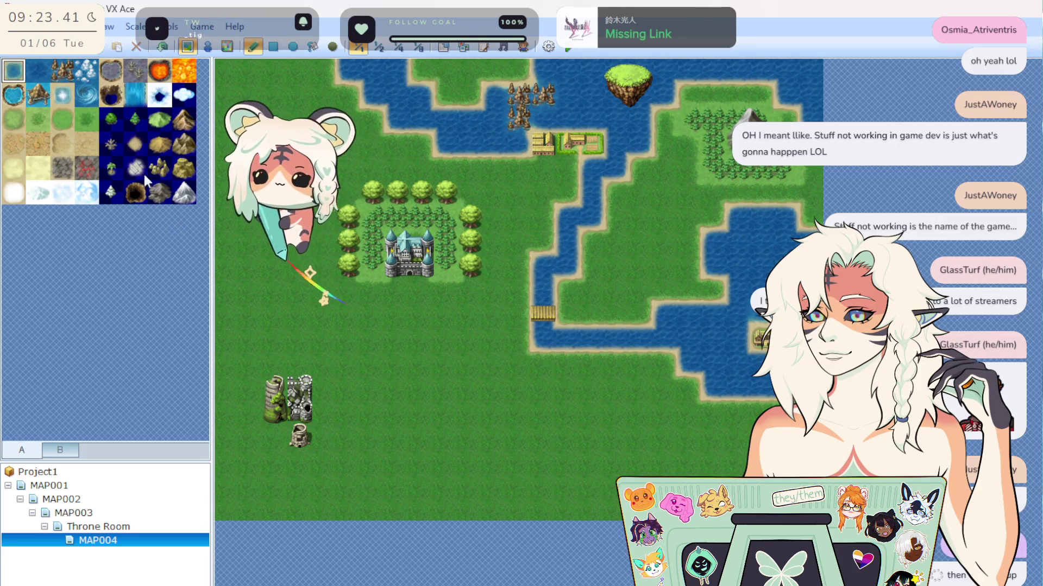
{"action": "left_click", "coordinate": [42, 70]}
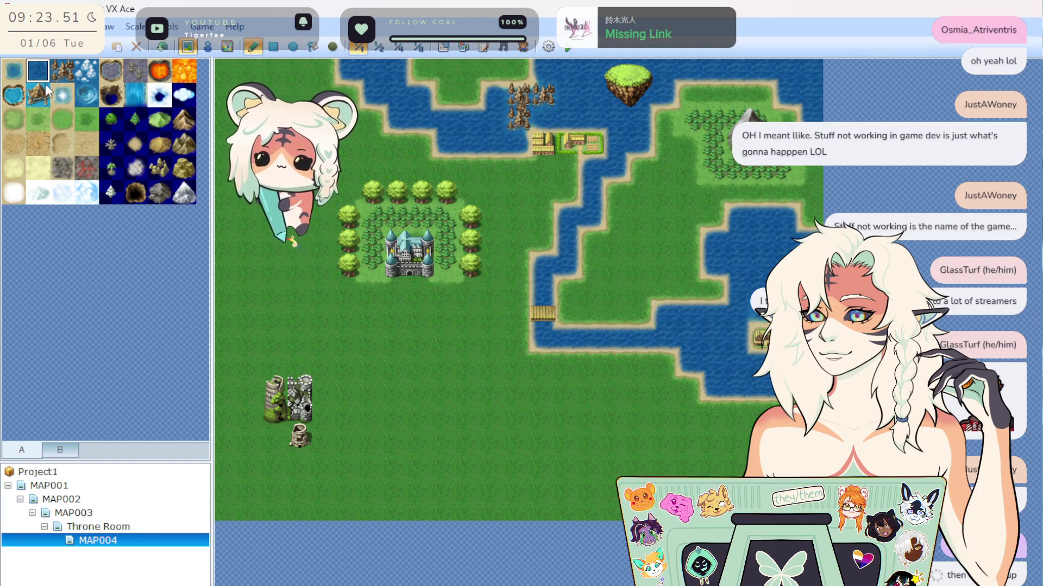
{"action": "left_click", "coordinate": [14, 71]}
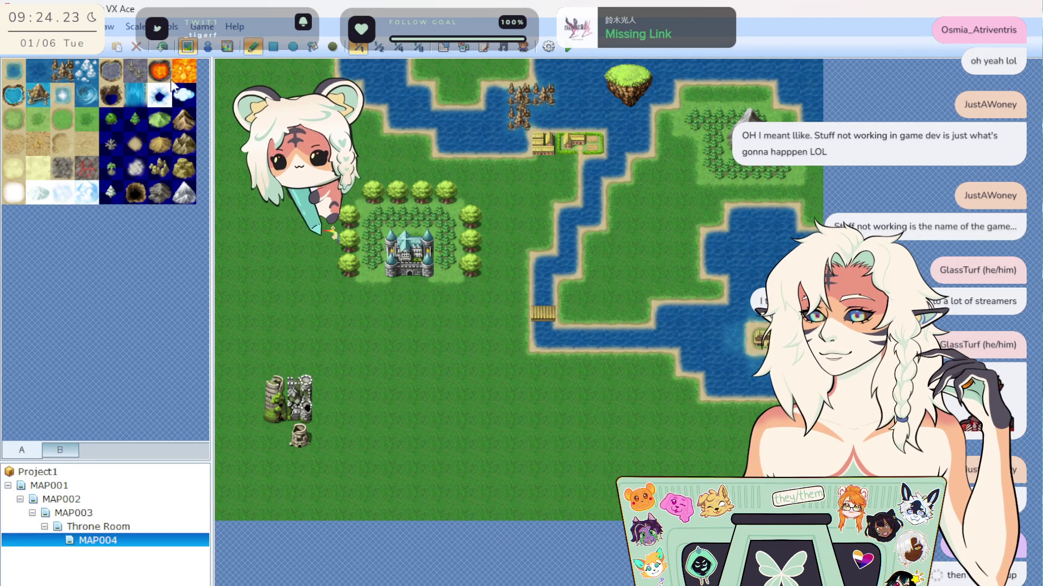
Try light and dark grass strips and a small tree below the castle.
{"action": "left_click", "coordinate": [38, 144]}
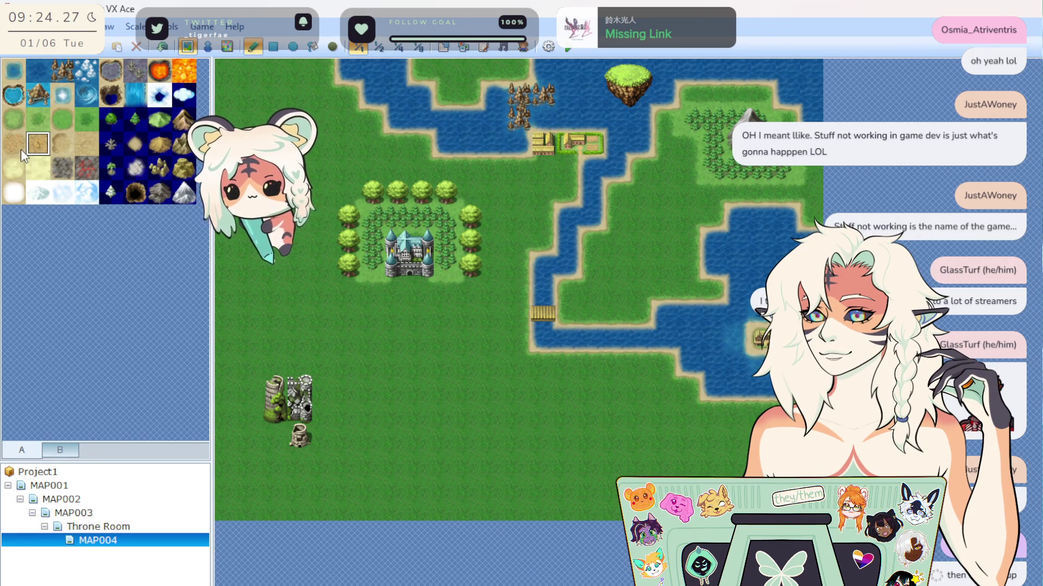
{"action": "left_click", "coordinate": [13, 119]}
{"action": "left_click_drag", "start_coordinate": [423, 285], "coordinate": [387, 375]}
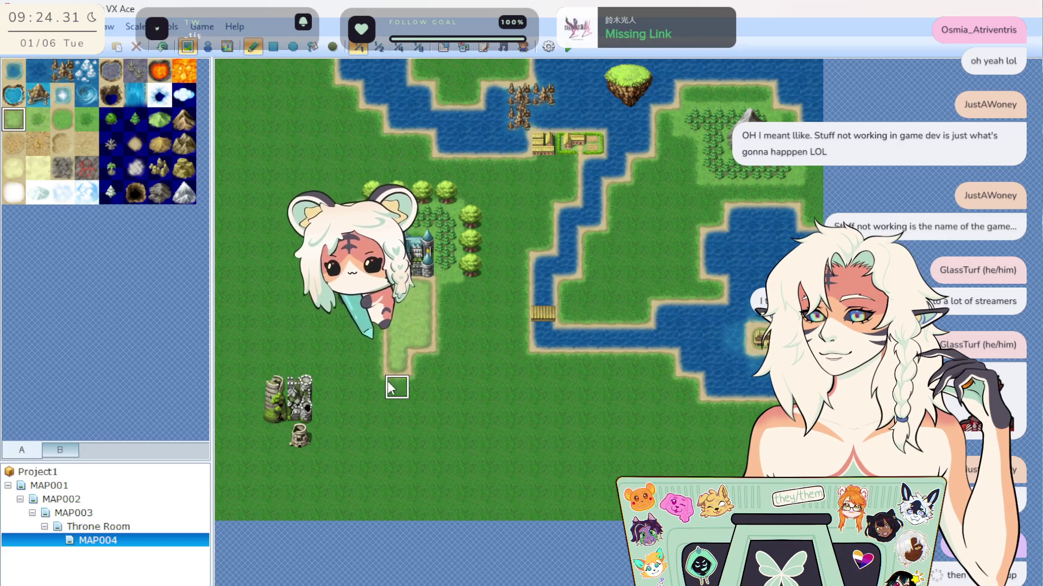
{"action": "left_click", "coordinate": [86, 118]}
{"action": "mouse_move", "coordinate": [410, 282]}
{"action": "left_mouse_down"}
{"action": "mouse_move", "coordinate": [403, 362]}
{"action": "mouse_move", "coordinate": [426, 296]}
{"action": "left_mouse_up"}
{"action": "left_click", "coordinate": [135, 119]}
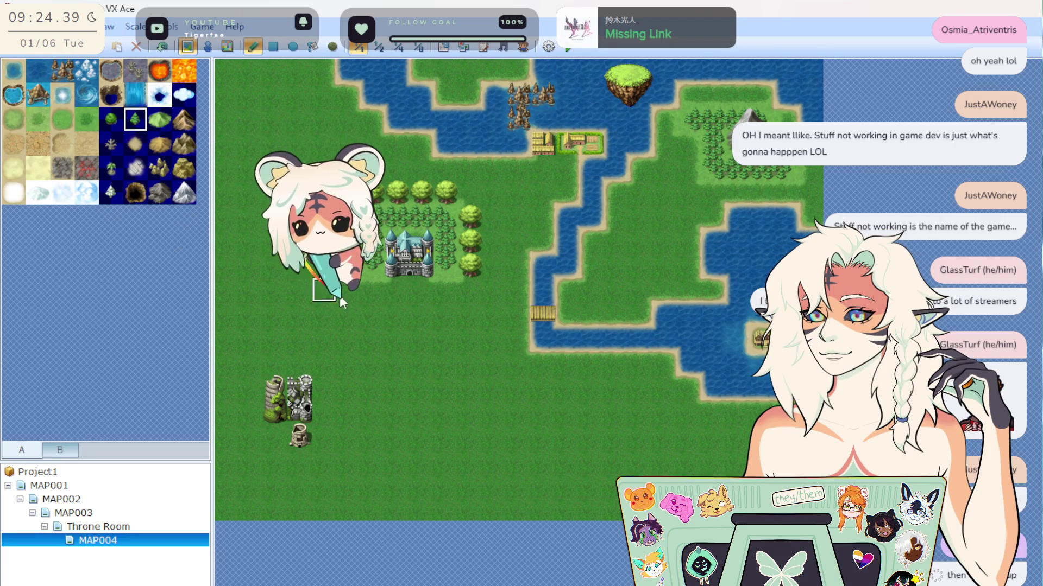
{"action": "left_click", "coordinate": [419, 339]}
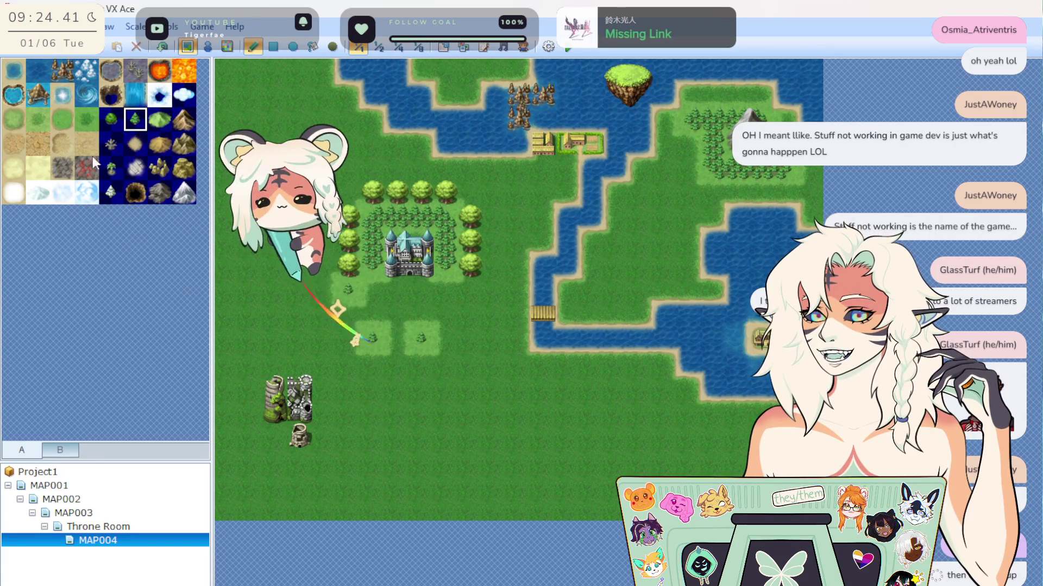
Restore the area below the castle to plain dark grass.
{"action": "left_click", "coordinate": [90, 124]}
{"action": "left_click", "coordinate": [372, 339]}
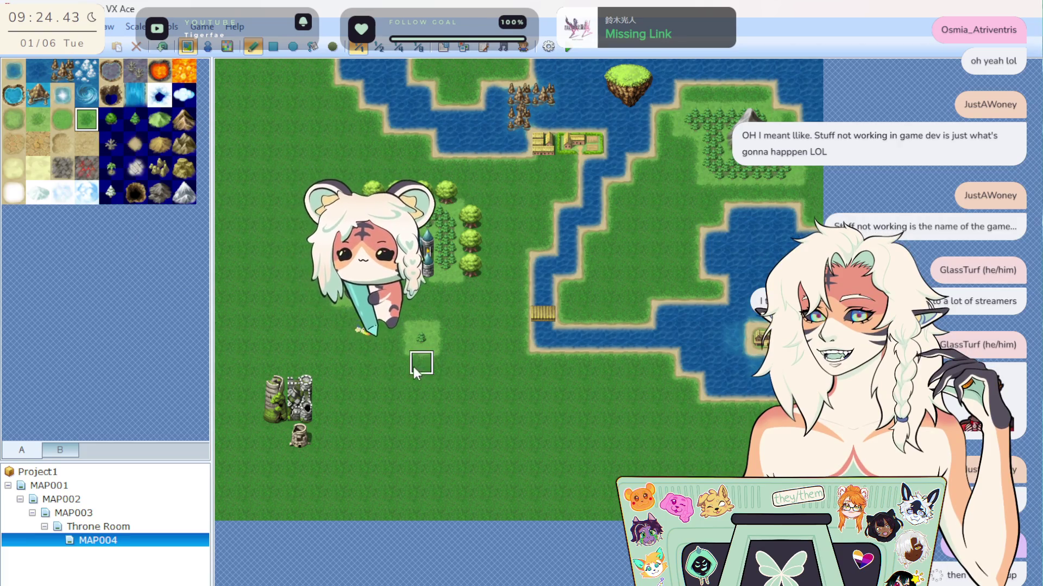
{"action": "left_click", "coordinate": [421, 338]}
{"action": "left_click", "coordinate": [38, 119]}
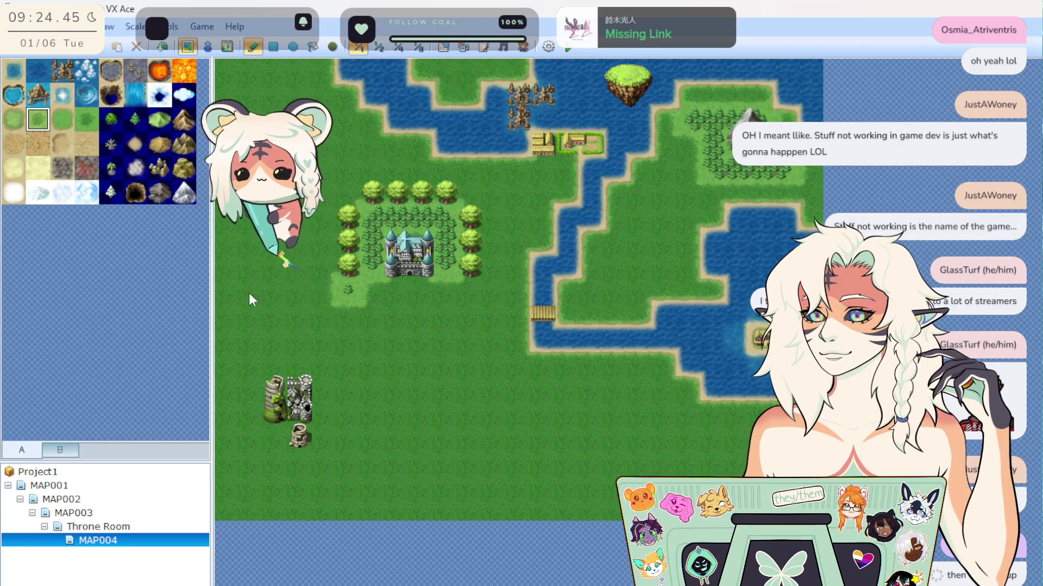
{"action": "left_click", "coordinate": [347, 316]}
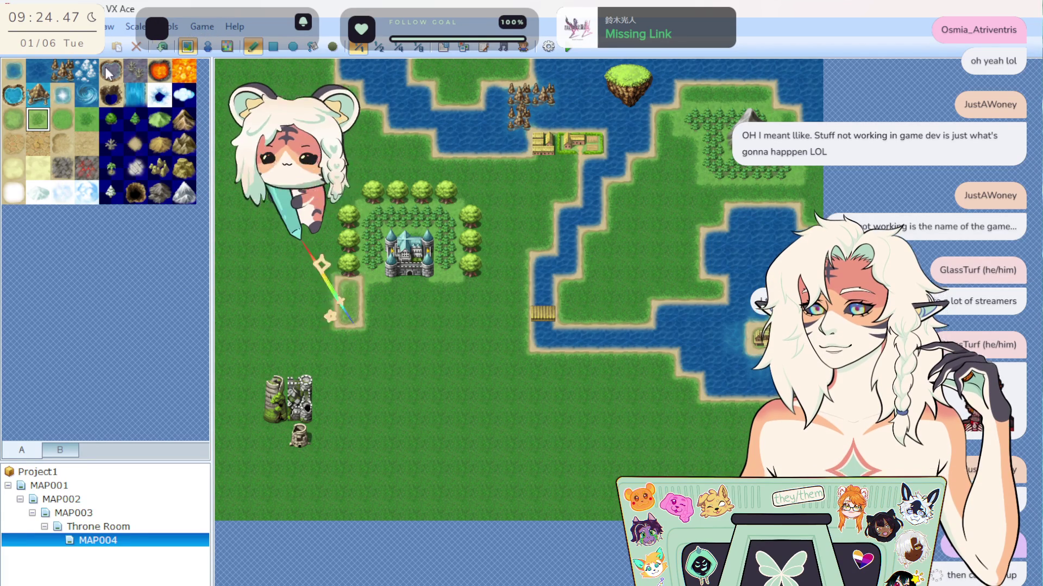
{"action": "left_click", "coordinate": [162, 48]}
Undo a trial dirt path below the castle, then paint green hills across the northeastern island.
{"action": "left_click", "coordinate": [38, 95]}
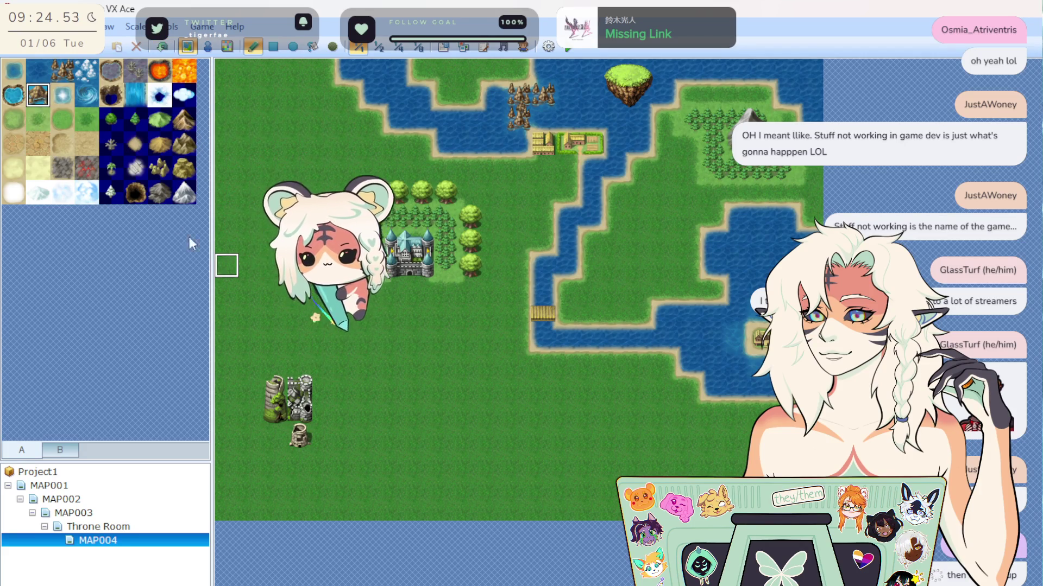
{"action": "left_click", "coordinate": [13, 143]}
{"action": "mouse_move", "coordinate": [396, 284]}
{"action": "left_mouse_down"}
{"action": "mouse_move", "coordinate": [414, 298]}
{"action": "mouse_move", "coordinate": [424, 373]}
{"action": "left_mouse_up"}
{"action": "key", "text": "ctrl+z"}
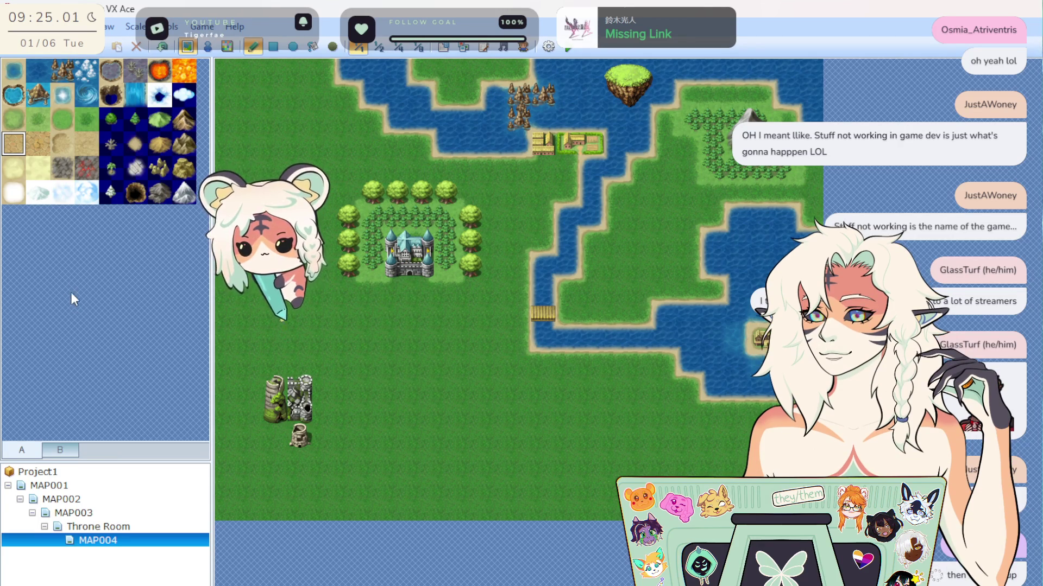
{"action": "left_click", "coordinate": [159, 118]}
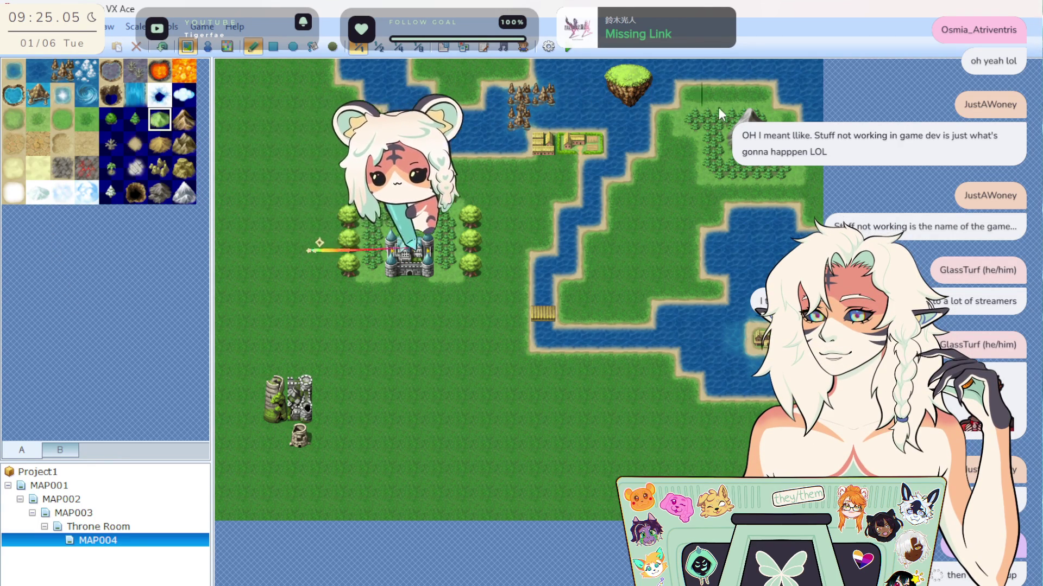
{"action": "left_click_drag", "start_coordinate": [699, 99], "coordinate": [755, 98]}
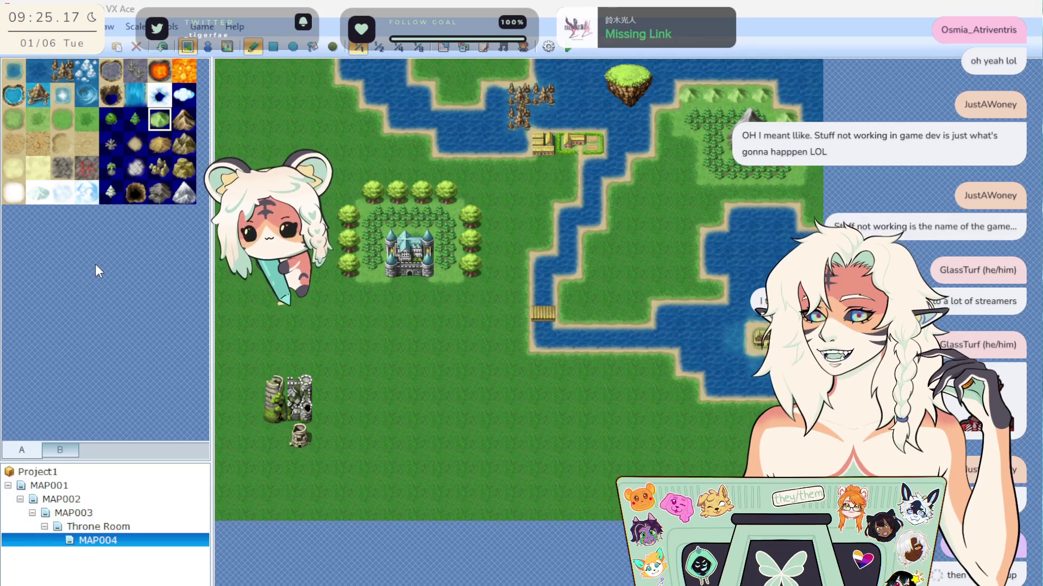
{"action": "left_click", "coordinate": [51, 452]}
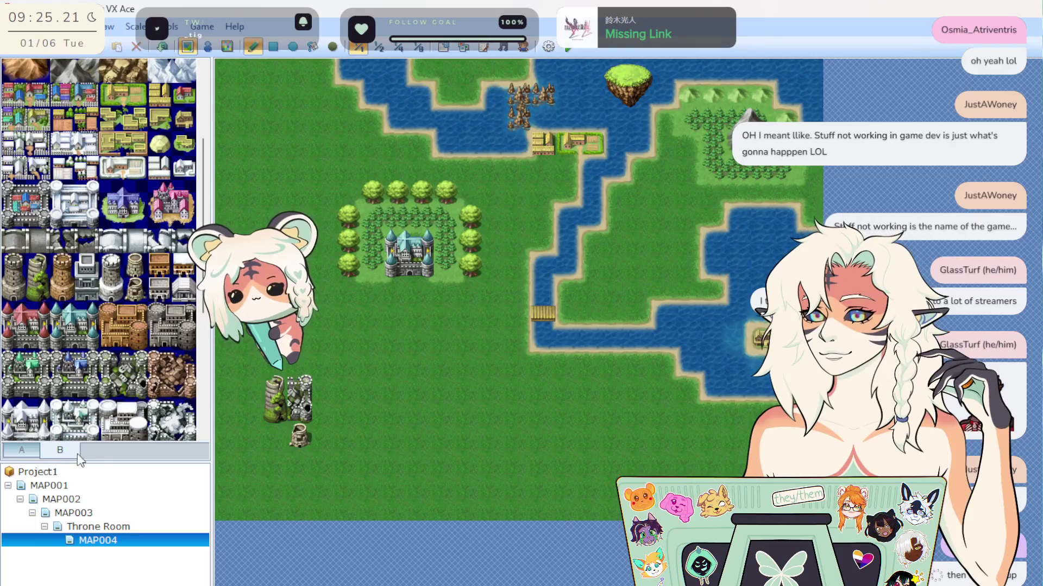
{"action": "left_click", "coordinate": [22, 447]}
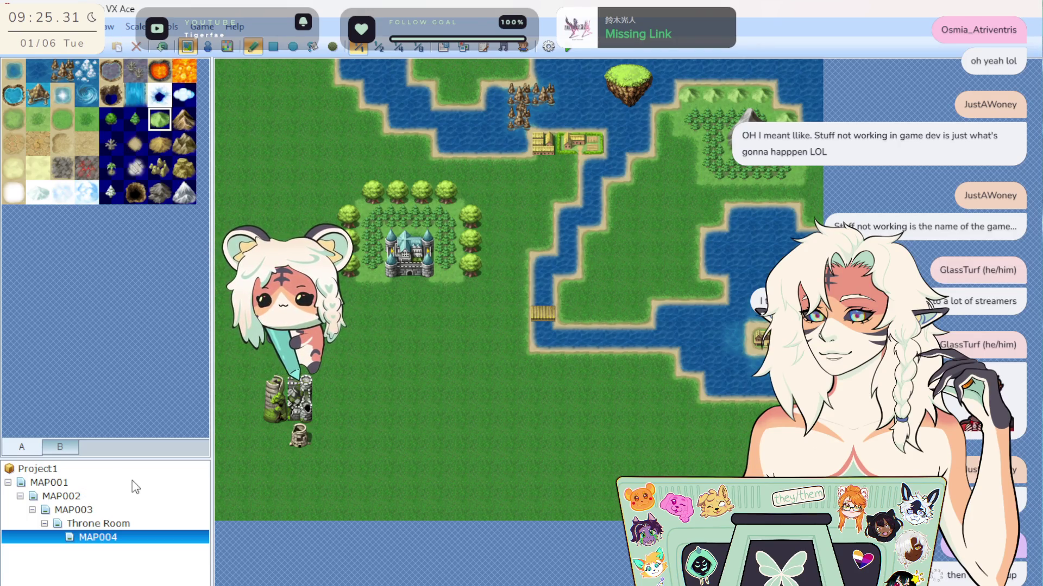
{"action": "left_click", "coordinate": [102, 481]}
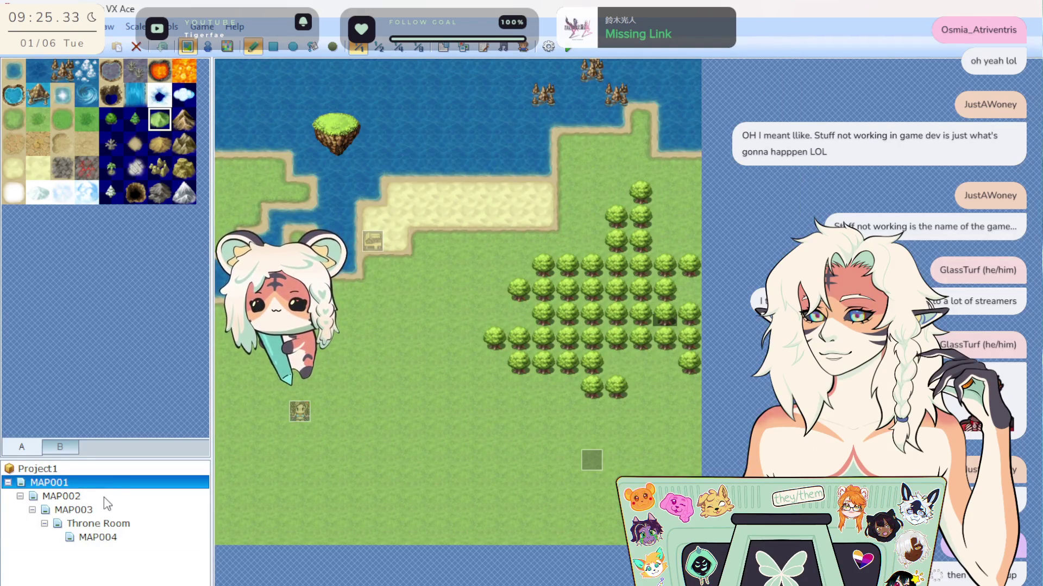
{"action": "left_click", "coordinate": [111, 496]}
{"action": "left_click", "coordinate": [124, 525]}
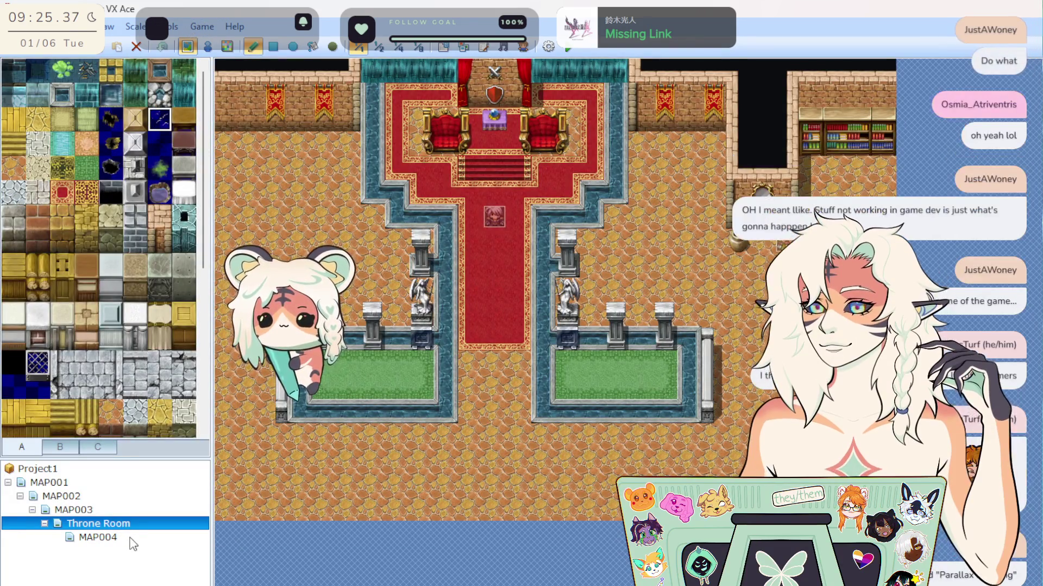
{"action": "left_click", "coordinate": [126, 538]}
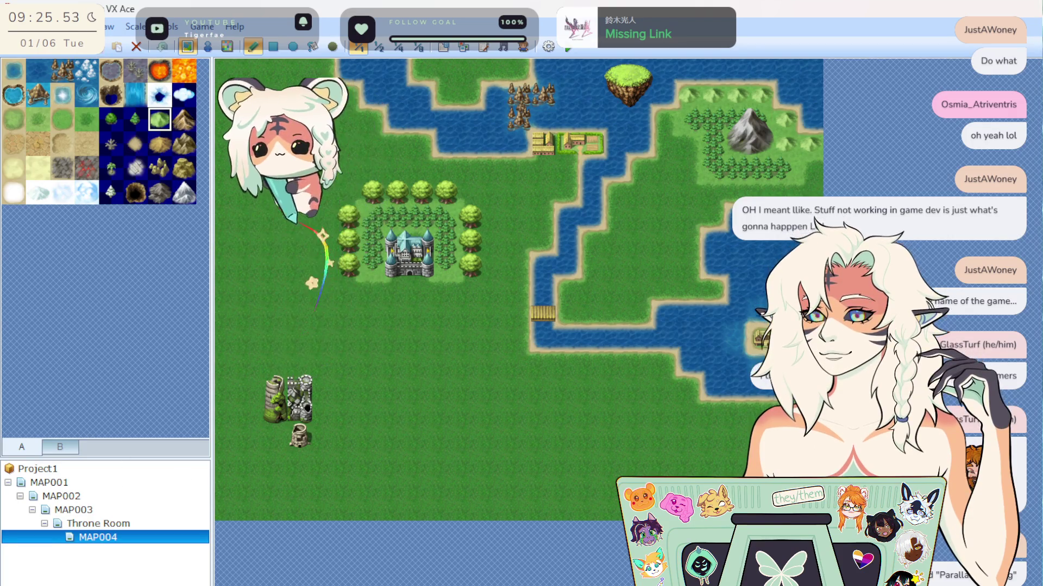
{"action": "left_click", "coordinate": [12, 26]}
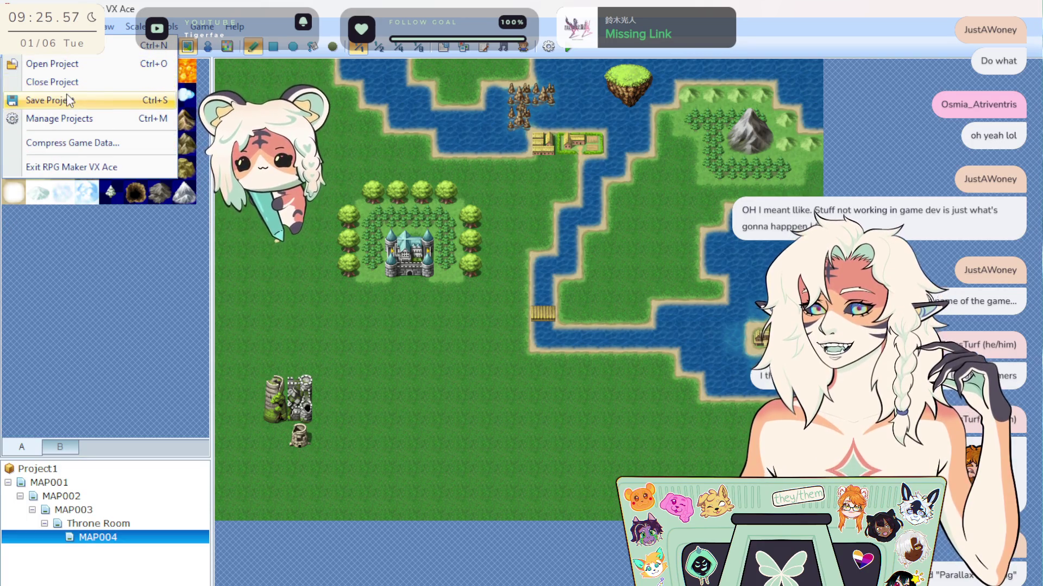
Save the RPG Maker project so the MAP004 edits are kept.
{"action": "left_click", "coordinate": [51, 104]}
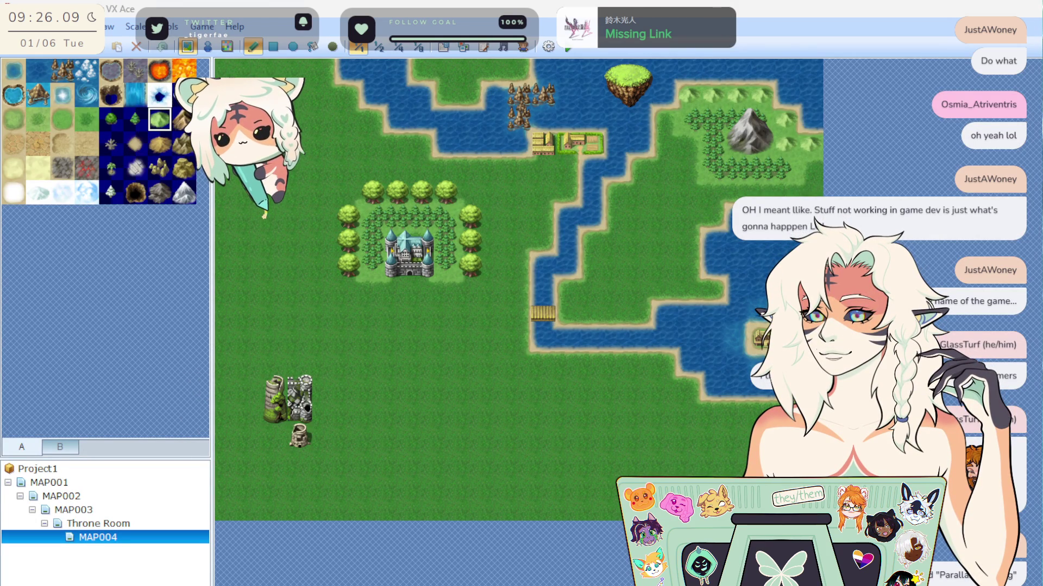
{"action": "left_click", "coordinate": [84, 510]}
{"action": "left_click", "coordinate": [126, 537]}
{"action": "left_click", "coordinate": [110, 524]}
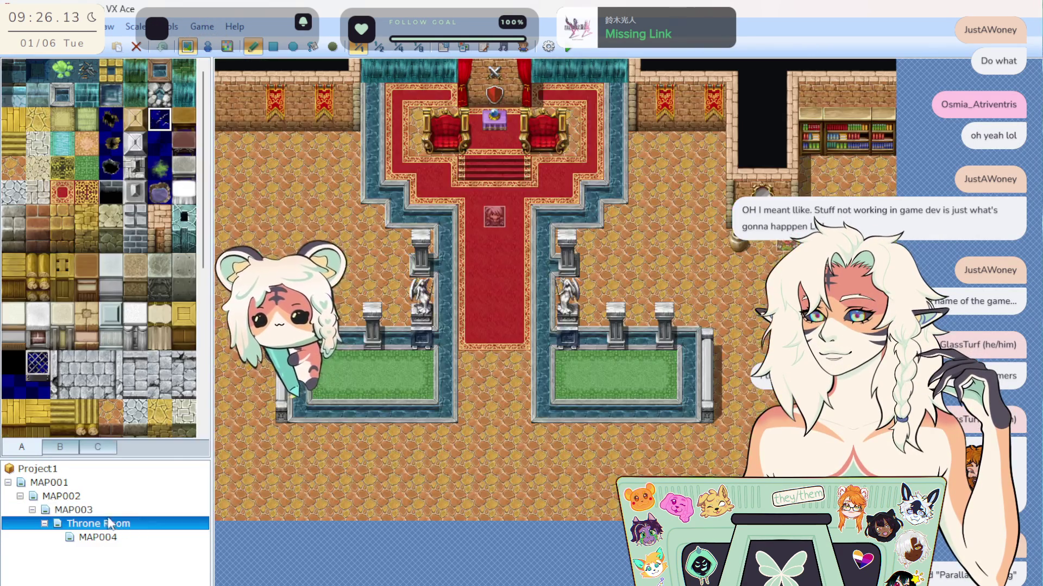
{"action": "left_click", "coordinate": [103, 483]}
{"action": "left_click", "coordinate": [106, 513]}
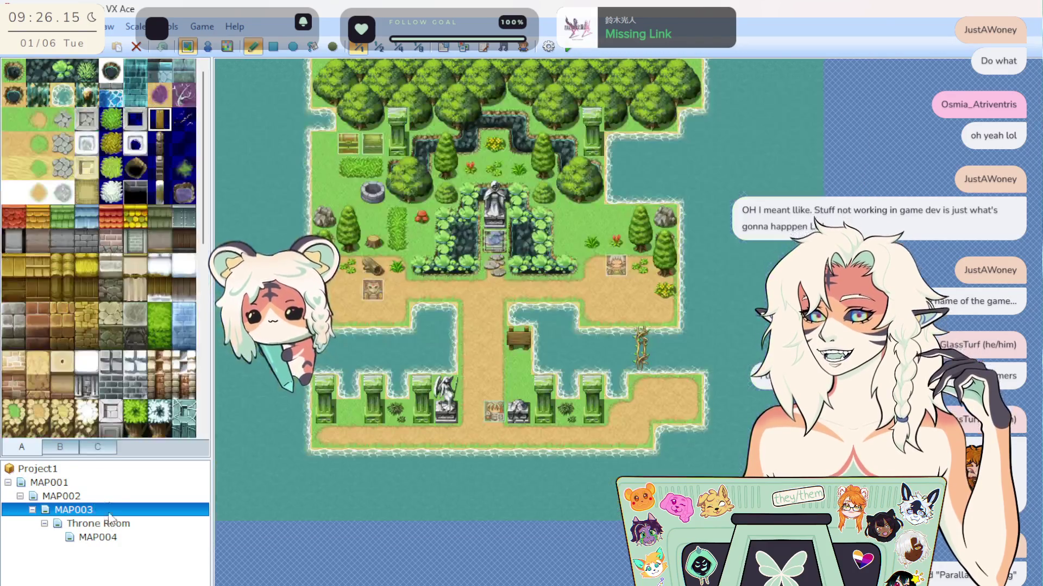
{"action": "left_click", "coordinate": [105, 526]}
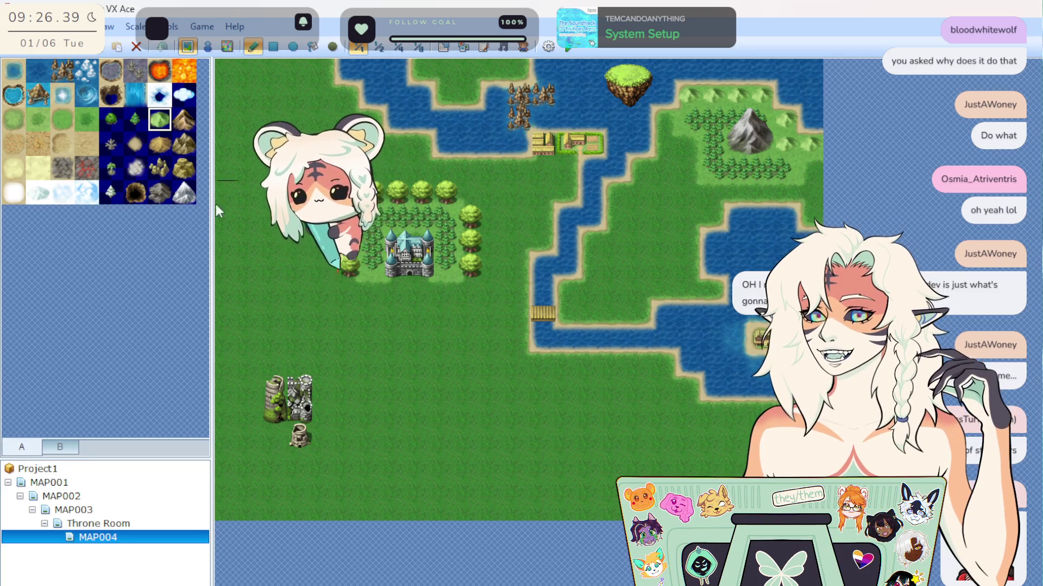
Paint pine forest down MAP004's left edge, northwest of the castle, then view MAP002.
{"action": "left_click", "coordinate": [136, 119]}
{"action": "left_click", "coordinate": [250, 179]}
{"action": "mouse_move", "coordinate": [249, 179]}
{"action": "left_mouse_down"}
{"action": "mouse_move", "coordinate": [229, 255]}
{"action": "mouse_move", "coordinate": [226, 238]}
{"action": "mouse_move", "coordinate": [250, 214]}
{"action": "mouse_move", "coordinate": [266, 121]}
{"action": "mouse_move", "coordinate": [249, 93]}
{"action": "left_mouse_up"}
{"action": "mouse_move", "coordinate": [247, 292]}
{"action": "left_mouse_down"}
{"action": "mouse_move", "coordinate": [234, 249]}
{"action": "mouse_move", "coordinate": [272, 310]}
{"action": "mouse_move", "coordinate": [274, 339]}
{"action": "mouse_move", "coordinate": [268, 193]}
{"action": "left_mouse_up"}
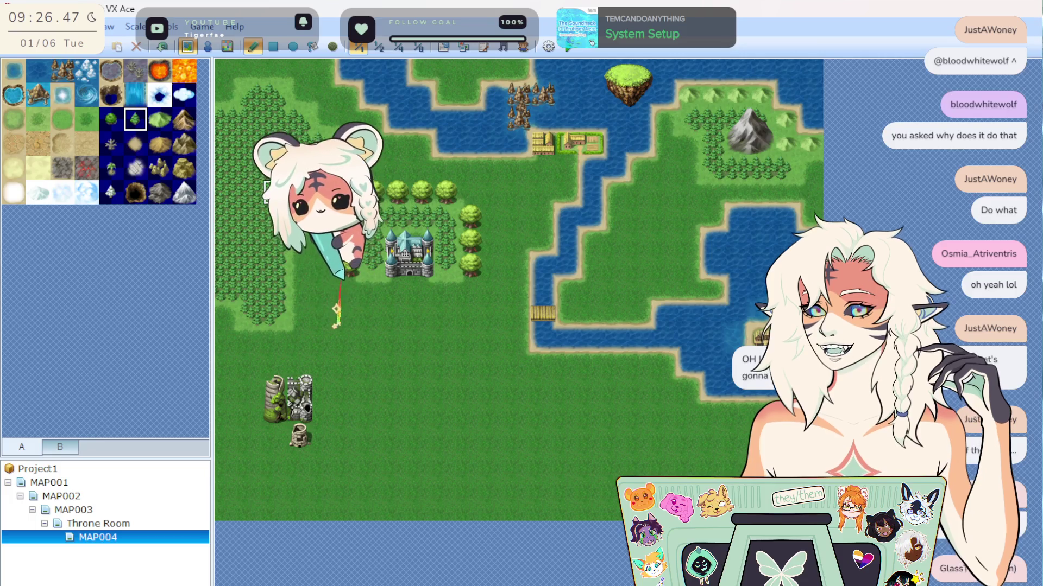
{"action": "left_click", "coordinate": [112, 497]}
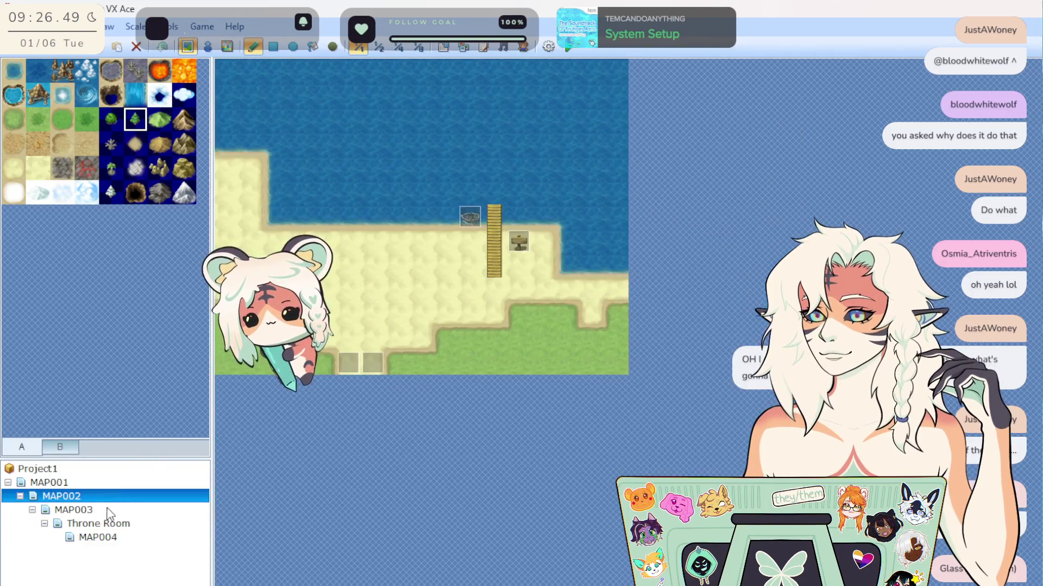
{"action": "left_click", "coordinate": [113, 510]}
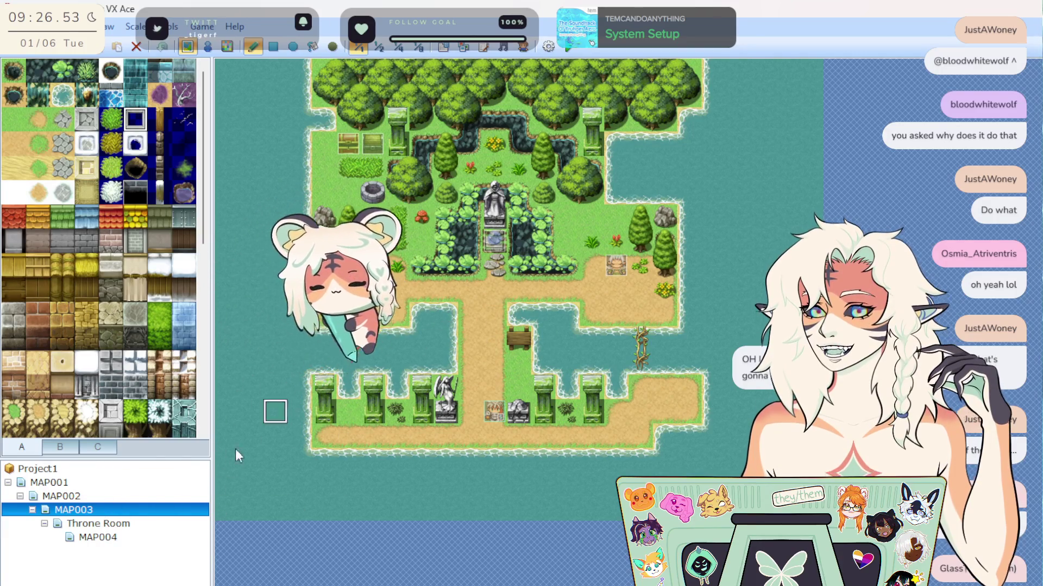
{"action": "left_click", "coordinate": [115, 523]}
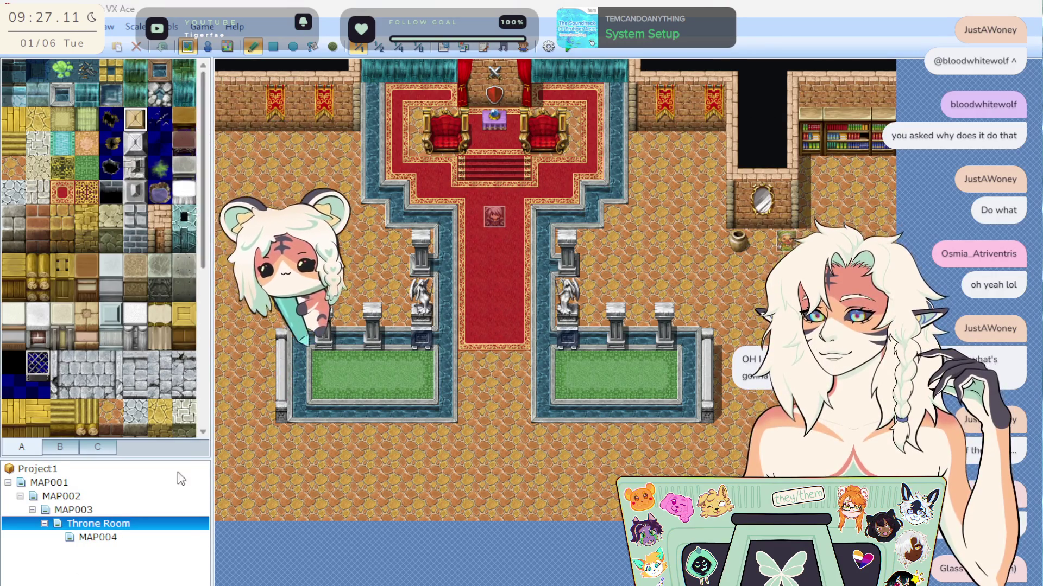
{"action": "left_click", "coordinate": [108, 537]}
{"action": "left_click", "coordinate": [133, 522]}
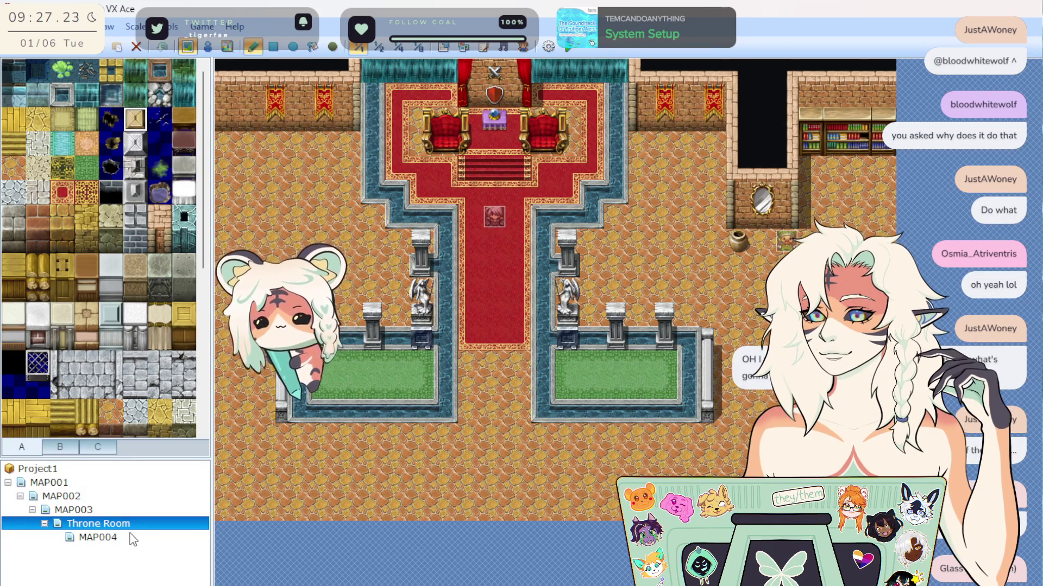
{"action": "left_click", "coordinate": [129, 536]}
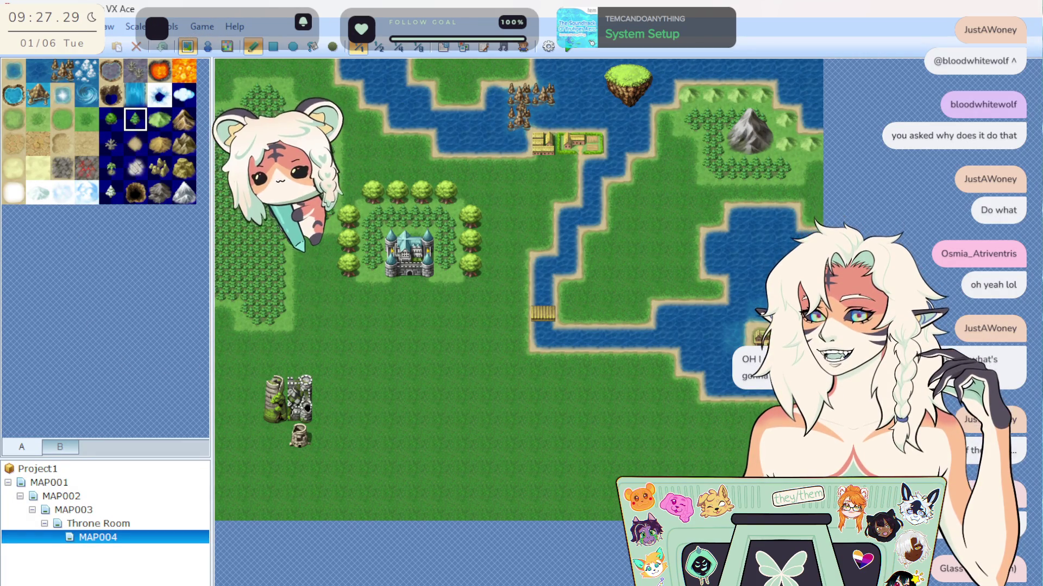
Paint a U-shaped forest around the castle, patch it with grass, and add single trees.
{"action": "mouse_move", "coordinate": [396, 363]}
{"action": "left_mouse_down"}
{"action": "mouse_move", "coordinate": [605, 439]}
{"action": "mouse_move", "coordinate": [543, 456]}
{"action": "mouse_move", "coordinate": [480, 444]}
{"action": "left_mouse_up"}
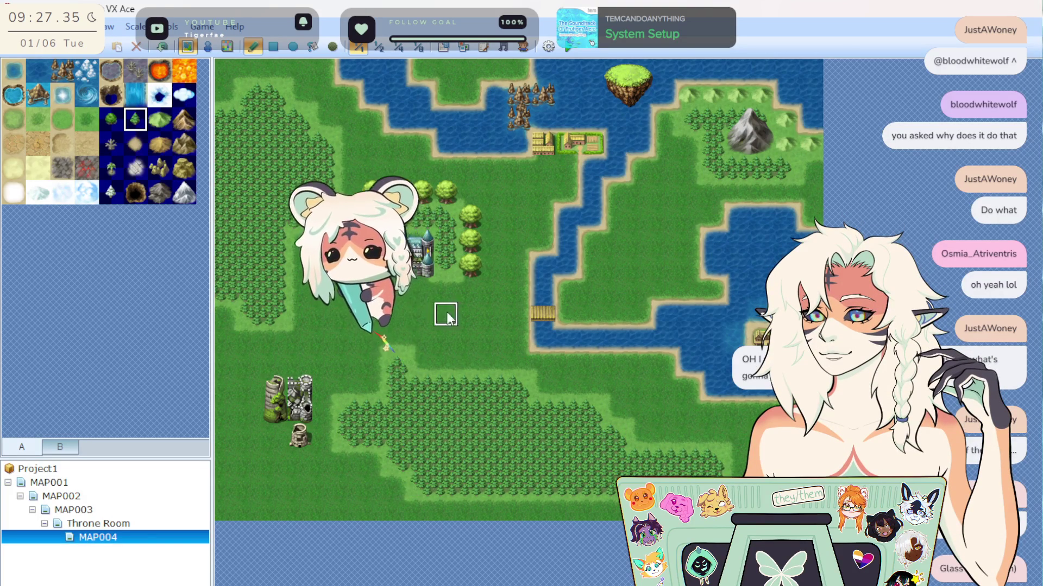
{"action": "left_click", "coordinate": [63, 121]}
{"action": "left_click_drag", "start_coordinate": [398, 433], "coordinate": [485, 446]}
{"action": "left_click", "coordinate": [110, 119]}
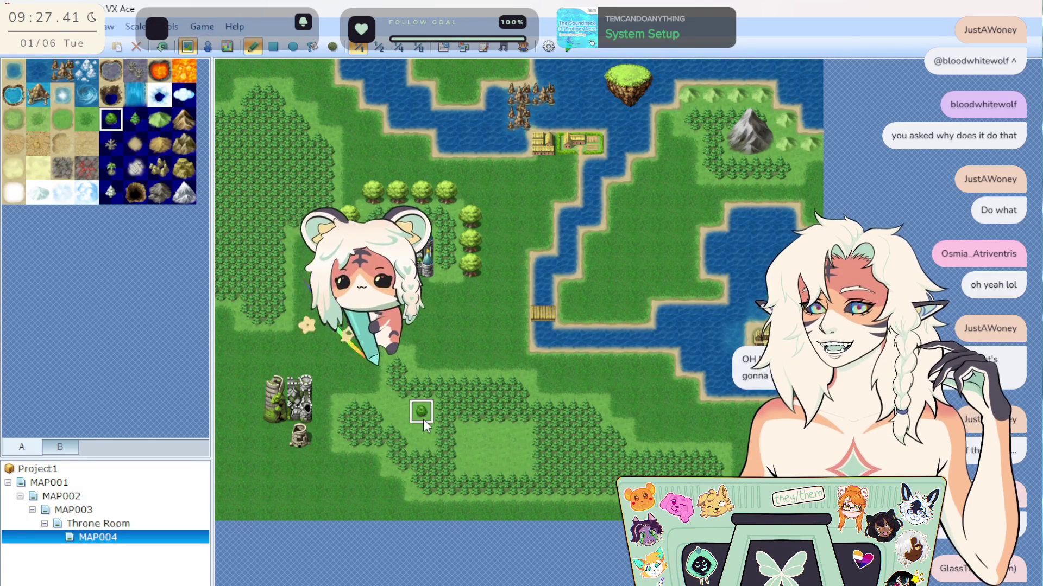
{"action": "left_click", "coordinate": [422, 414]}
{"action": "left_click", "coordinate": [445, 337]}
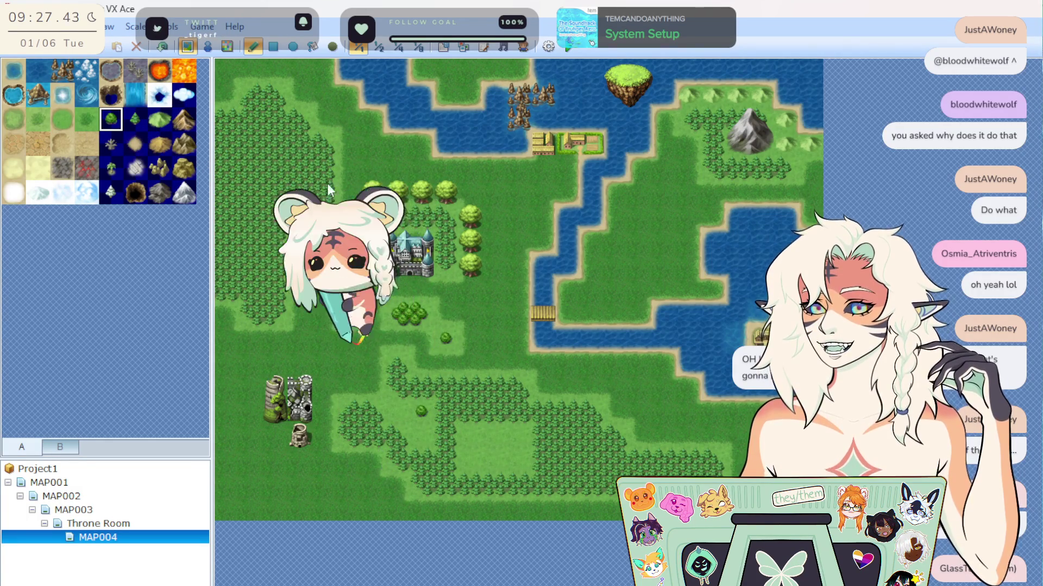
{"action": "left_click_drag", "start_coordinate": [459, 192], "coordinate": [480, 267]}
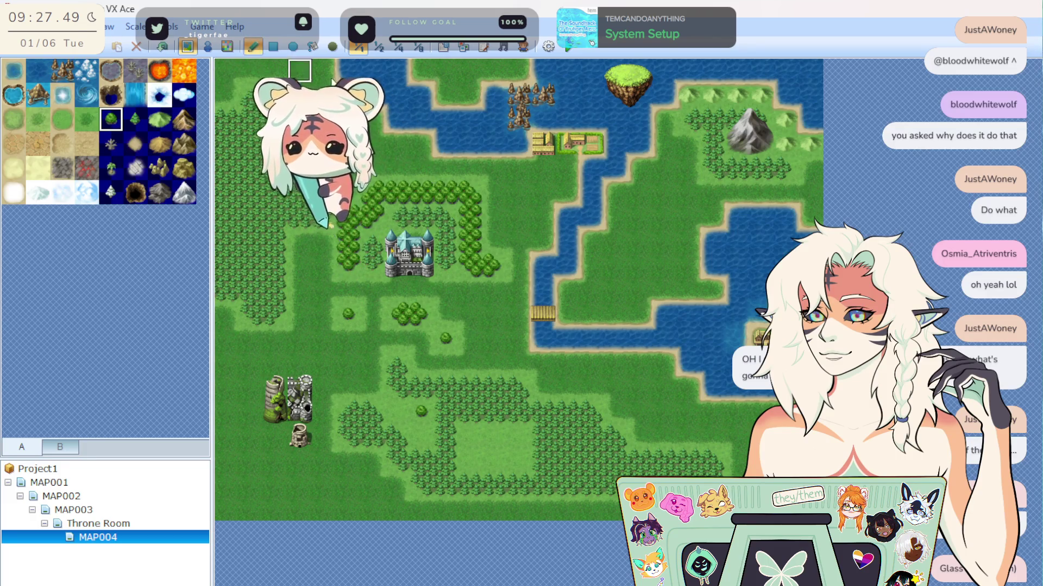
Undo the tree strips, fill dense forest around the castle, and select deep water.
{"action": "left_click", "coordinate": [161, 48]}
{"action": "left_click", "coordinate": [160, 48]}
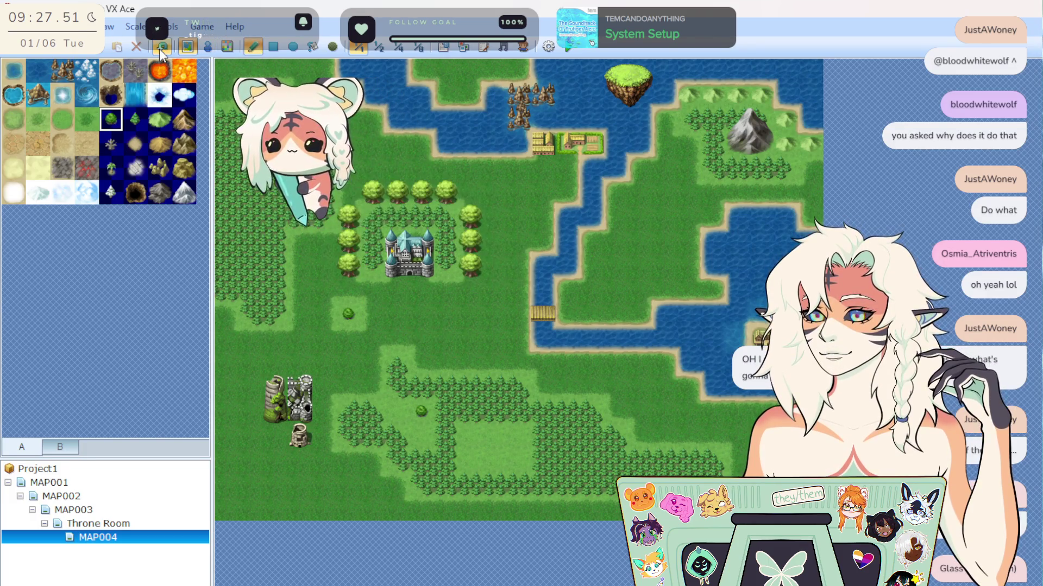
{"action": "left_click", "coordinate": [161, 48]}
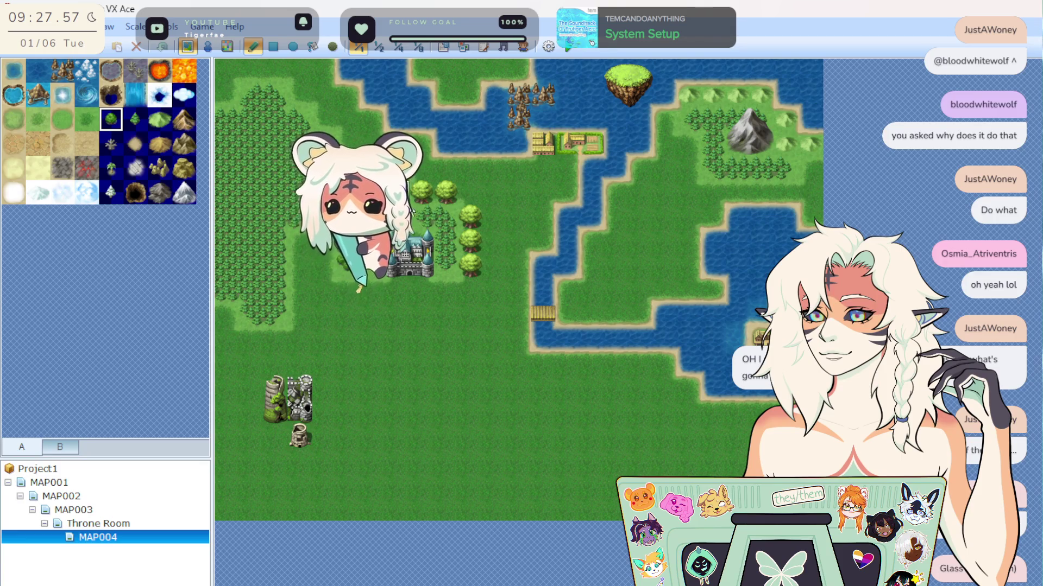
{"action": "left_click", "coordinate": [421, 191]}
{"action": "left_click_drag", "start_coordinate": [452, 203], "coordinate": [471, 247]}
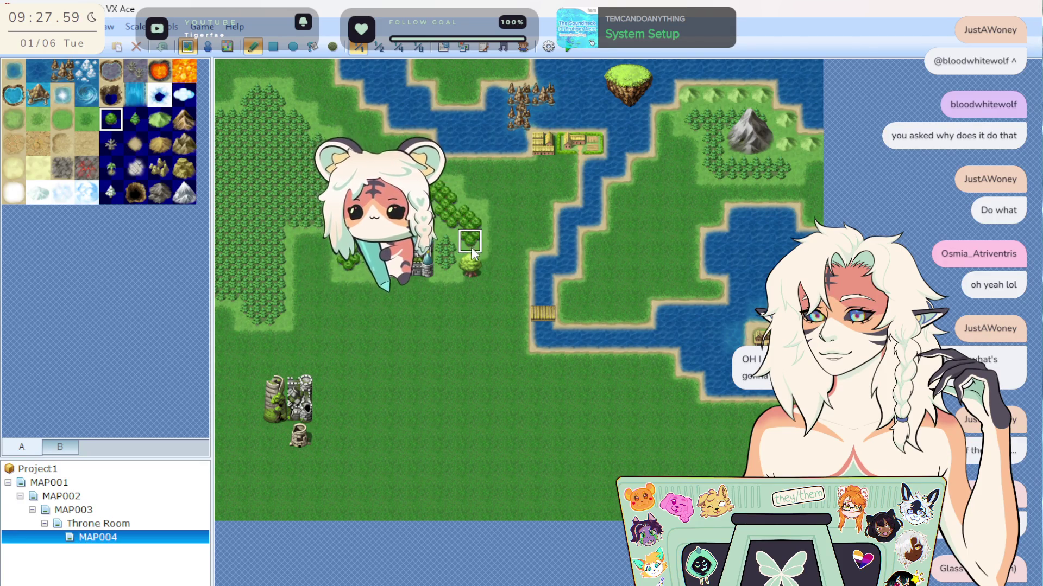
{"action": "left_click_drag", "start_coordinate": [412, 185], "coordinate": [421, 213]}
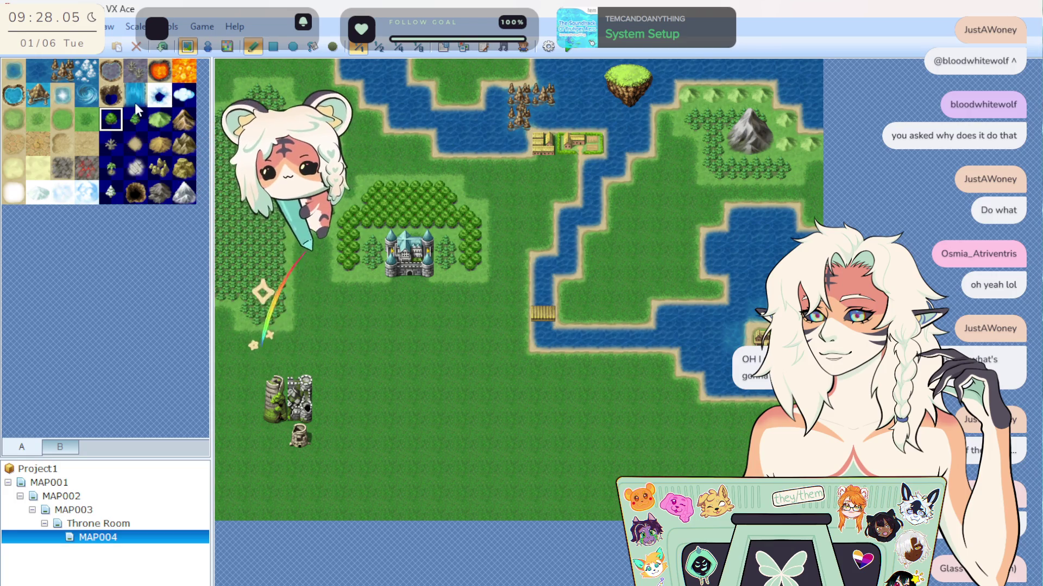
{"action": "left_click", "coordinate": [23, 78]}
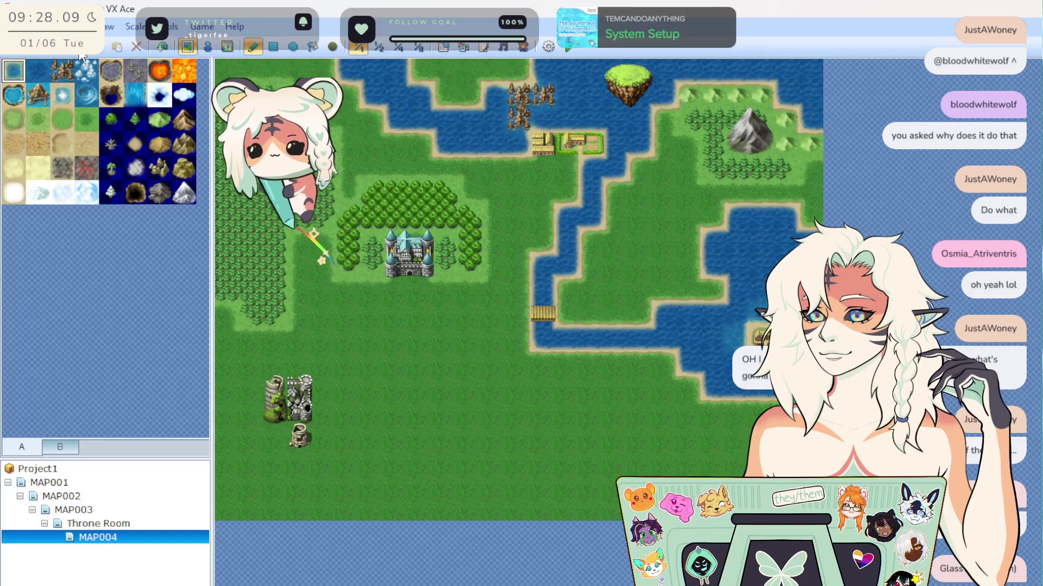
{"action": "left_click", "coordinate": [43, 79]}
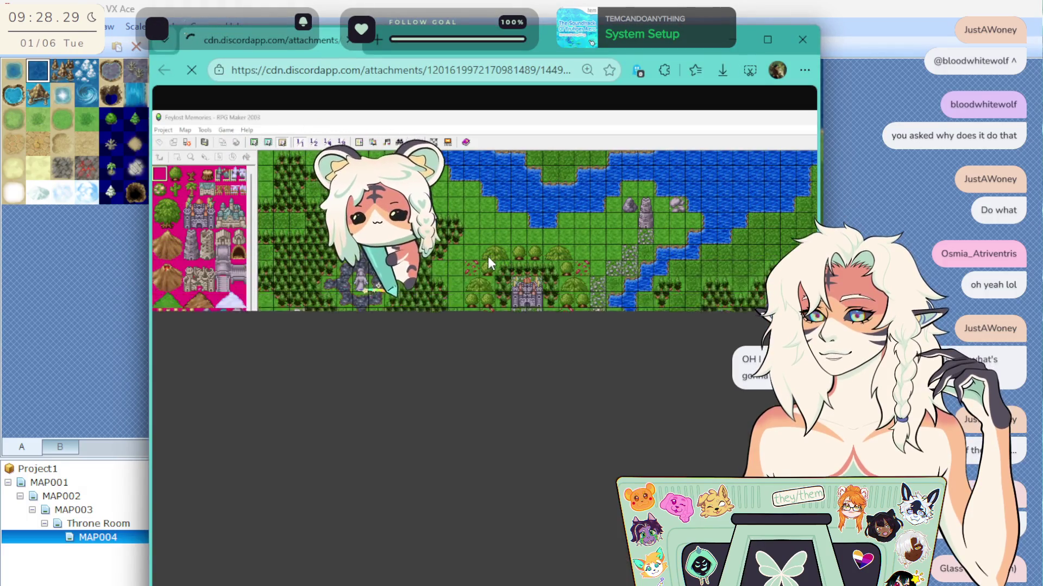
Zoom into the RPG Maker 2003 reference screenshot, fit it to the window, and move Edge aside.
{"action": "left_click", "coordinate": [527, 319]}
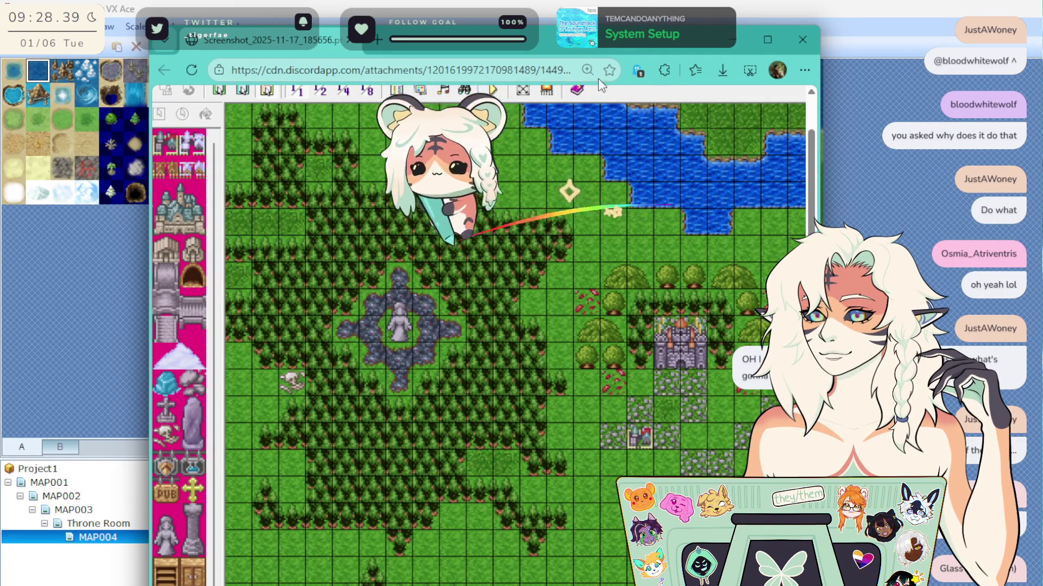
{"action": "left_click_drag", "start_coordinate": [592, 42], "coordinate": [472, 59]}
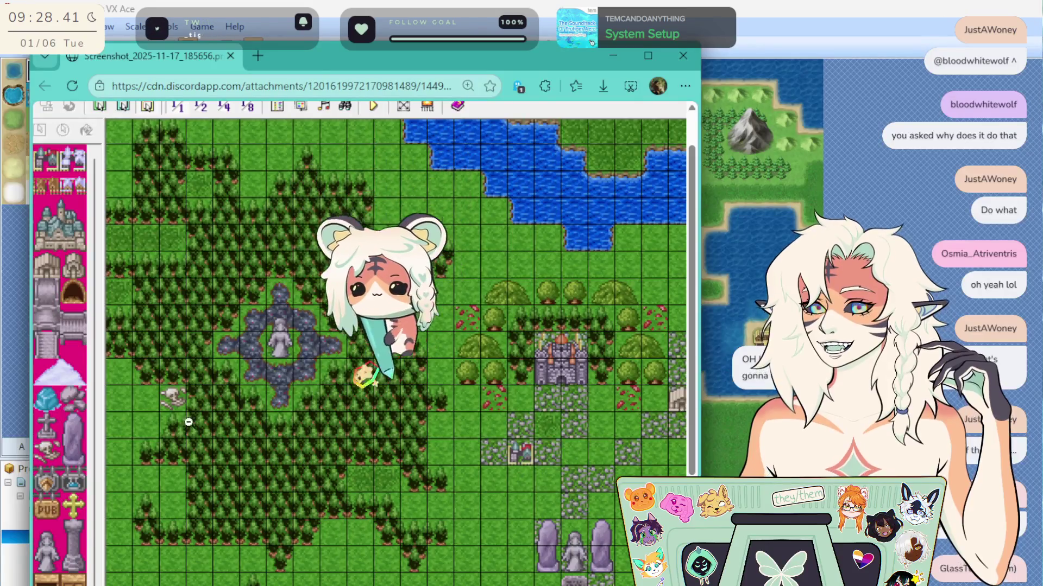
{"action": "scroll", "coordinate": [349, 454], "scroll_direction": "up", "scroll_amount": 1}
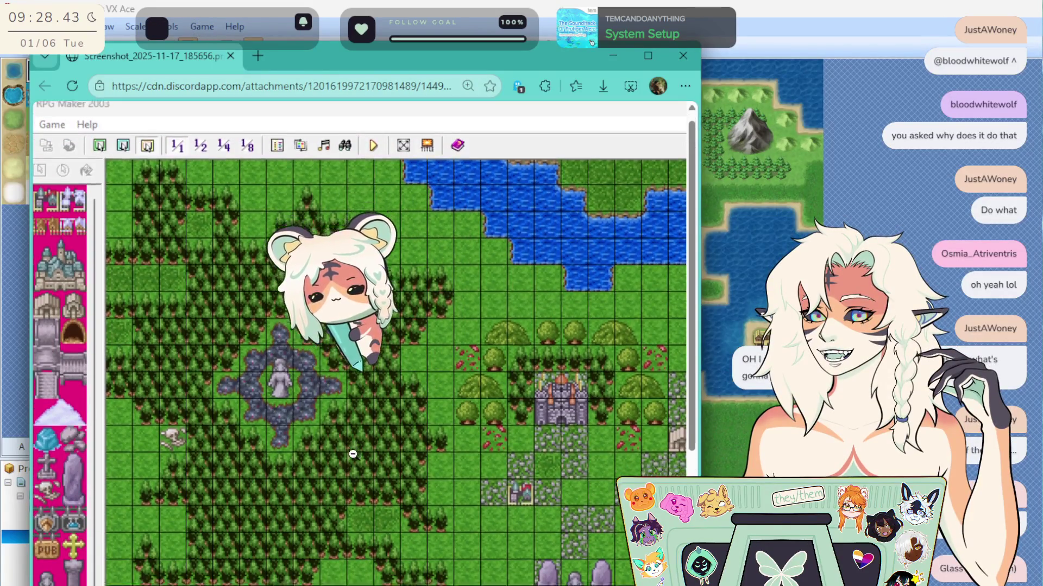
{"action": "scroll", "coordinate": [521, 482], "scroll_direction": "down", "scroll_amount": 2}
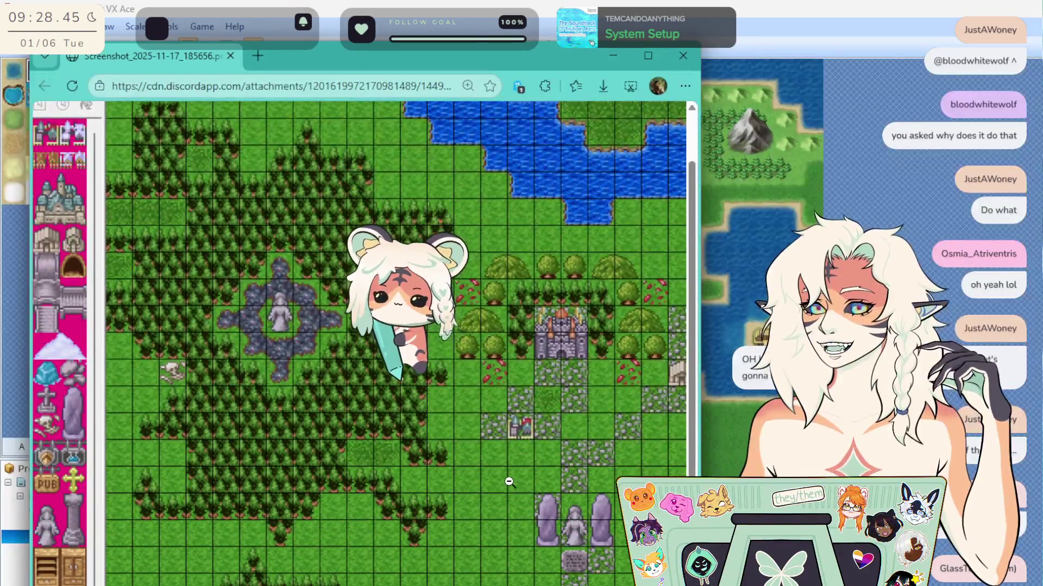
{"action": "left_click", "coordinate": [447, 516]}
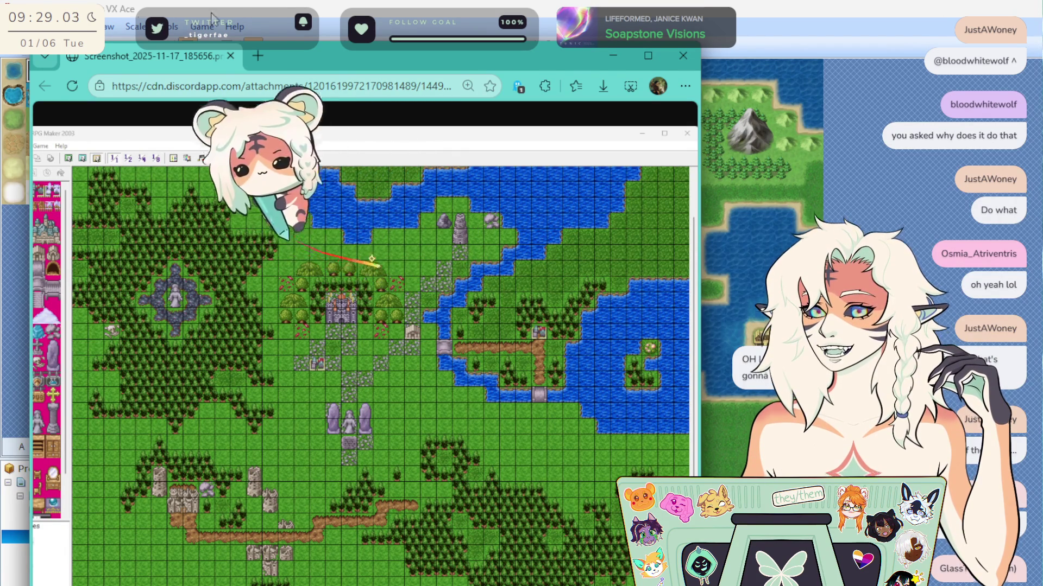
{"action": "left_click_drag", "start_coordinate": [431, 57], "coordinate": [980, 163]}
{"action": "left_click_drag", "start_coordinate": [701, 163], "coordinate": [992, 69]}
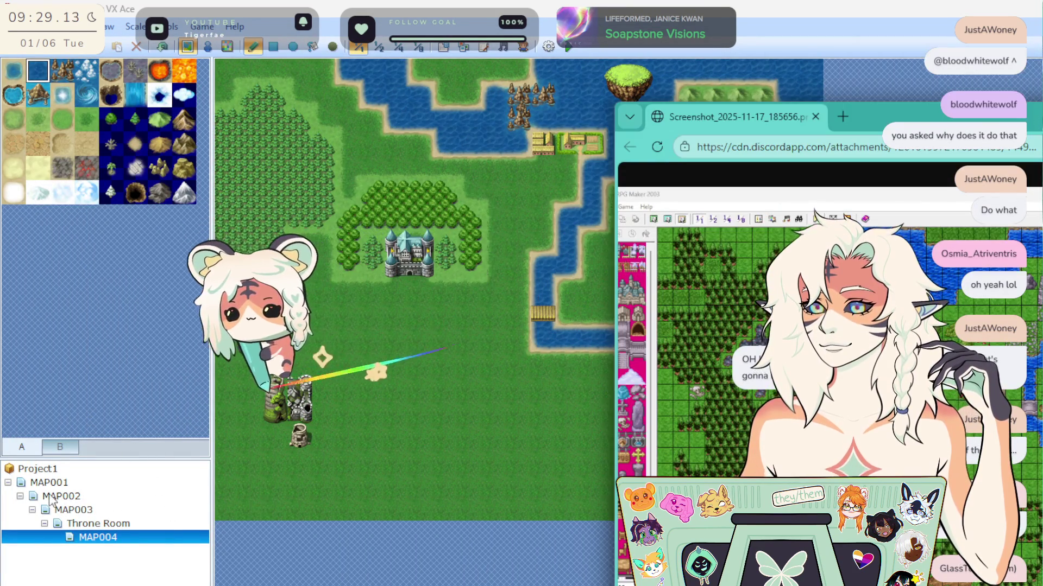
Bring the editor forward via MAP003, then return to the MAP004 world map.
{"action": "left_click", "coordinate": [73, 510]}
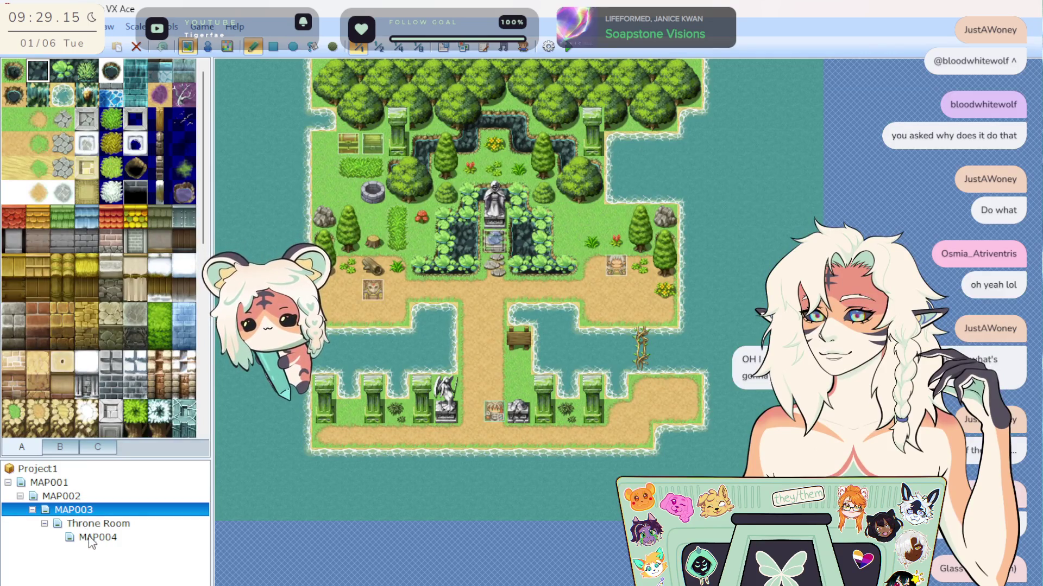
{"action": "left_click", "coordinate": [89, 537]}
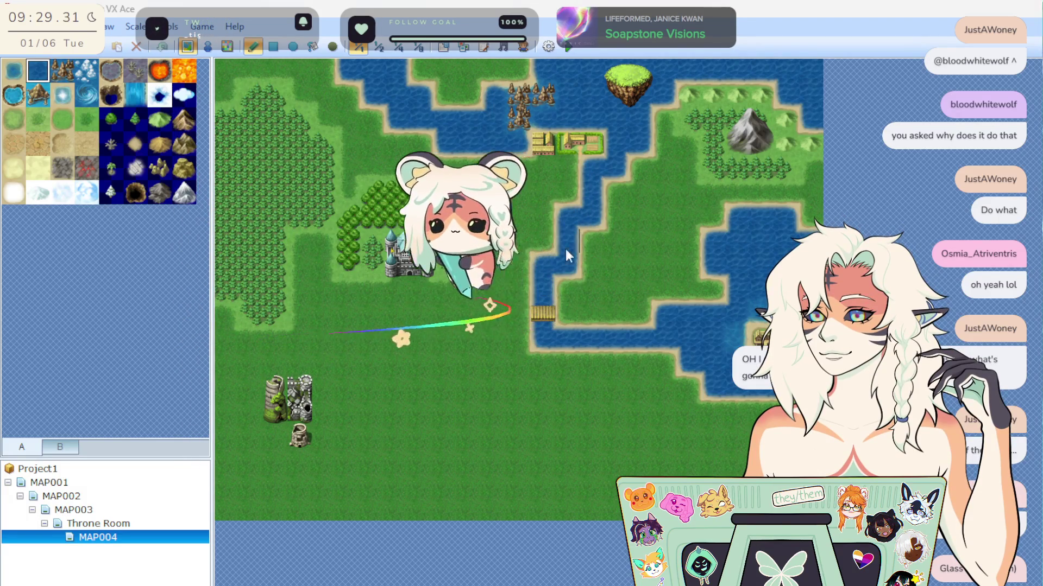
Undo a trial forest below the castle and widen the forest on the map's west side.
{"action": "mouse_move", "coordinate": [413, 374]}
{"action": "left_mouse_down"}
{"action": "mouse_move", "coordinate": [396, 432]}
{"action": "mouse_move", "coordinate": [442, 461]}
{"action": "mouse_move", "coordinate": [511, 400]}
{"action": "left_mouse_up"}
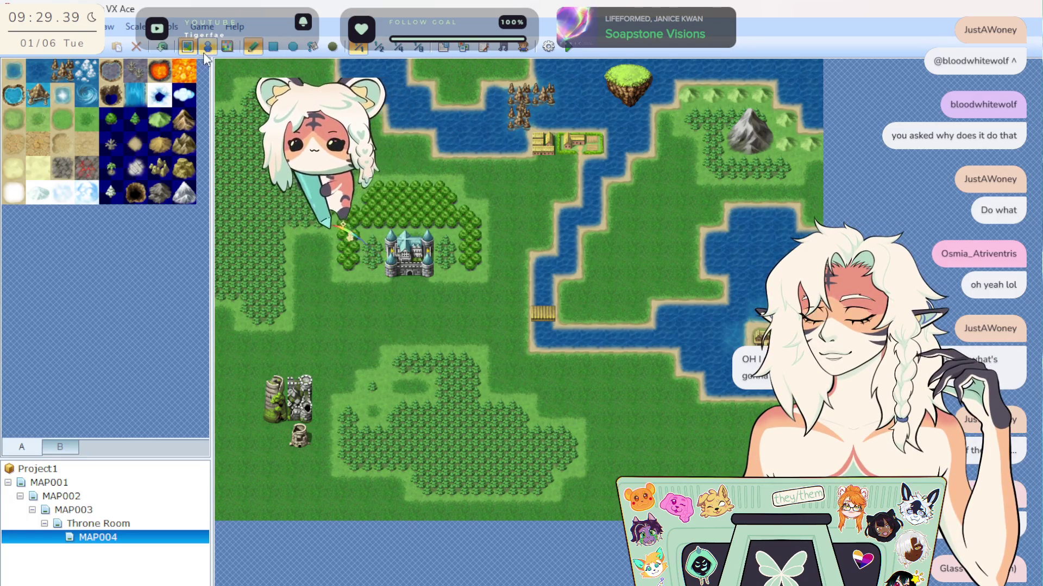
{"action": "left_click", "coordinate": [161, 46]}
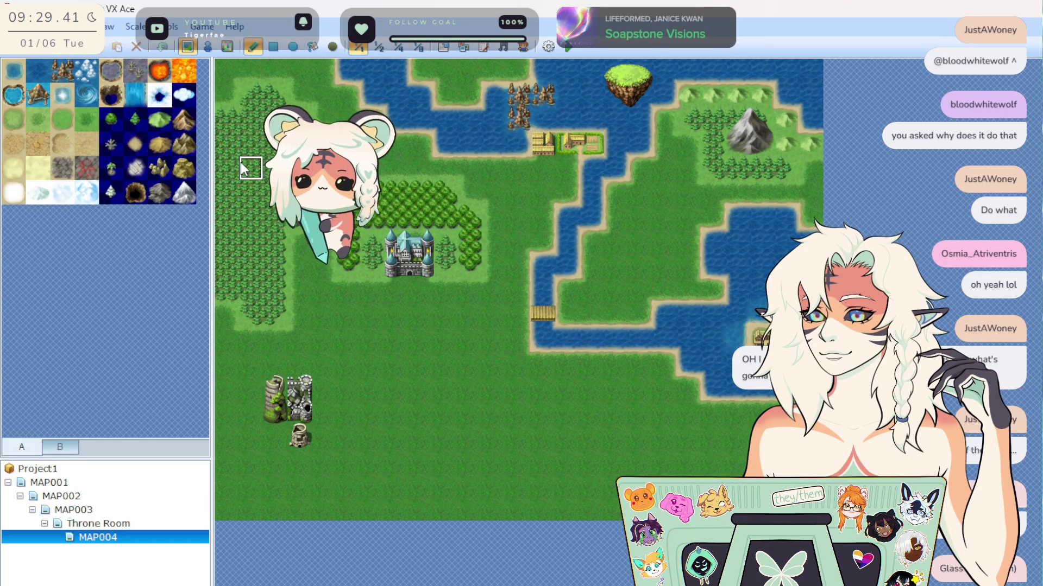
{"action": "left_click", "coordinate": [135, 124]}
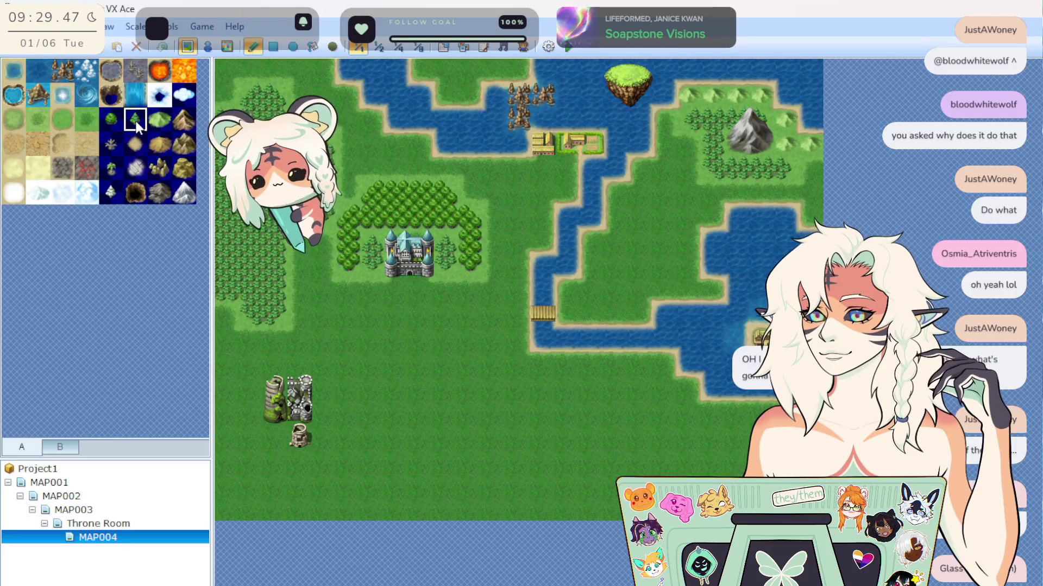
{"action": "left_click_drag", "start_coordinate": [312, 101], "coordinate": [326, 315]}
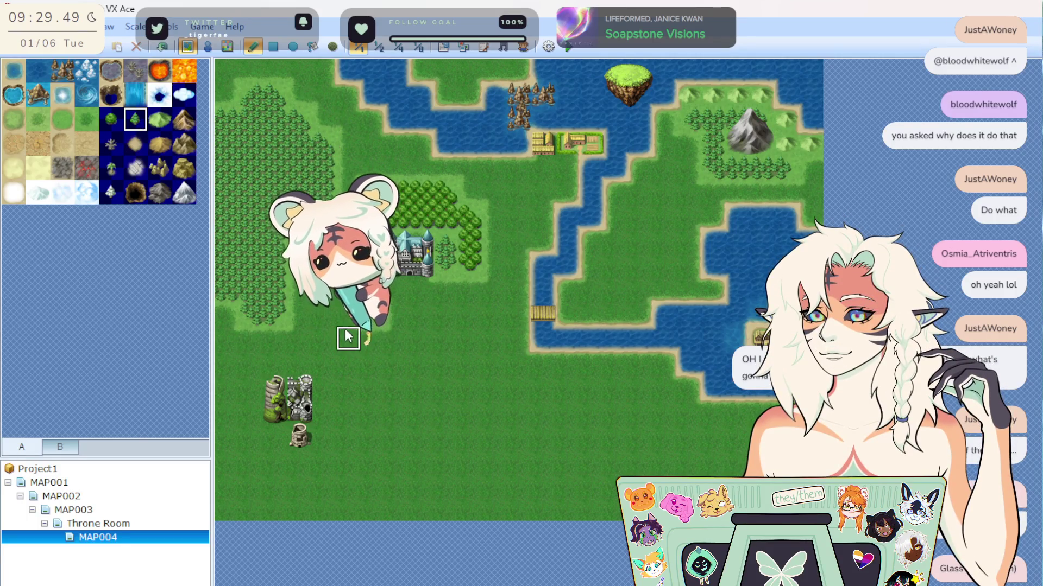
Try a tree-dotted sand patch below the castle, undo it, and select plain grass.
{"action": "left_click", "coordinate": [85, 141]}
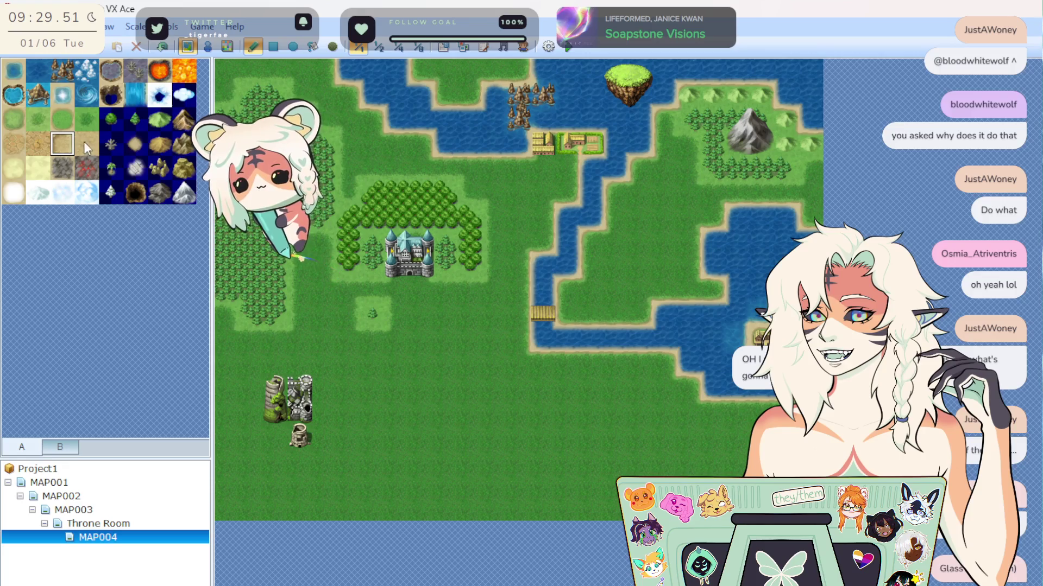
{"action": "mouse_move", "coordinate": [373, 334]}
{"action": "left_mouse_down"}
{"action": "mouse_move", "coordinate": [425, 349]}
{"action": "mouse_move", "coordinate": [418, 332]}
{"action": "mouse_move", "coordinate": [390, 337]}
{"action": "mouse_move", "coordinate": [472, 361]}
{"action": "mouse_move", "coordinate": [397, 318]}
{"action": "left_mouse_up"}
{"action": "left_click", "coordinate": [135, 119]}
{"action": "mouse_move", "coordinate": [422, 341]}
{"action": "left_mouse_down"}
{"action": "mouse_move", "coordinate": [442, 407]}
{"action": "mouse_move", "coordinate": [435, 366]}
{"action": "mouse_move", "coordinate": [416, 344]}
{"action": "left_mouse_up"}
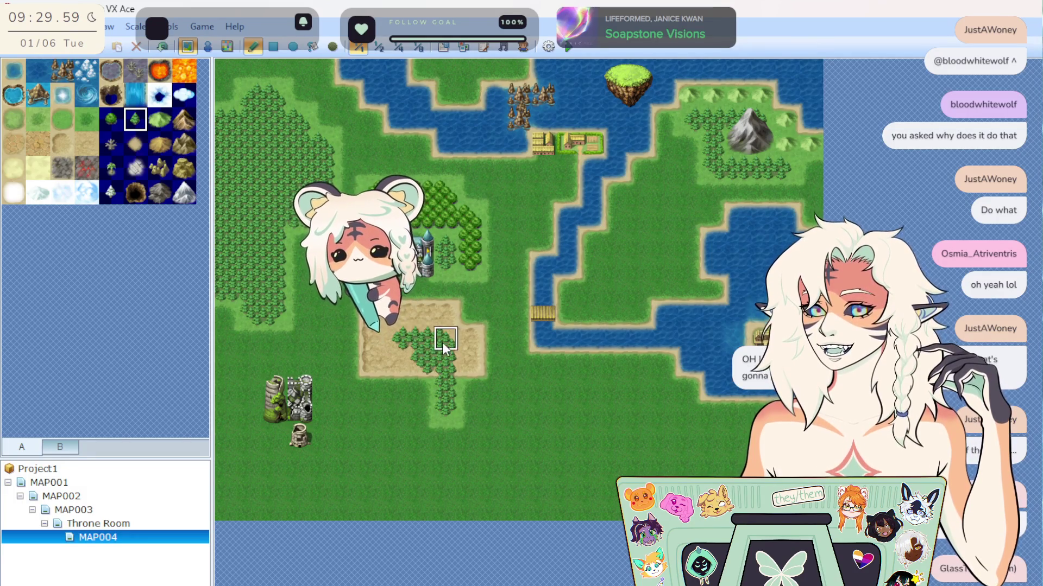
{"action": "key", "text": "ctrl+z"}
{"action": "key", "text": "ctrl+z"}
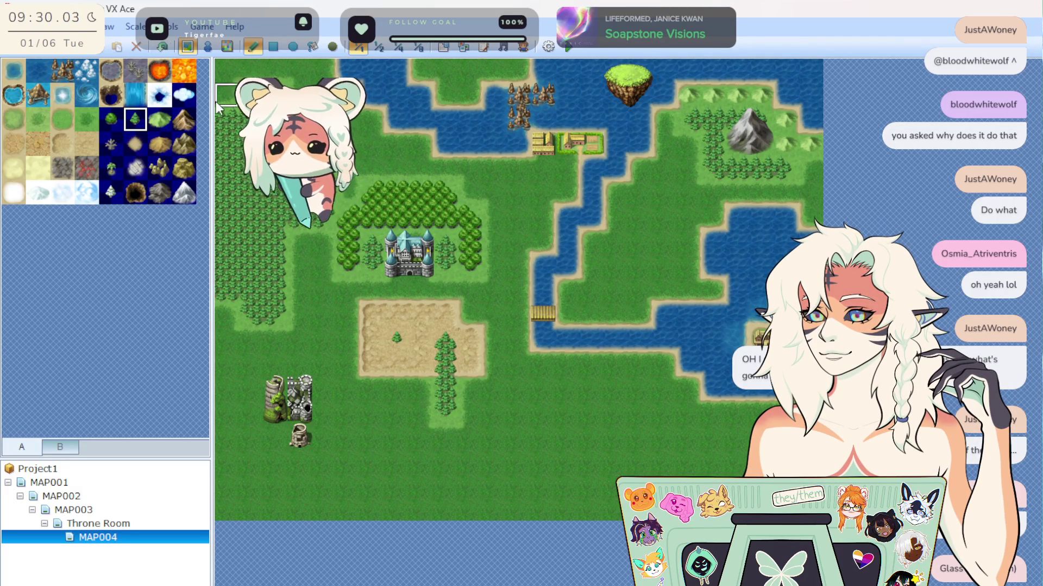
{"action": "mouse_move", "coordinate": [363, 317]}
{"action": "left_mouse_down"}
{"action": "mouse_move", "coordinate": [402, 331]}
{"action": "mouse_move", "coordinate": [454, 318]}
{"action": "mouse_move", "coordinate": [397, 299]}
{"action": "left_mouse_up"}
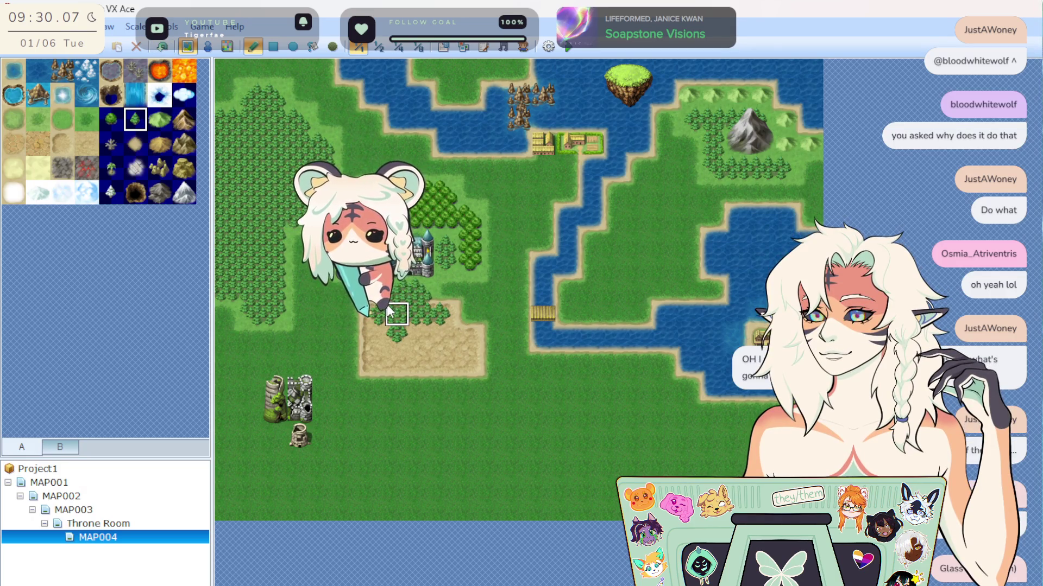
{"action": "mouse_move", "coordinate": [387, 350]}
{"action": "left_mouse_down"}
{"action": "mouse_move", "coordinate": [373, 362]}
{"action": "mouse_move", "coordinate": [457, 361]}
{"action": "mouse_move", "coordinate": [431, 351]}
{"action": "mouse_move", "coordinate": [462, 340]}
{"action": "left_mouse_up"}
{"action": "left_click", "coordinate": [163, 50]}
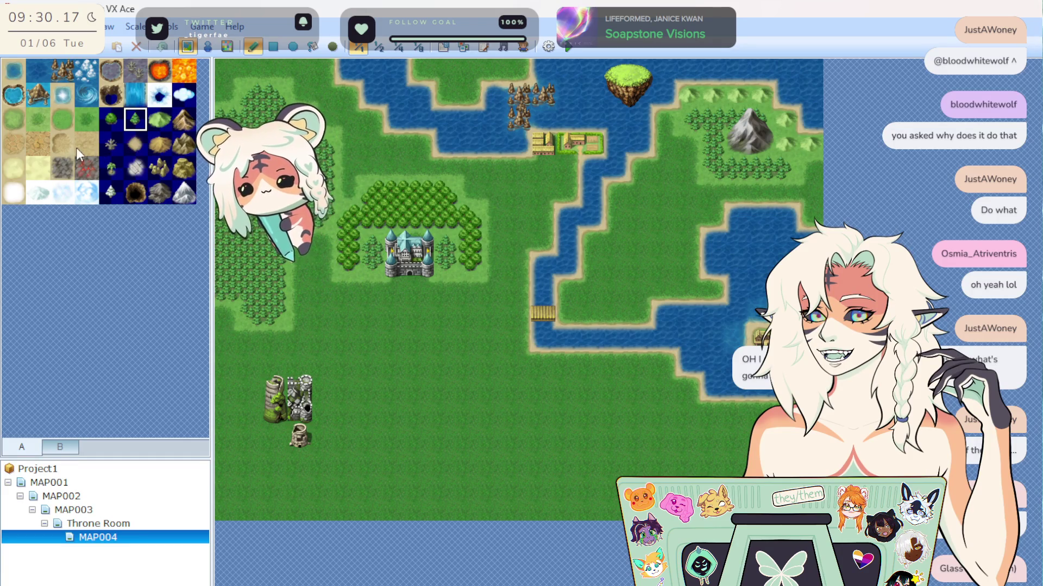
{"action": "left_click", "coordinate": [22, 119]}
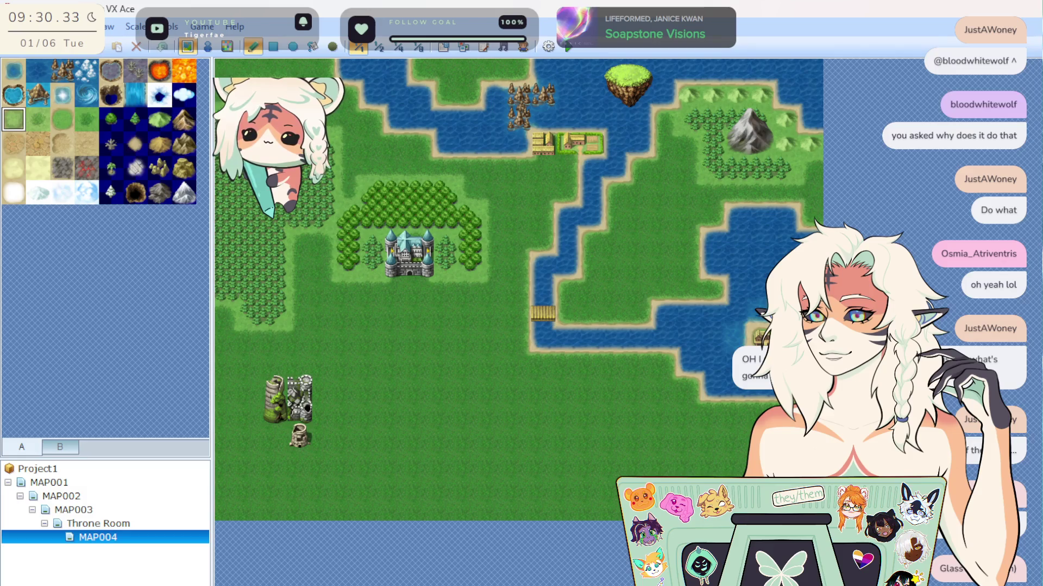
Open the Throne Room map and browse tileset tab C for statue tiles.
{"action": "left_click", "coordinate": [120, 523]}
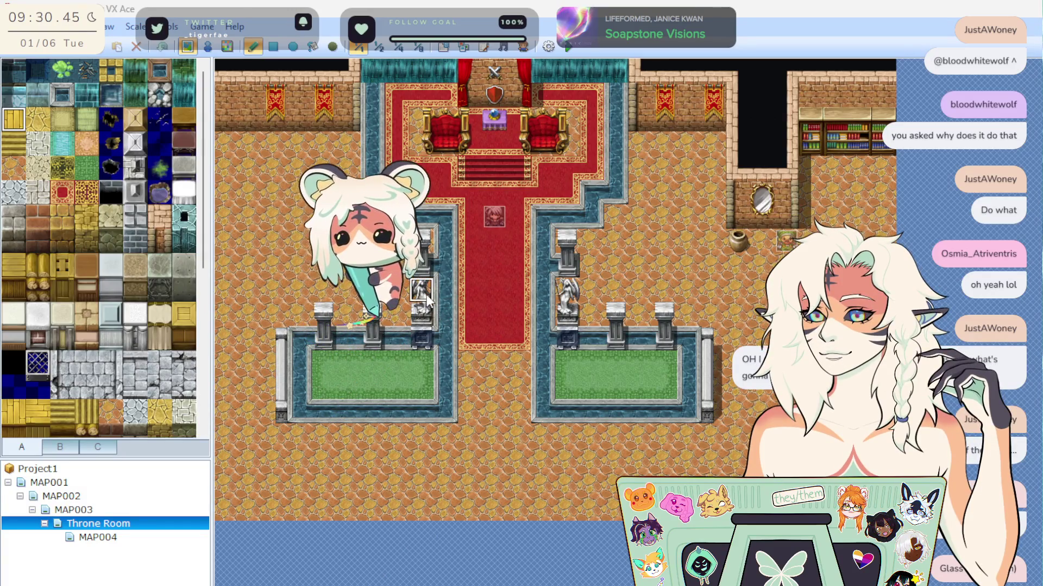
{"action": "left_click", "coordinate": [60, 447]}
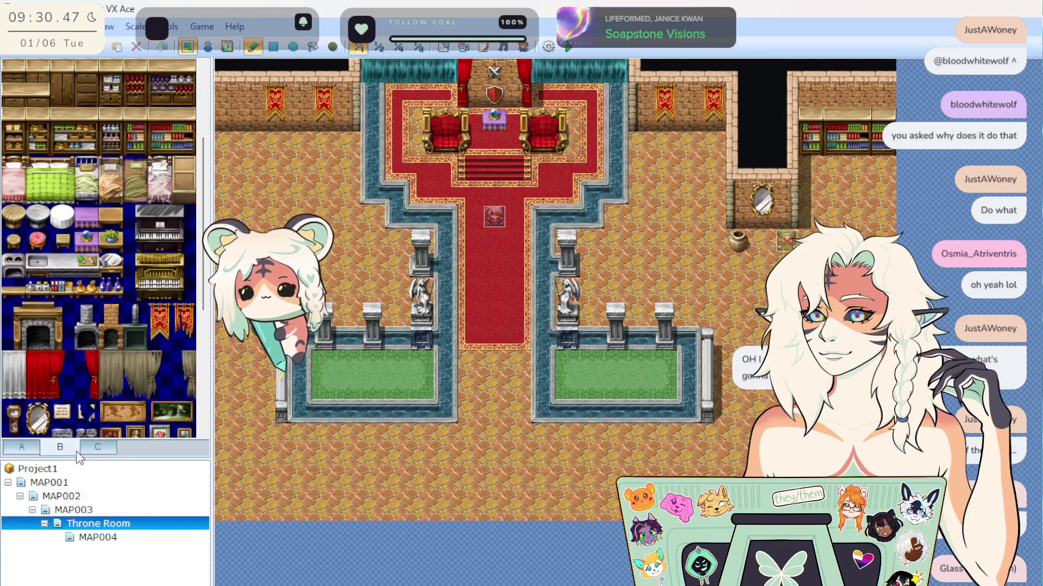
{"action": "scroll", "coordinate": [102, 358], "scroll_direction": "down", "scroll_amount": 5}
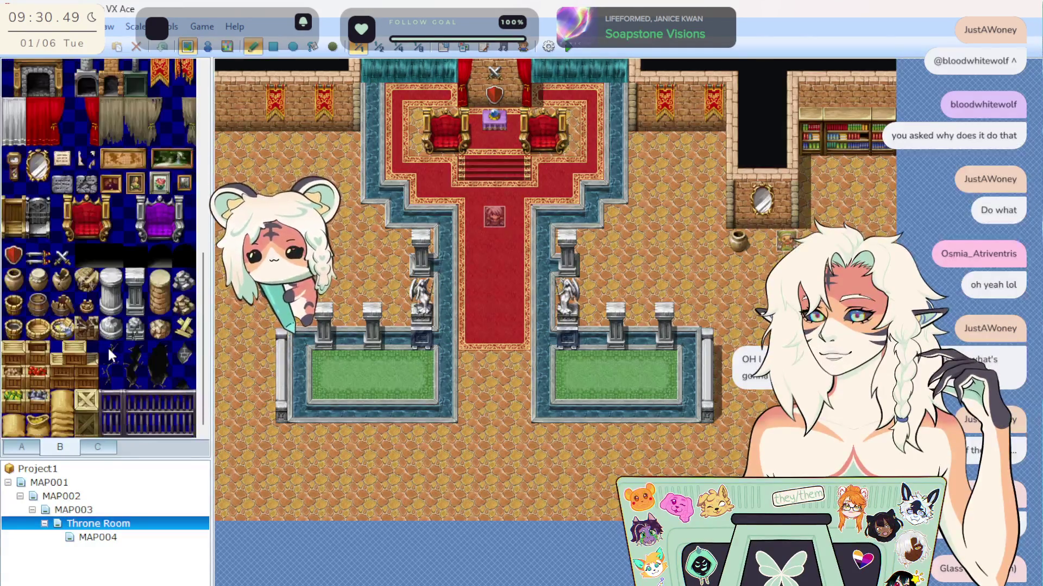
{"action": "scroll", "coordinate": [109, 363], "scroll_direction": "up", "scroll_amount": 4}
{"action": "left_click", "coordinate": [97, 447]}
{"action": "scroll", "coordinate": [99, 243], "scroll_direction": "down", "scroll_amount": 4}
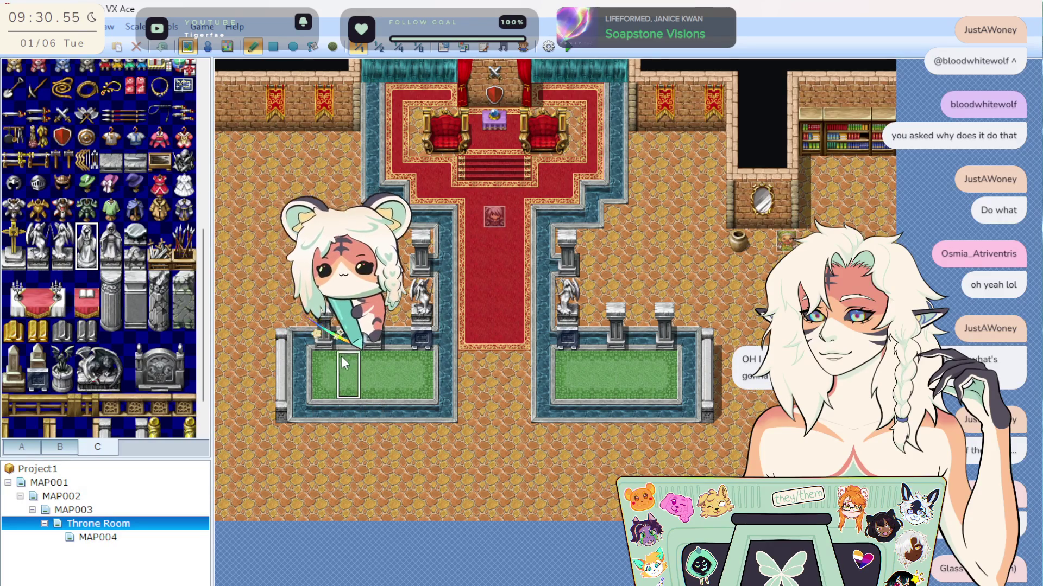
Place a statue in the right garden bed and a gold cross over the shield above the thrones.
{"action": "left_click", "coordinate": [641, 339]}
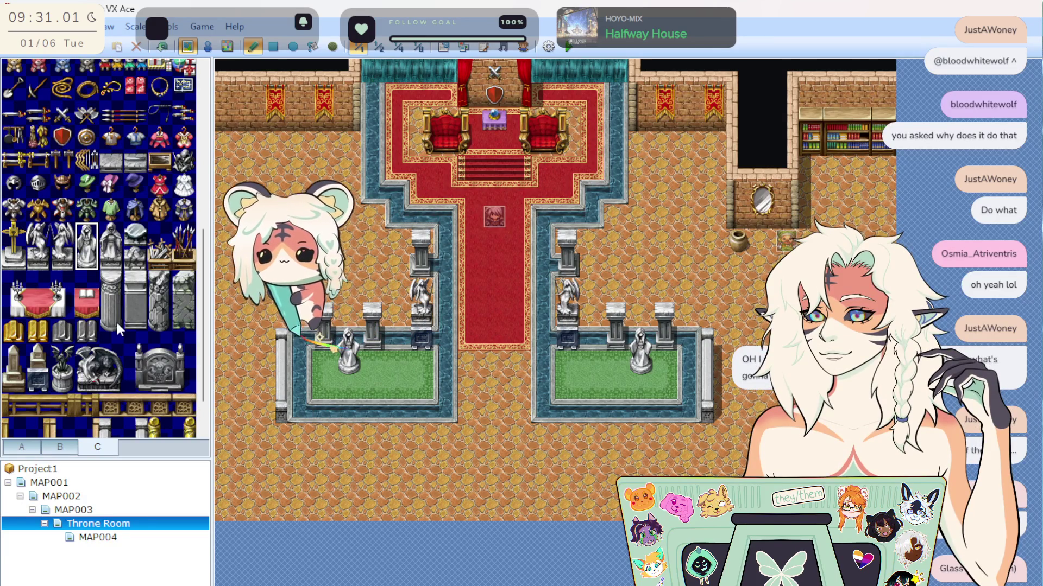
{"action": "left_click", "coordinate": [6, 261]}
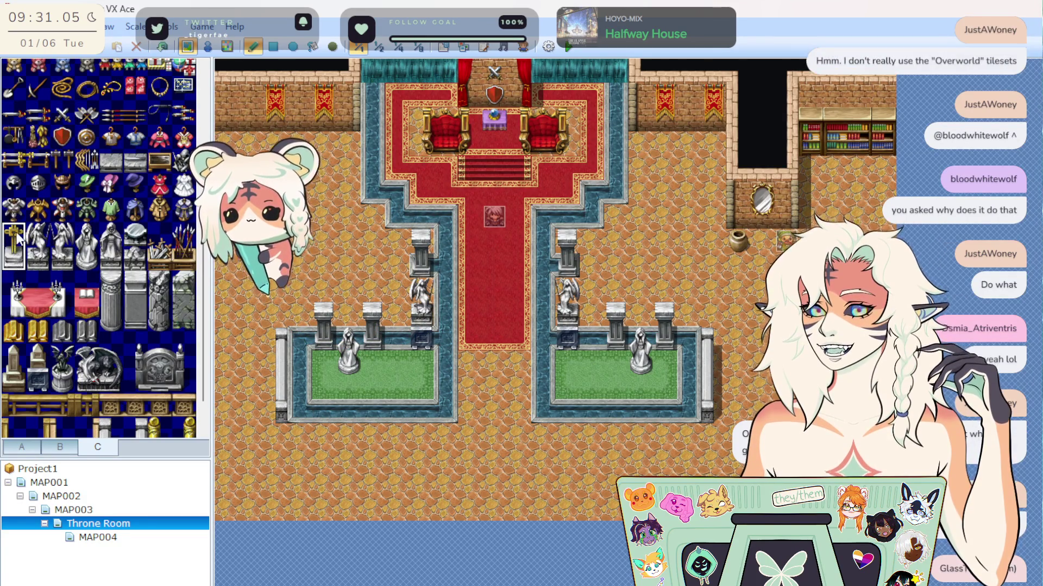
{"action": "left_click", "coordinate": [493, 102]}
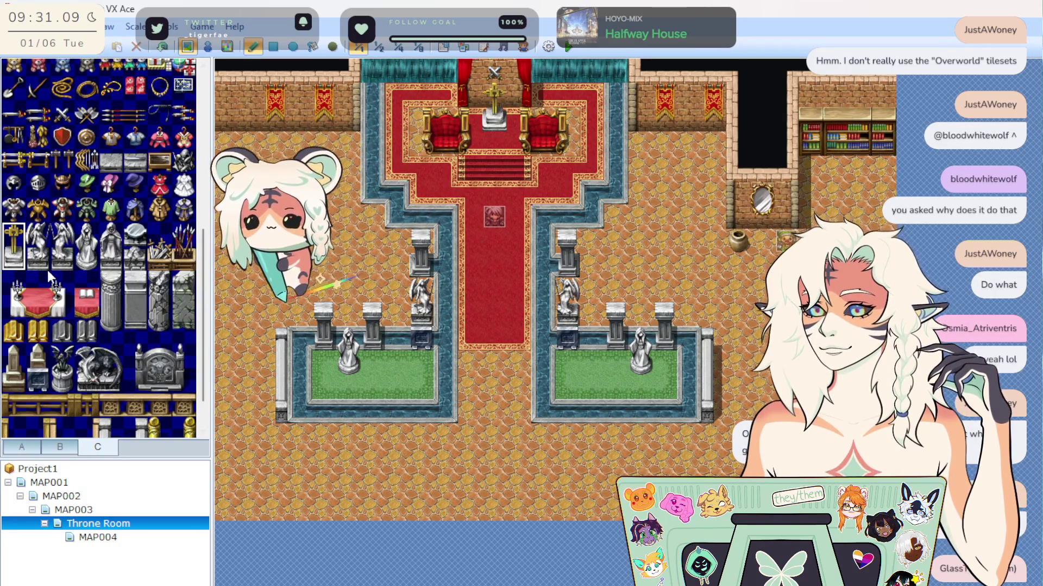
{"action": "scroll", "coordinate": [99, 240], "scroll_direction": "up", "scroll_amount": 3}
{"action": "scroll", "coordinate": [104, 239], "scroll_direction": "up", "scroll_amount": 2}
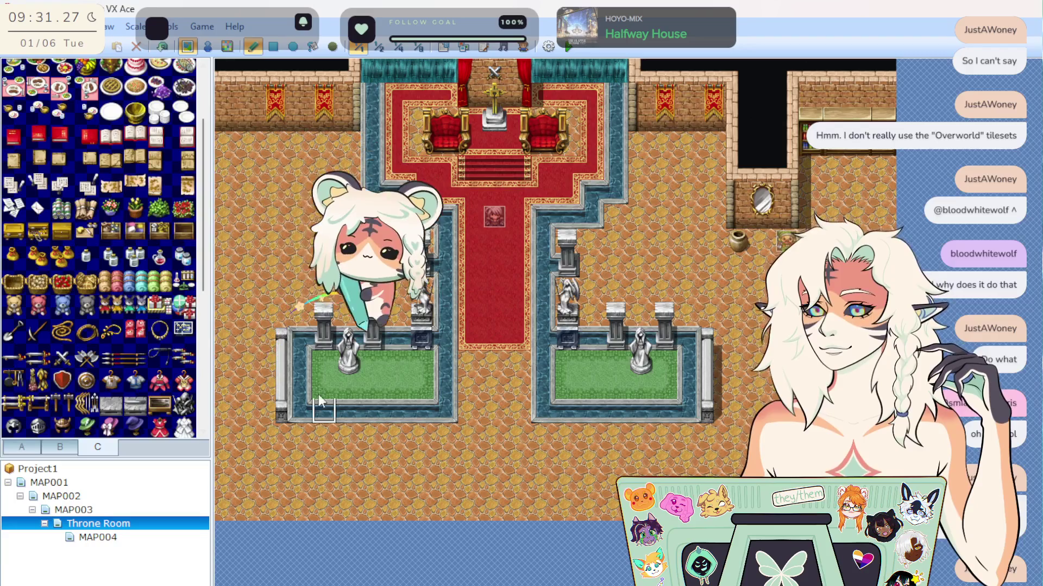
{"action": "scroll", "coordinate": [120, 351], "scroll_direction": "down", "scroll_amount": 3}
{"action": "scroll", "coordinate": [122, 358], "scroll_direction": "down", "scroll_amount": 1}
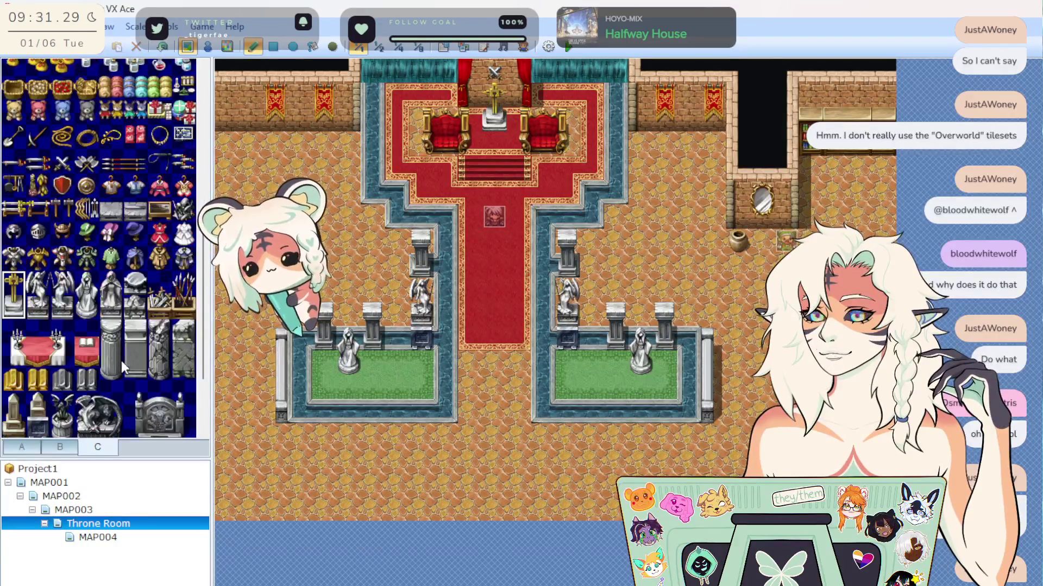
{"action": "scroll", "coordinate": [126, 360], "scroll_direction": "down", "scroll_amount": 1}
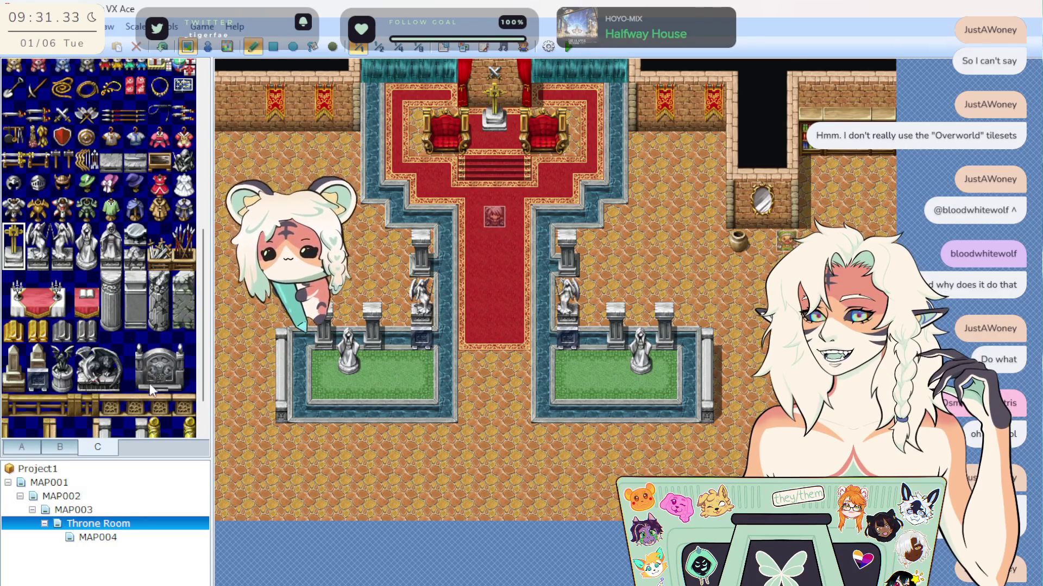
{"action": "scroll", "coordinate": [149, 383], "scroll_direction": "up", "scroll_amount": 2}
{"action": "scroll", "coordinate": [134, 362], "scroll_direction": "up", "scroll_amount": 3}
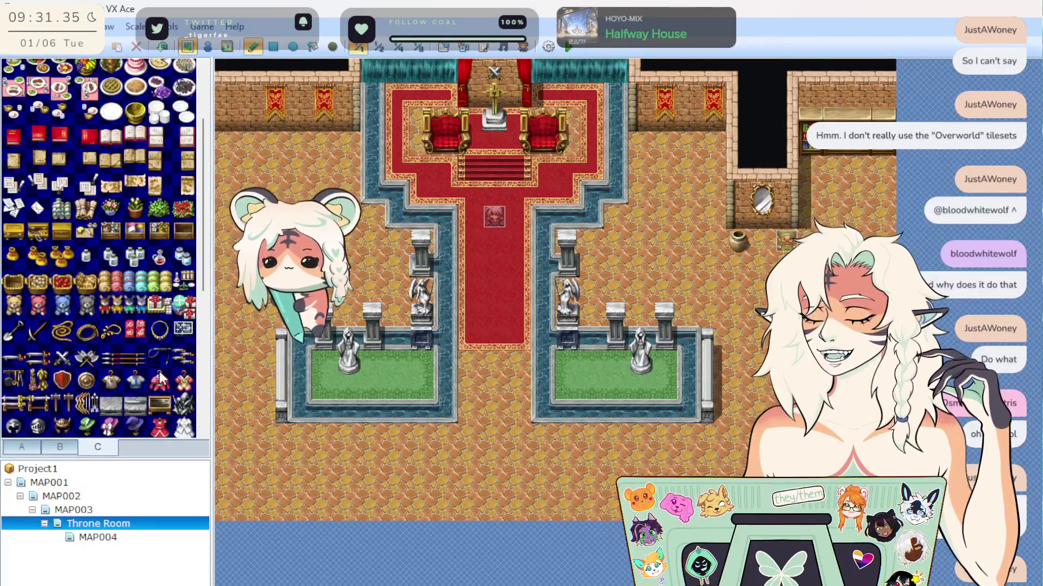
{"action": "scroll", "coordinate": [84, 312], "scroll_direction": "up", "scroll_amount": 2}
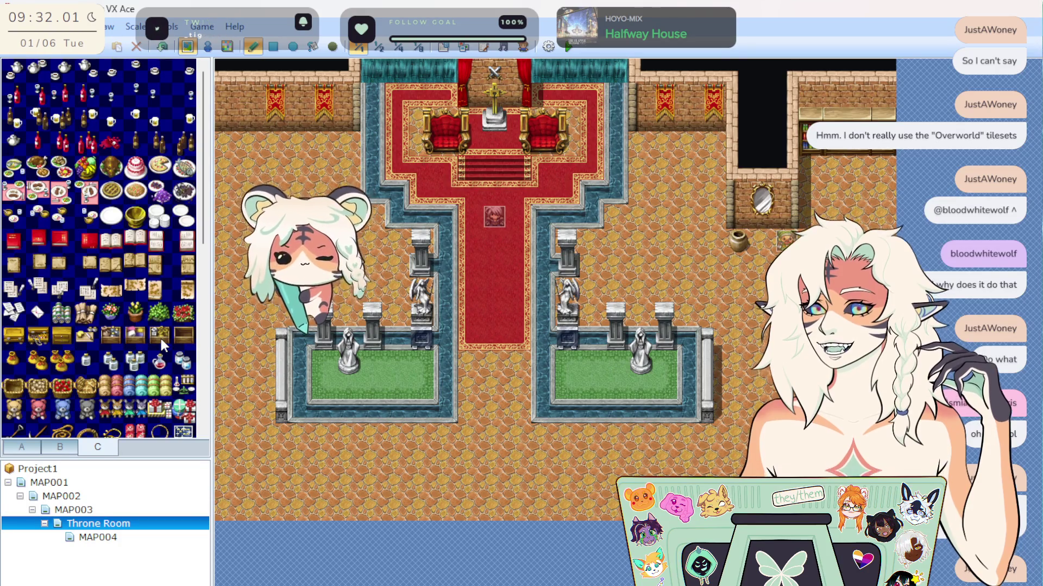
{"action": "scroll", "coordinate": [106, 387], "scroll_direction": "down", "scroll_amount": 15}
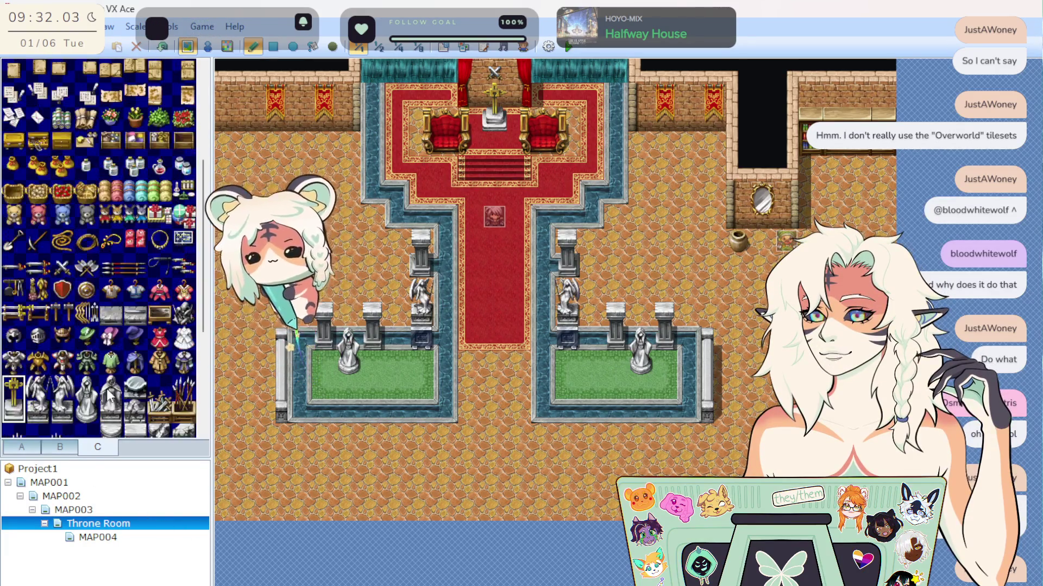
{"action": "scroll", "coordinate": [108, 413], "scroll_direction": "up", "scroll_amount": 4}
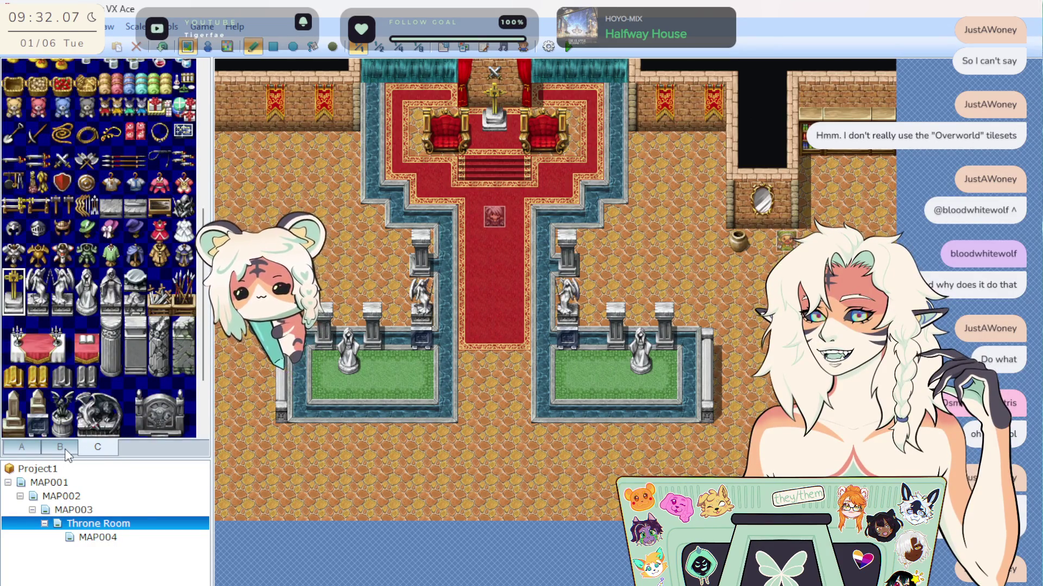
{"action": "scroll", "coordinate": [75, 429], "scroll_direction": "down", "scroll_amount": 4}
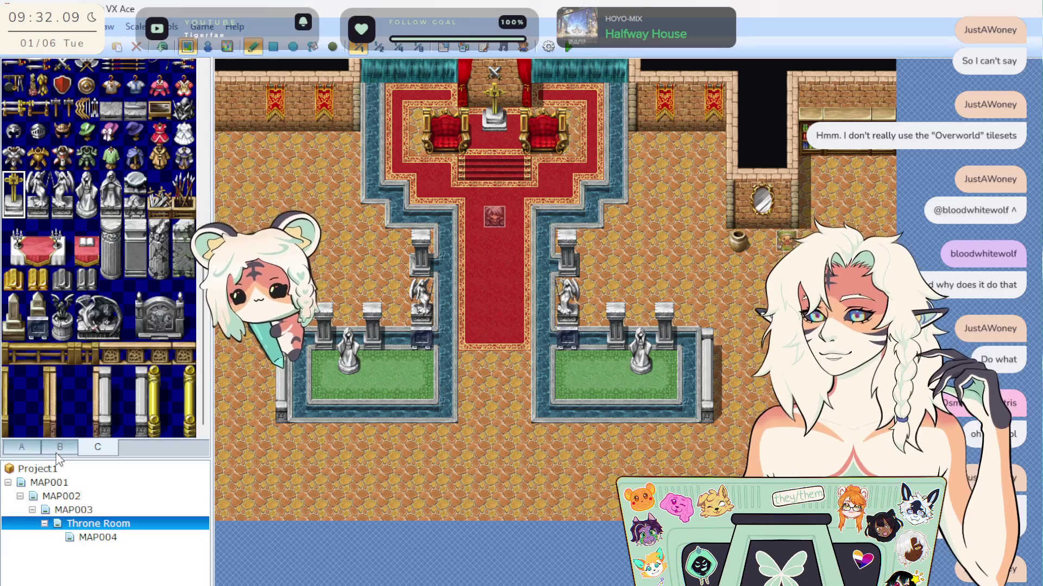
{"action": "left_click", "coordinate": [60, 447]}
Place an orb cushion before the throne and a fireplace on the upper-left wall.
{"action": "left_click", "coordinate": [495, 141]}
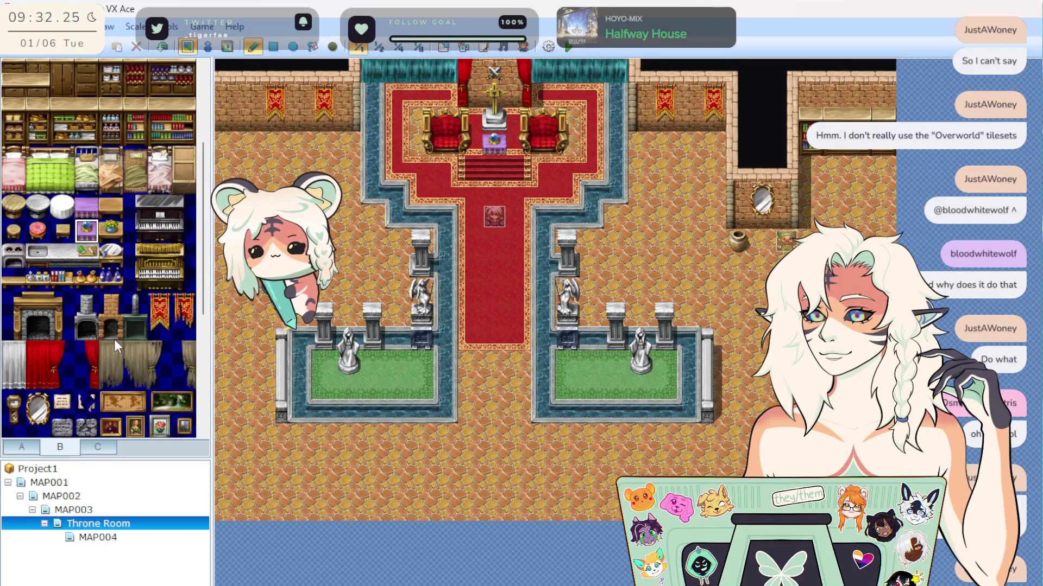
{"action": "mouse_move", "coordinate": [62, 328]}
{"action": "left_mouse_down"}
{"action": "mouse_move", "coordinate": [45, 309]}
{"action": "mouse_move", "coordinate": [15, 310]}
{"action": "left_mouse_up"}
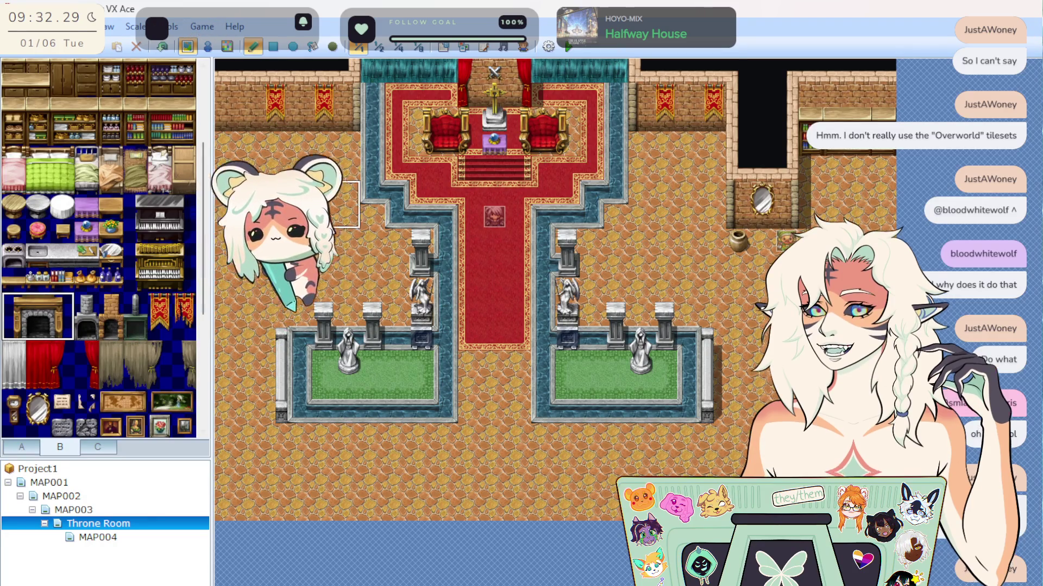
{"action": "left_click", "coordinate": [249, 95]}
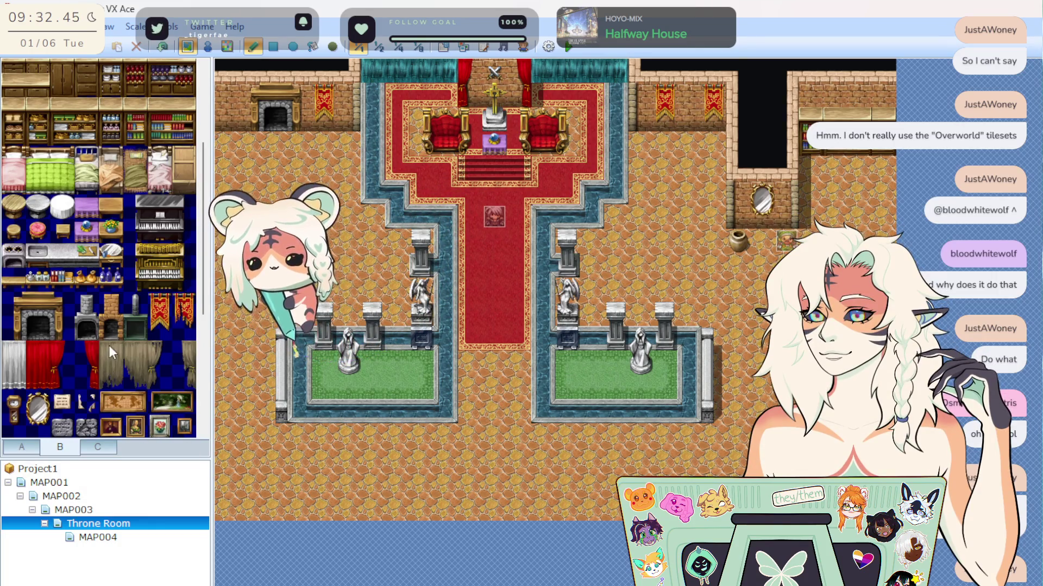
Browse the statue and furniture tiles and pick the full barrel tile.
{"action": "scroll", "coordinate": [113, 337], "scroll_direction": "down", "scroll_amount": 5}
{"action": "scroll", "coordinate": [124, 340], "scroll_direction": "down", "scroll_amount": 9}
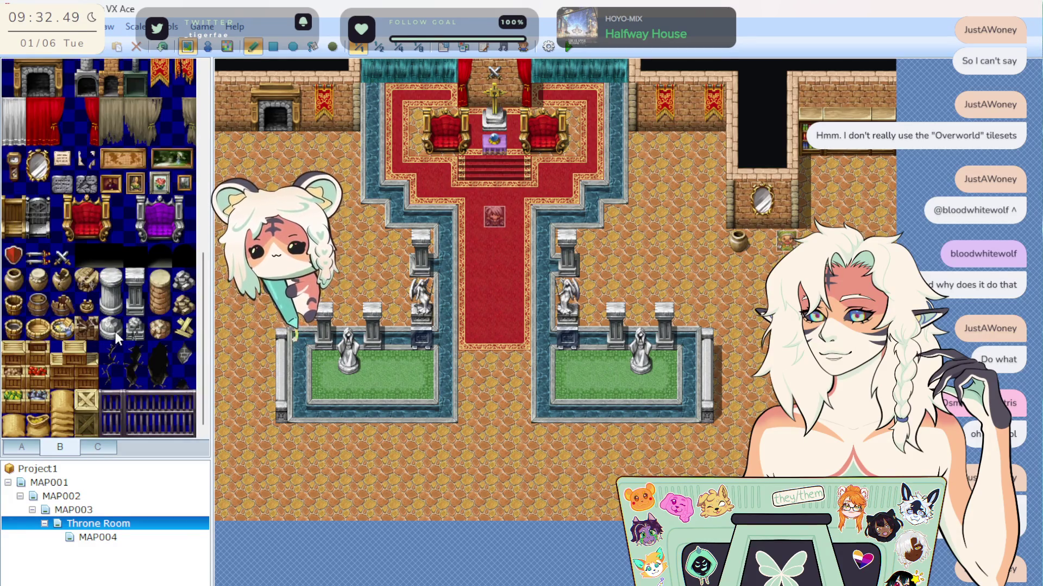
{"action": "left_click", "coordinate": [90, 447]}
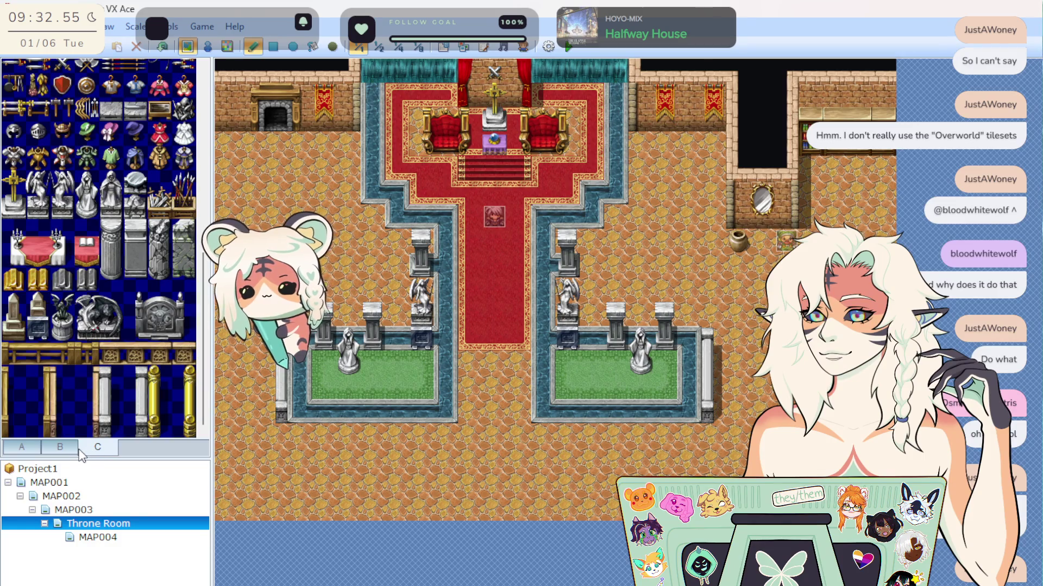
{"action": "left_click", "coordinate": [60, 446]}
{"action": "left_click", "coordinate": [159, 304]}
{"action": "left_click", "coordinate": [160, 304]}
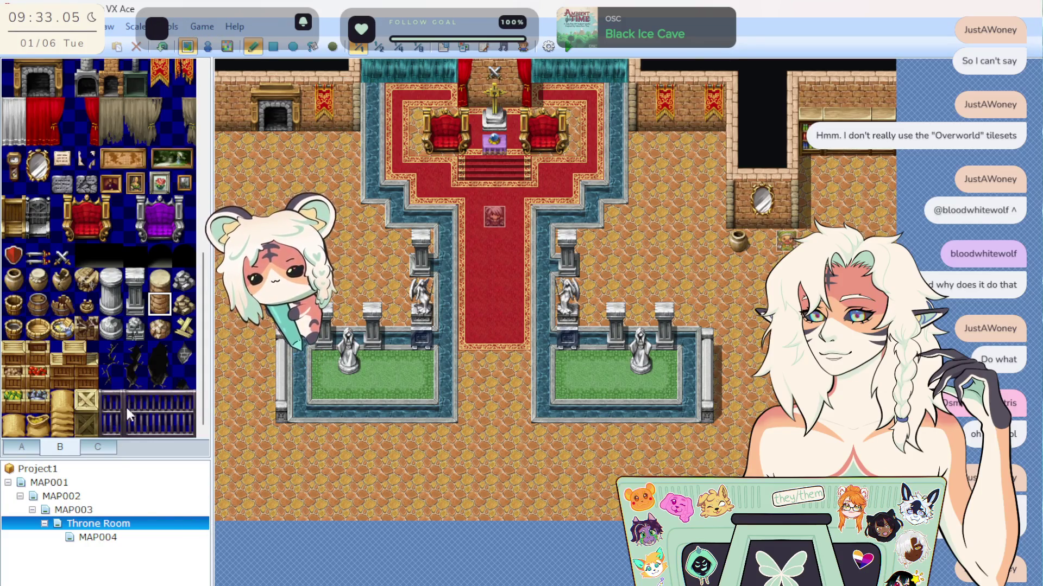
{"action": "left_click", "coordinate": [34, 445]}
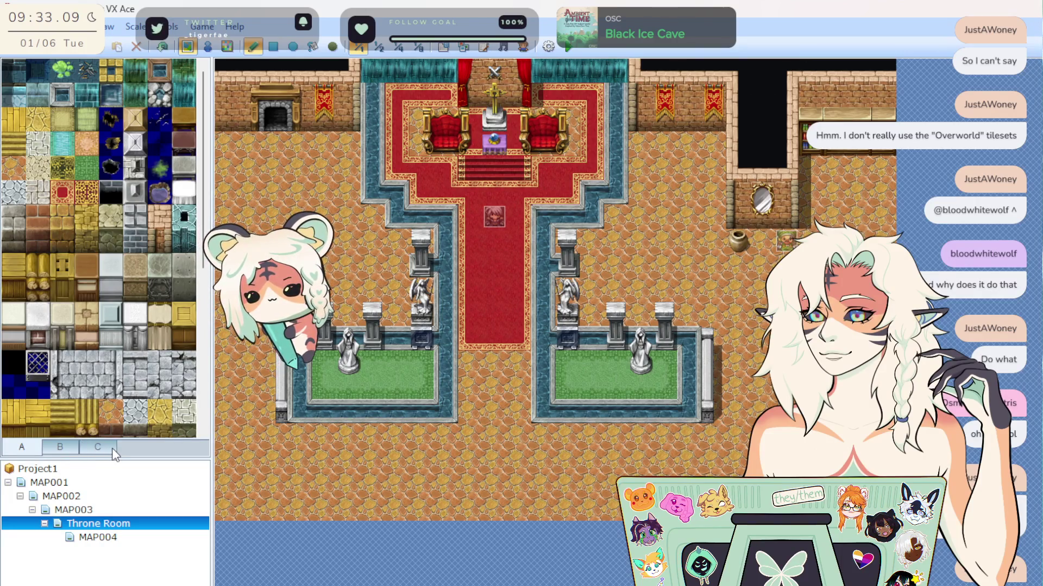
Flood-fill the Throne Room's orange floor with the red carpet tile.
{"action": "left_click", "coordinate": [61, 193]}
{"action": "left_click", "coordinate": [312, 46]}
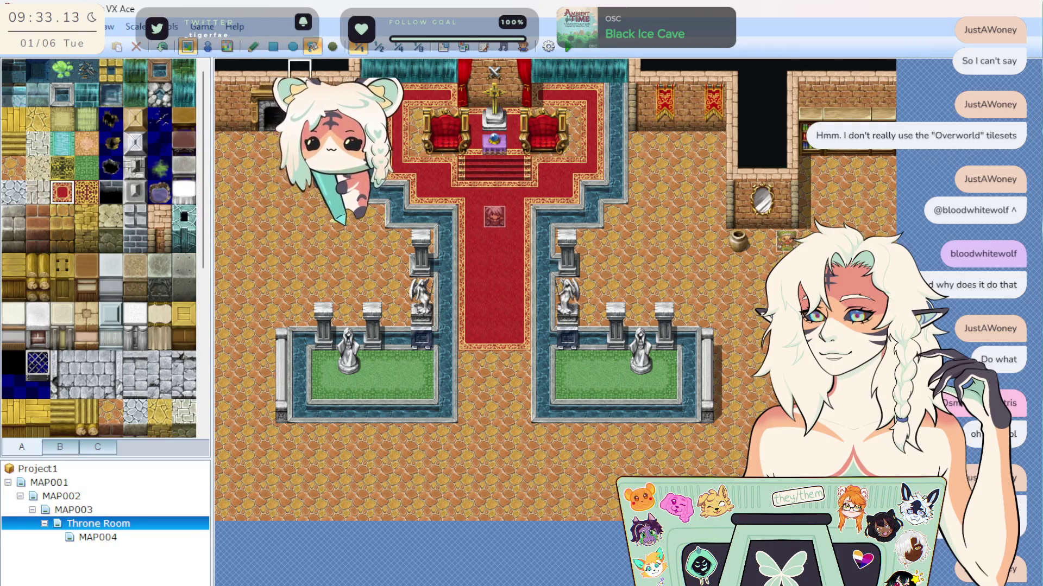
{"action": "left_click", "coordinate": [304, 163]}
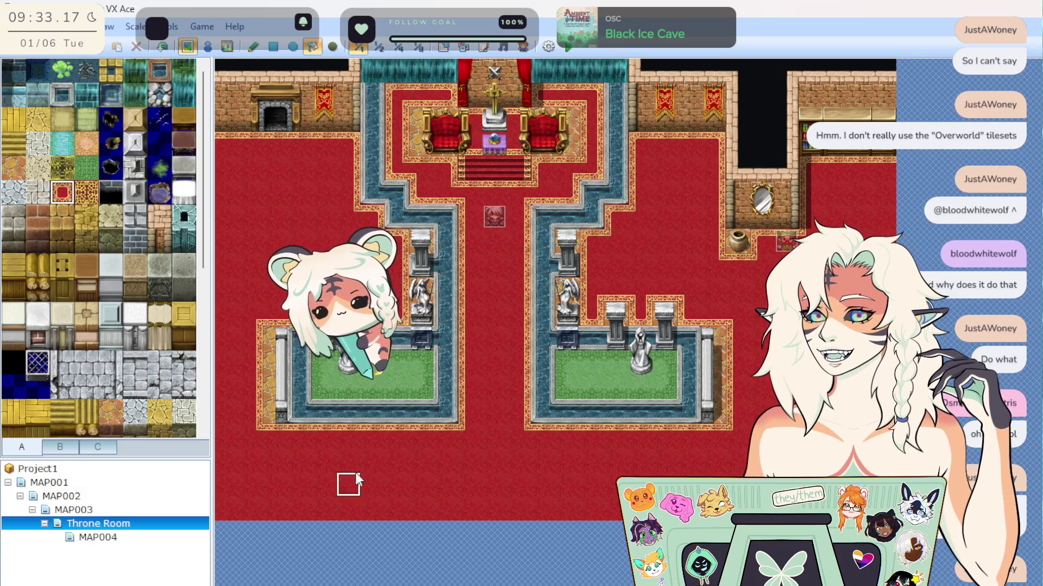
{"action": "scroll", "coordinate": [136, 325], "scroll_direction": "down", "scroll_amount": 6}
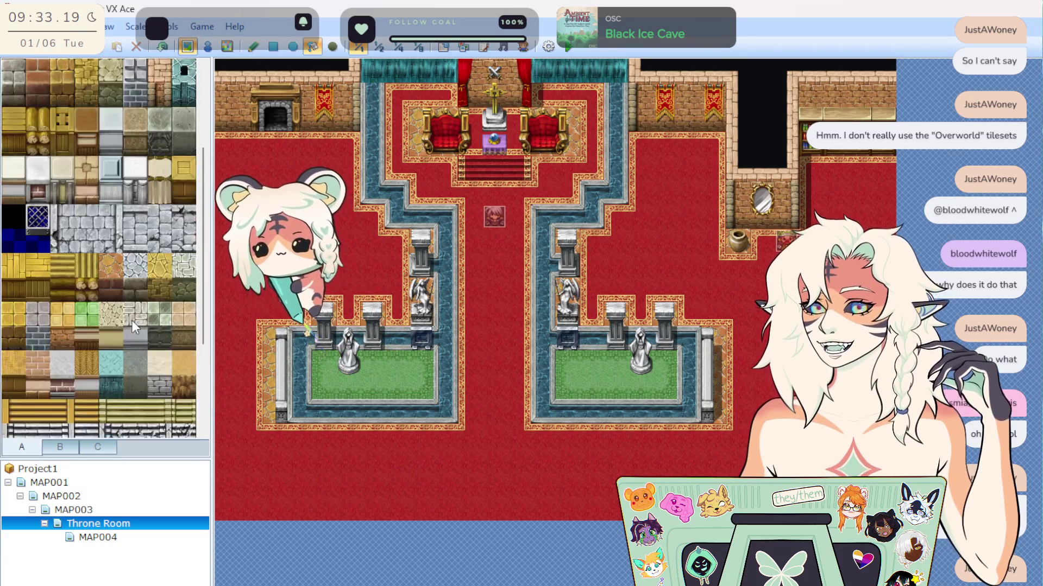
{"action": "scroll", "coordinate": [100, 337], "scroll_direction": "up", "scroll_amount": 6}
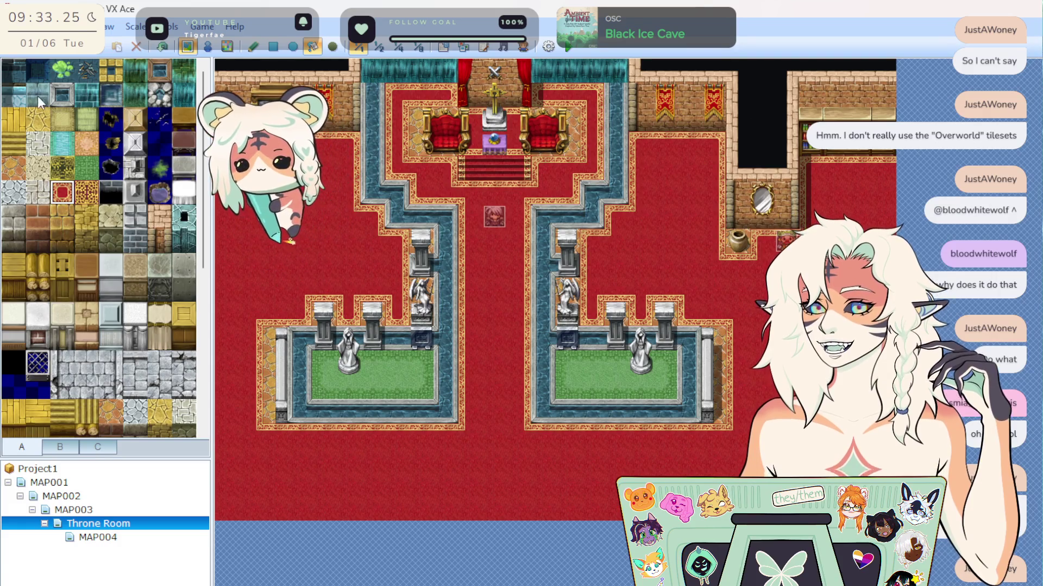
{"action": "left_click", "coordinate": [21, 73]}
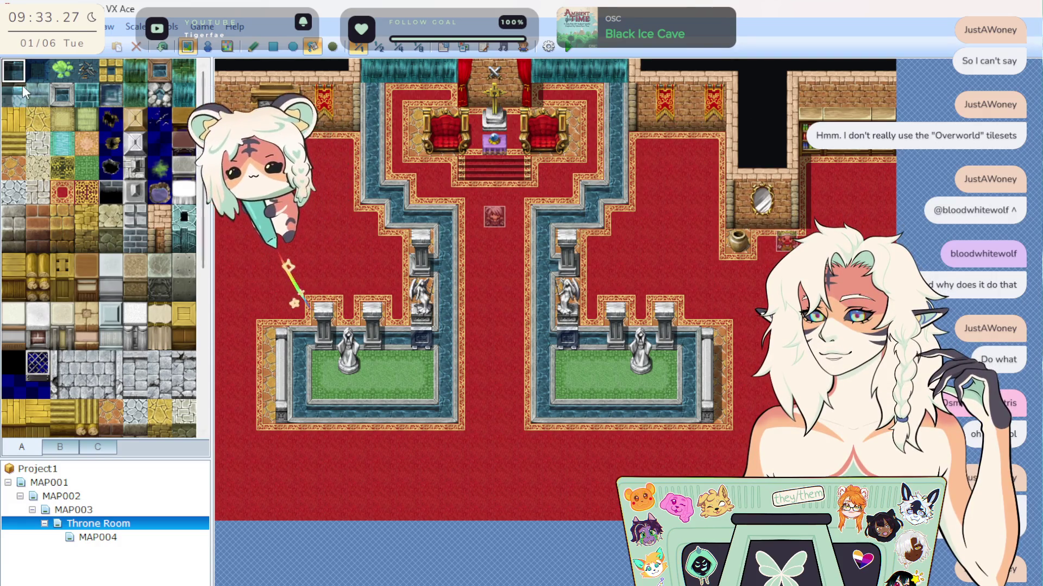
Fill the left pool's channel with dark water, undoing the unwanted channel fills.
{"action": "left_click", "coordinate": [298, 364]}
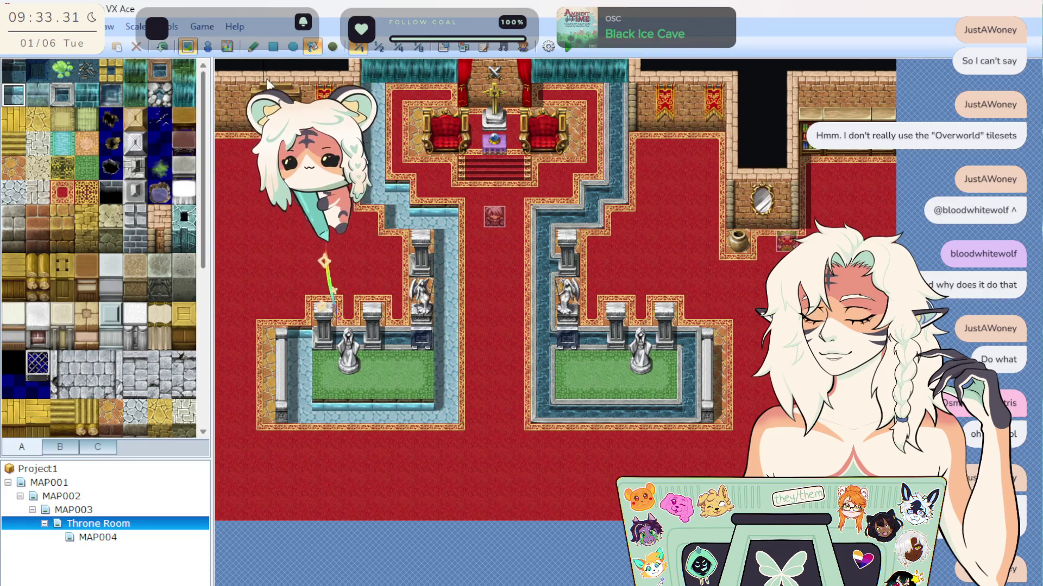
{"action": "left_click", "coordinate": [159, 48]}
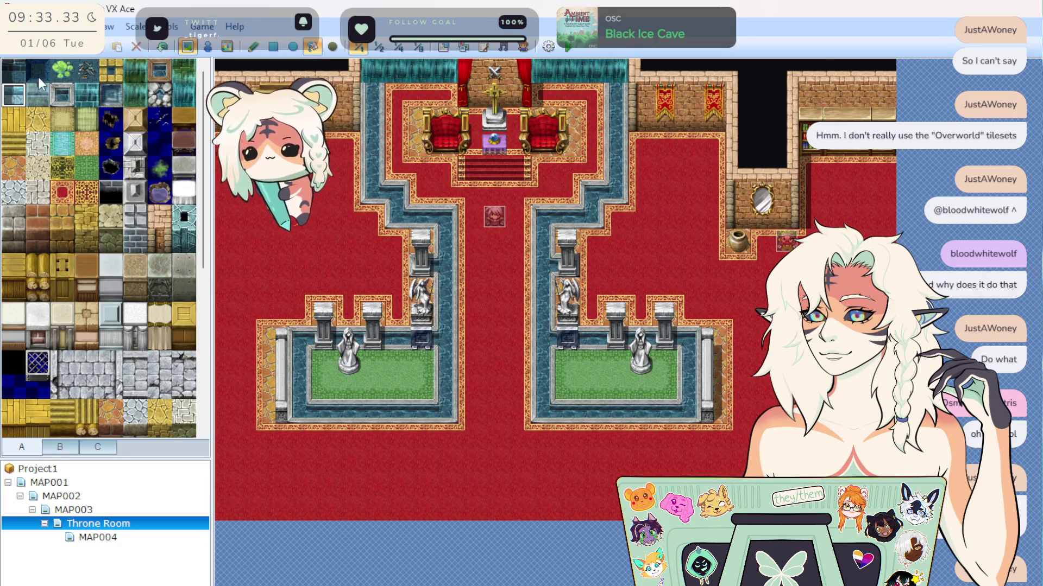
{"action": "key", "text": "ctrl+z"}
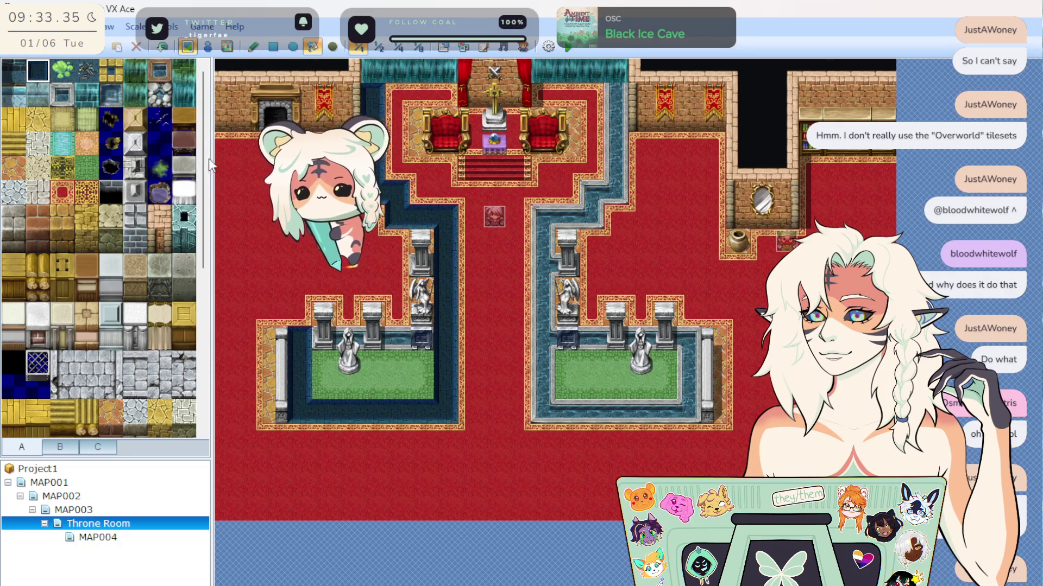
{"action": "left_click", "coordinate": [18, 96]}
{"action": "left_click", "coordinate": [13, 70]}
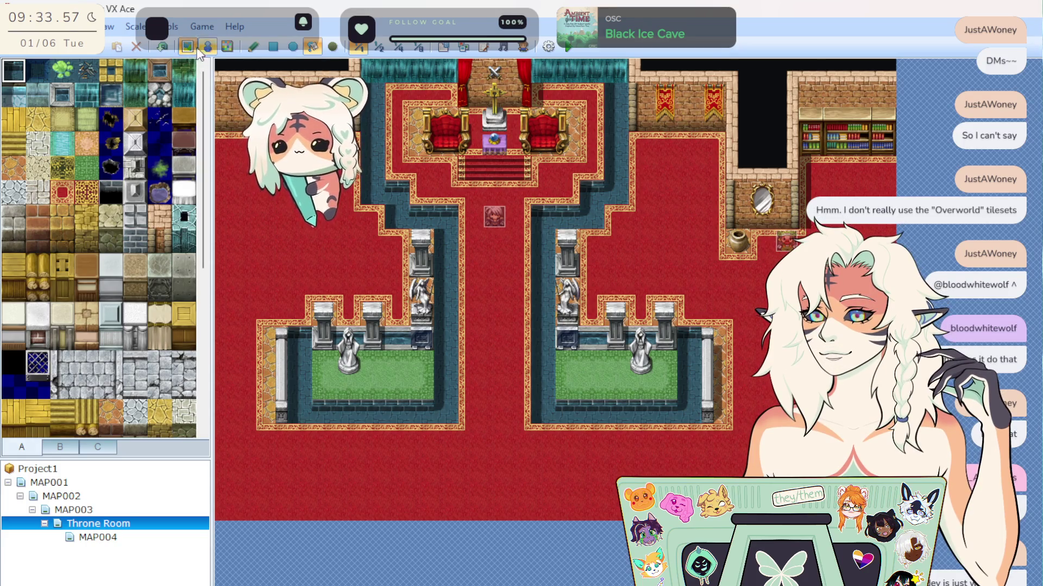
{"action": "left_click", "coordinate": [161, 47]}
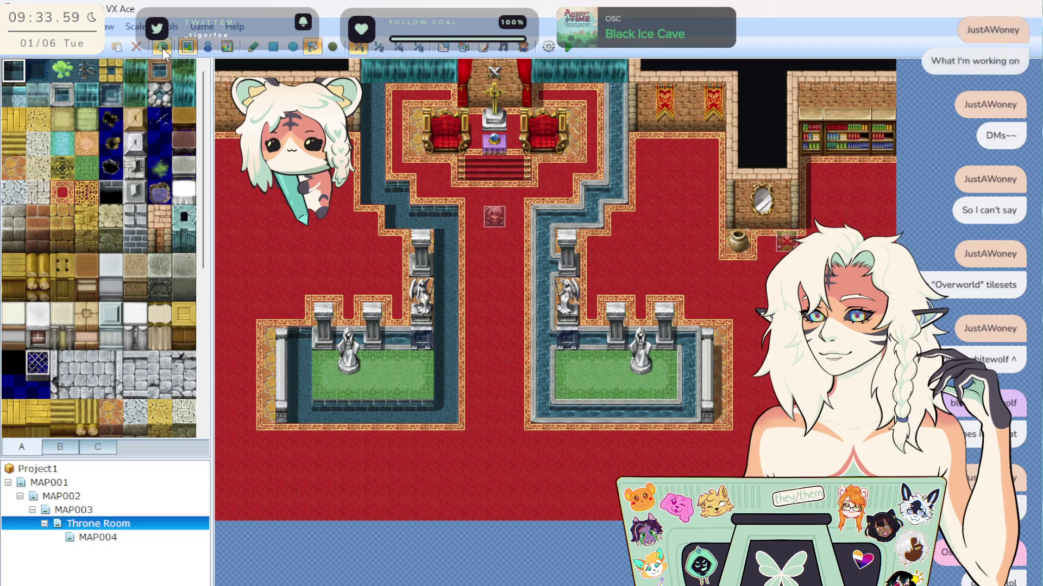
Undo the left channel change and bring the Edge reference screenshot to the front.
{"action": "left_click", "coordinate": [162, 47]}
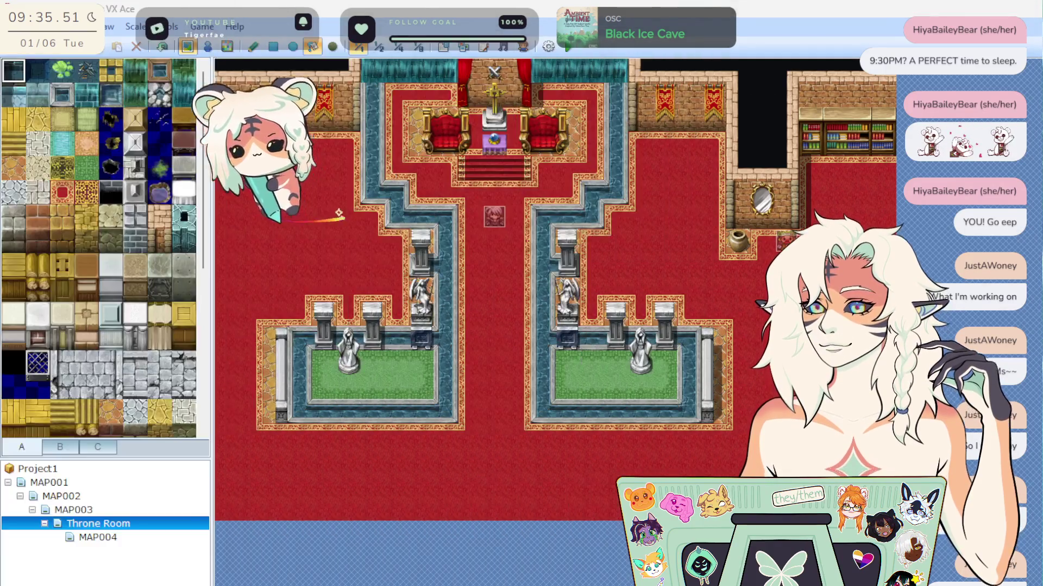
{"action": "key", "text": "alt+Tab"}
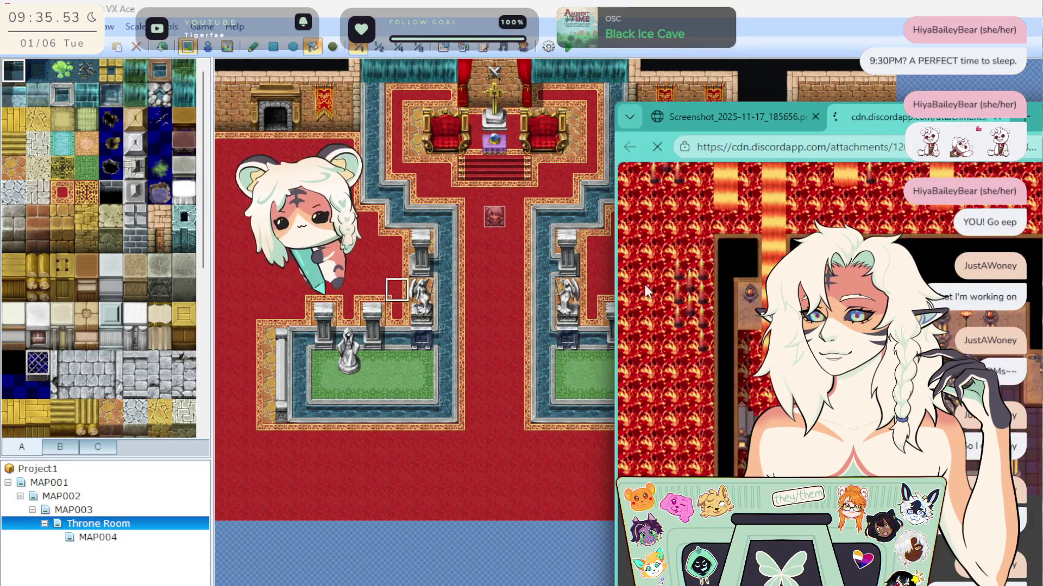
Close the Map029 reference and zoom out on Map008.png to view the whole red dungeon map.
{"action": "mouse_move", "coordinate": [1042, 117]}
{"action": "left_mouse_down"}
{"action": "mouse_move", "coordinate": [692, 93]}
{"action": "mouse_move", "coordinate": [630, 79]}
{"action": "mouse_move", "coordinate": [605, 88]}
{"action": "left_mouse_up"}
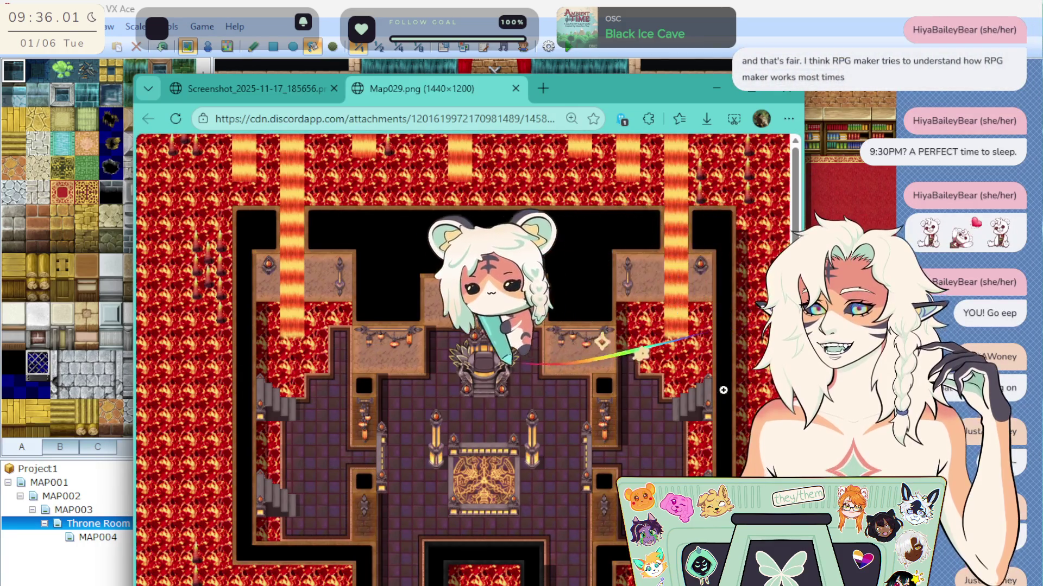
{"action": "scroll", "coordinate": [749, 346], "scroll_direction": "down", "scroll_amount": 2}
{"action": "scroll", "coordinate": [547, 472], "scroll_direction": "up", "scroll_amount": 2}
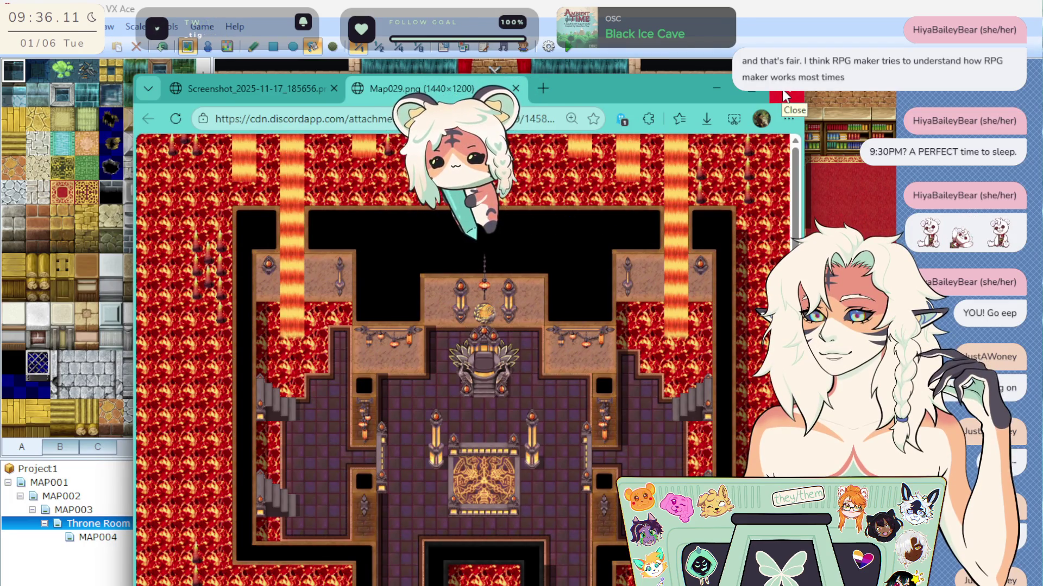
{"action": "left_click", "coordinate": [784, 96]}
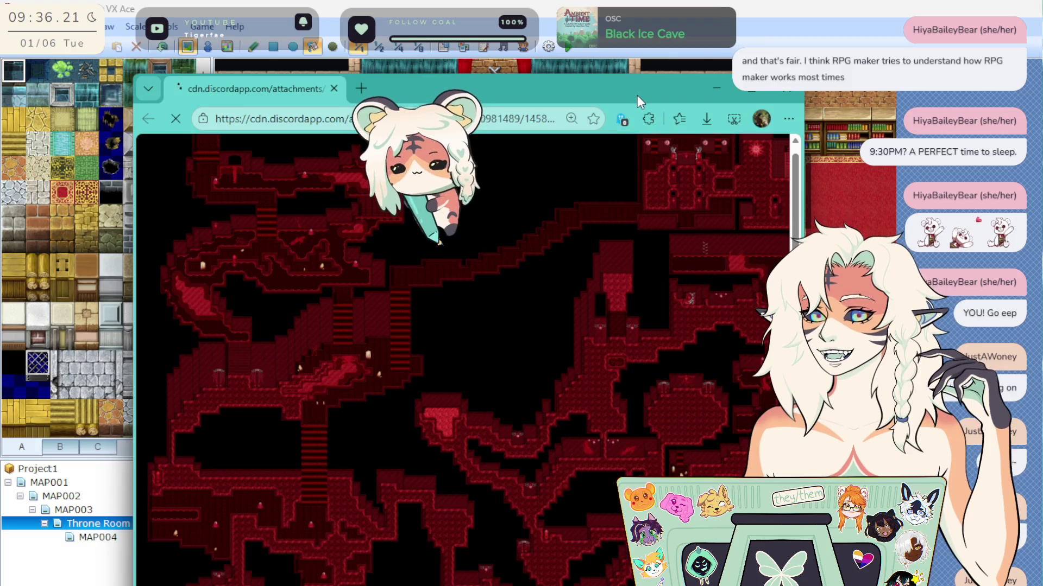
{"action": "key", "text": "ctrl+minus"}
{"action": "key", "text": "ctrl+minus"}
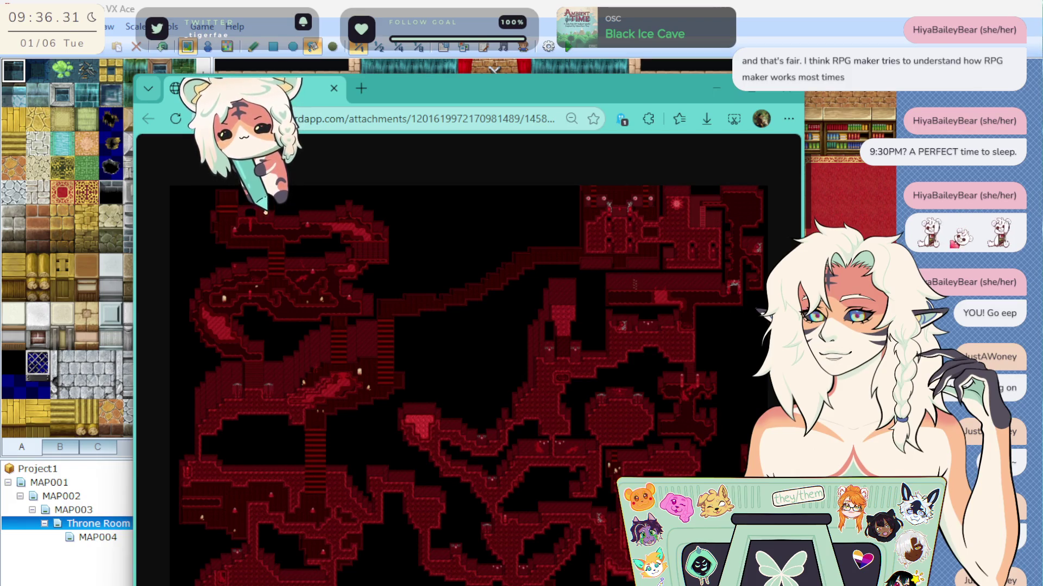
{"action": "mouse_move", "coordinate": [441, 102]}
{"action": "left_mouse_down"}
{"action": "mouse_move", "coordinate": [355, 53]}
{"action": "mouse_move", "coordinate": [428, 46]}
{"action": "left_mouse_up"}
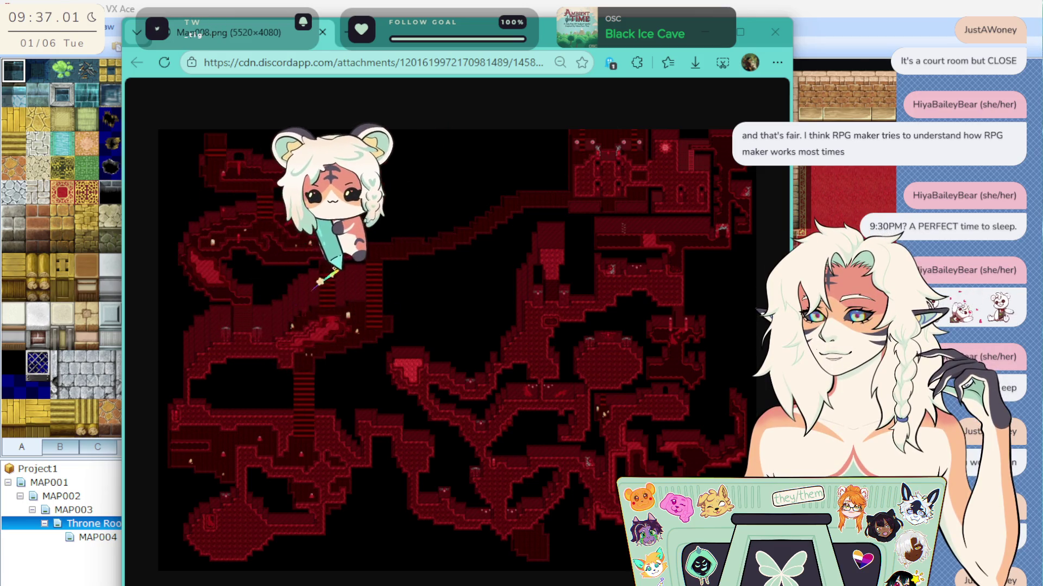
Close Edge to return to the Throne Room map and bring up its map options.
{"action": "left_click", "coordinate": [776, 33]}
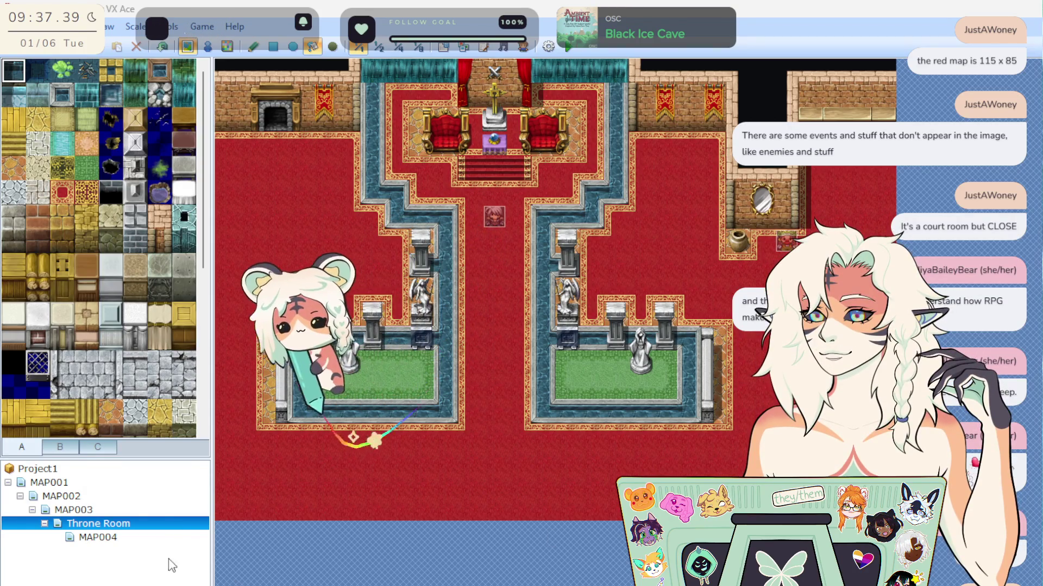
{"action": "right_click", "coordinate": [110, 521]}
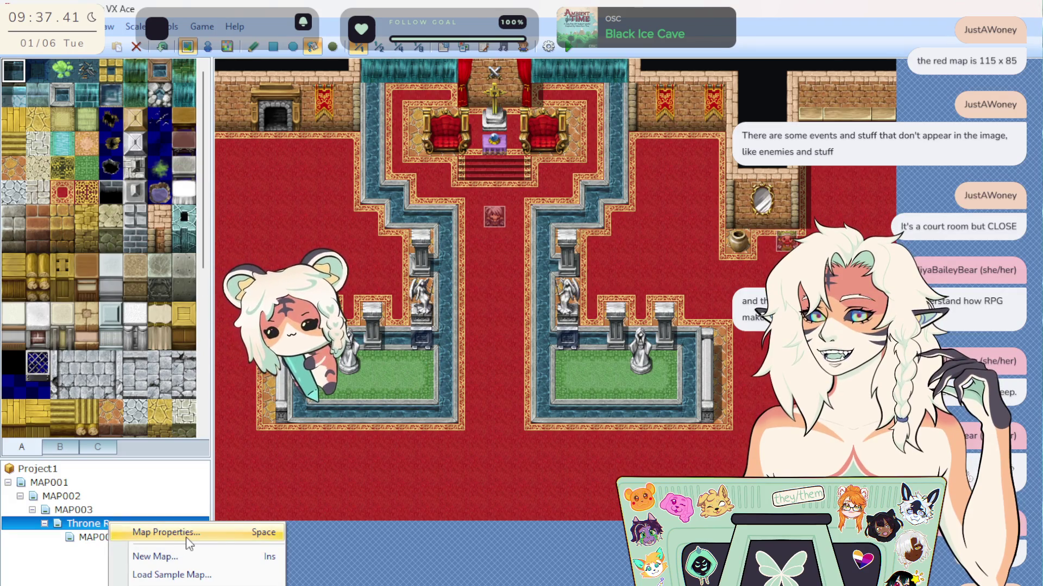
{"action": "left_click", "coordinate": [195, 533]}
{"action": "left_click", "coordinate": [96, 523]}
{"action": "right_click", "coordinate": [104, 523]}
{"action": "left_click", "coordinate": [186, 542]}
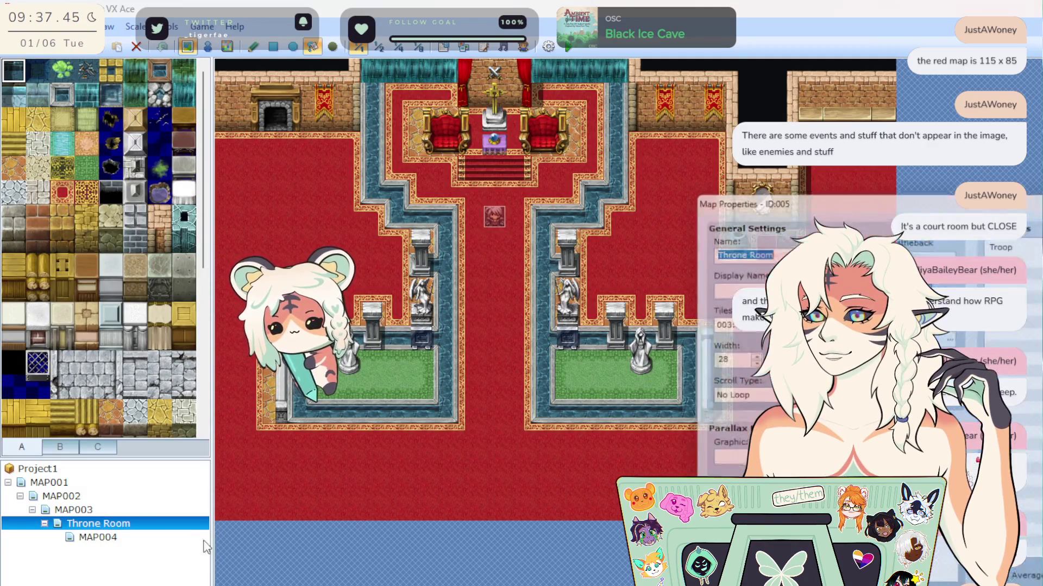
{"action": "mouse_move", "coordinate": [1032, 195]}
{"action": "left_mouse_down"}
{"action": "mouse_move", "coordinate": [588, 259]}
{"action": "mouse_move", "coordinate": [640, 231]}
{"action": "mouse_move", "coordinate": [618, 213]}
{"action": "left_mouse_up"}
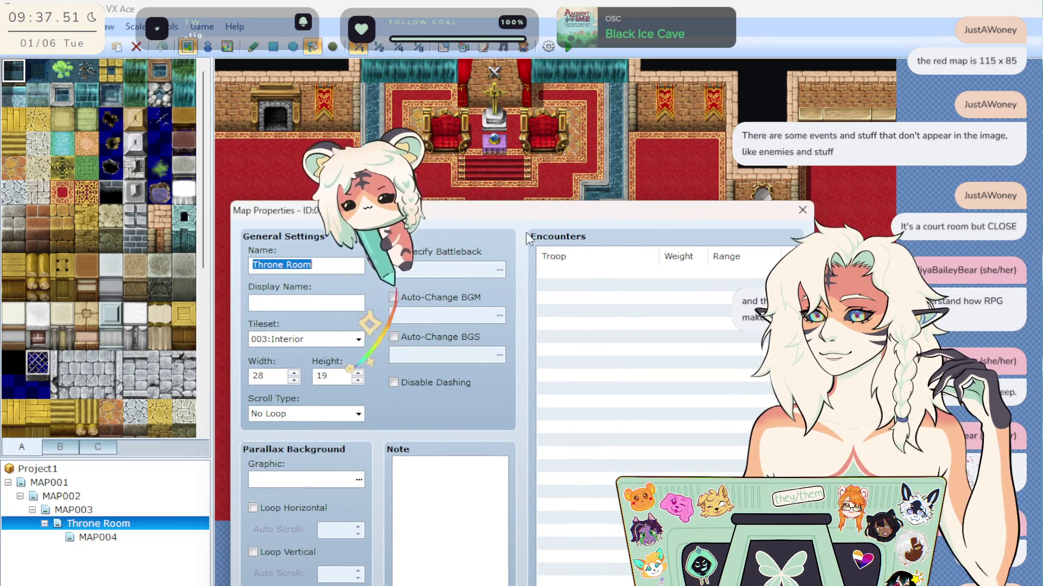
{"action": "key", "text": "Escape"}
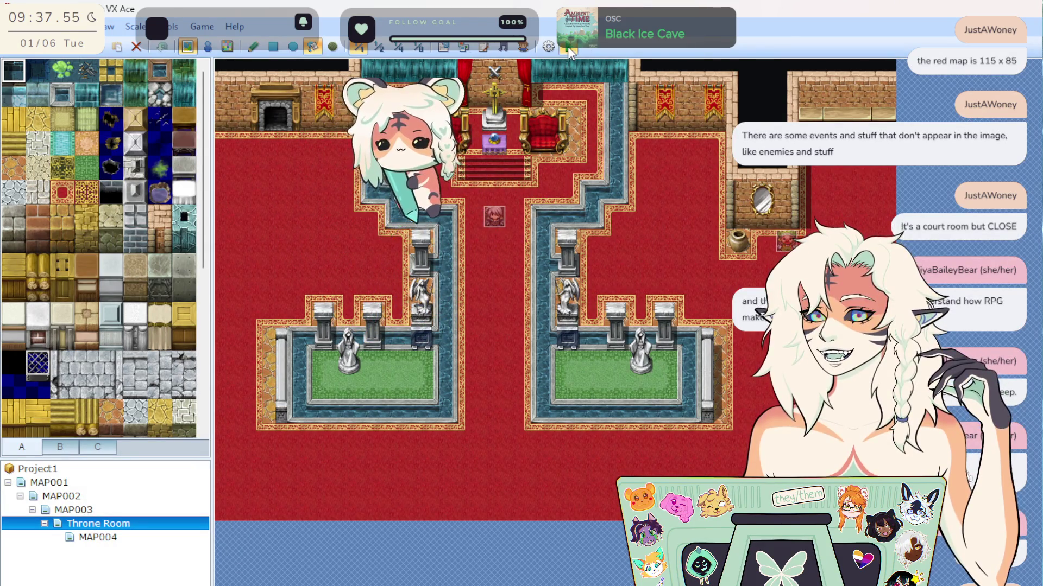
{"action": "left_click", "coordinate": [131, 540]}
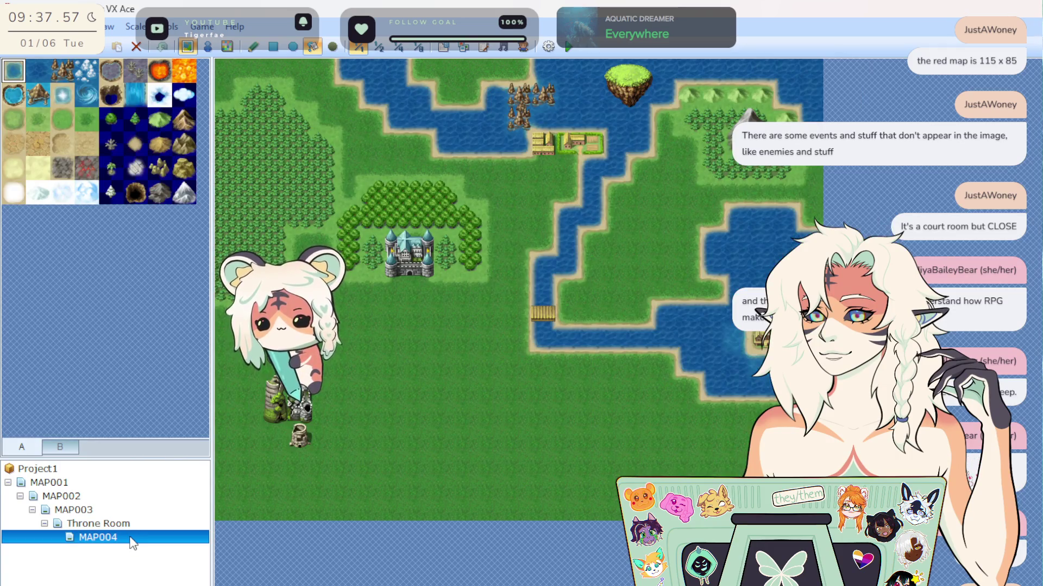
{"action": "left_click", "coordinate": [125, 526]}
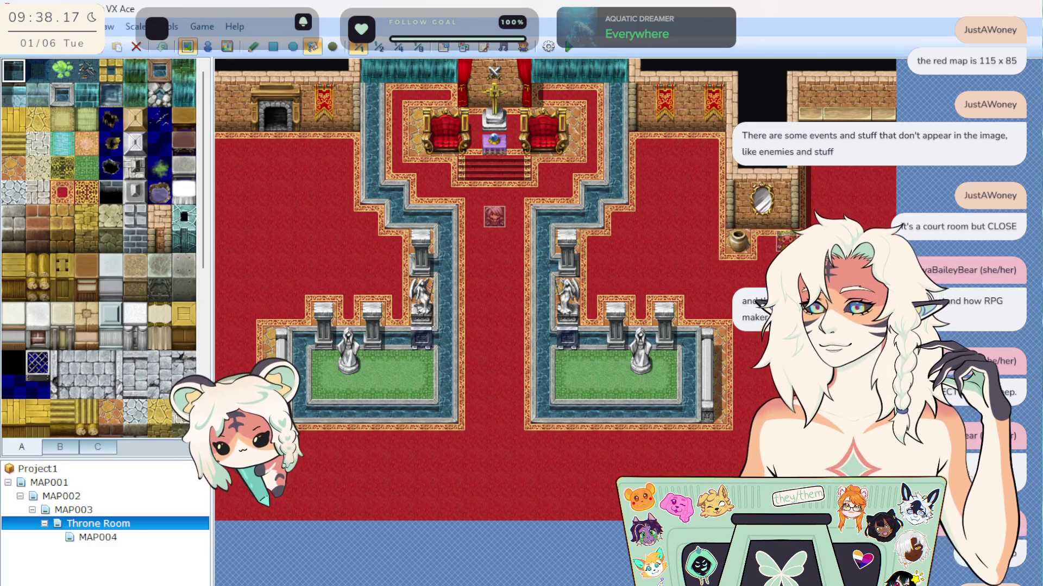
{"action": "key", "text": "alt+Tab"}
{"action": "key", "text": "alt+Tab"}
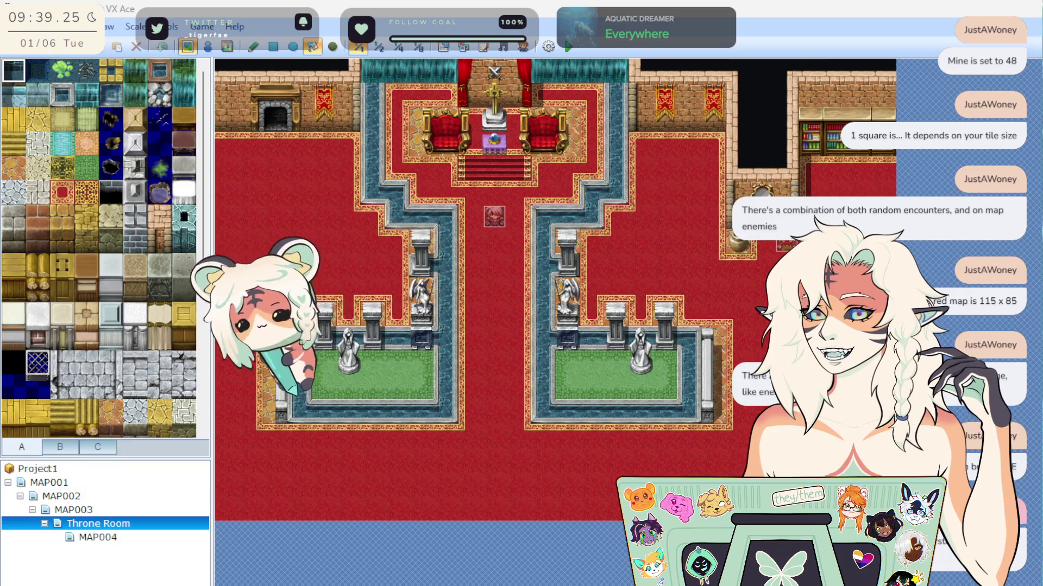
{"action": "left_click", "coordinate": [502, 470]}
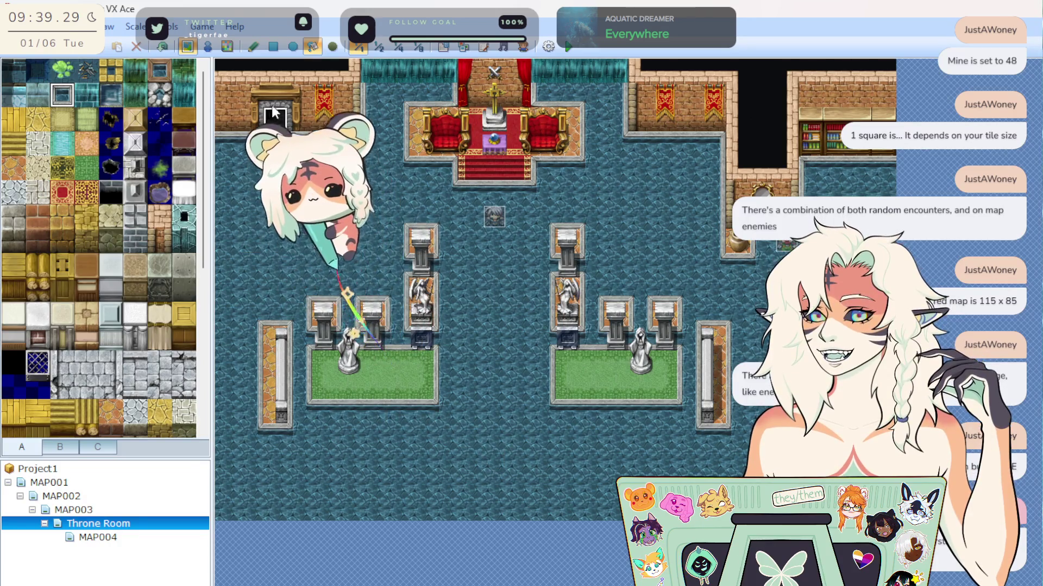
{"action": "left_click", "coordinate": [166, 50]}
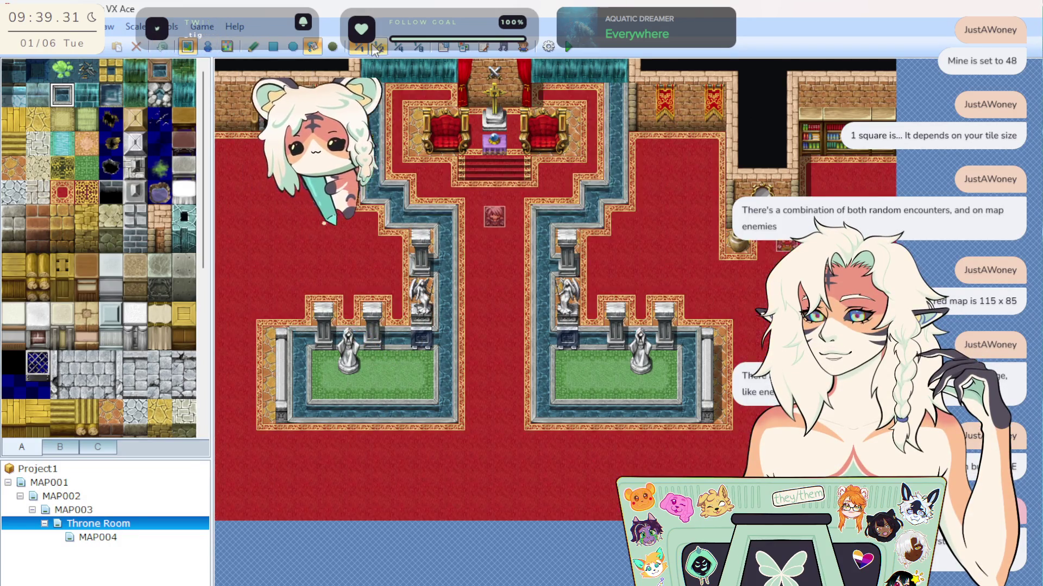
{"action": "left_click", "coordinate": [250, 48]}
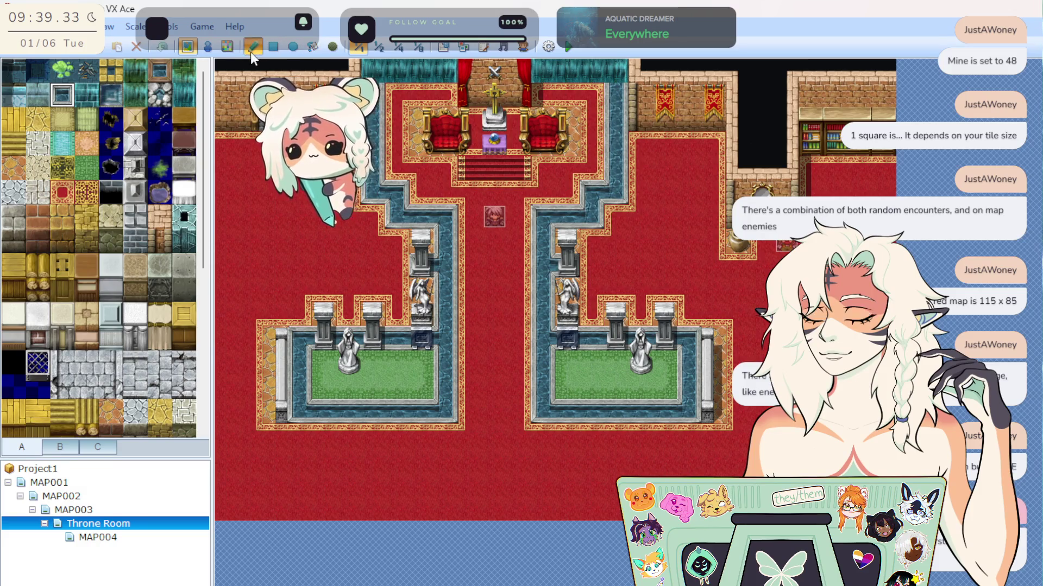
{"action": "left_click", "coordinate": [494, 461]}
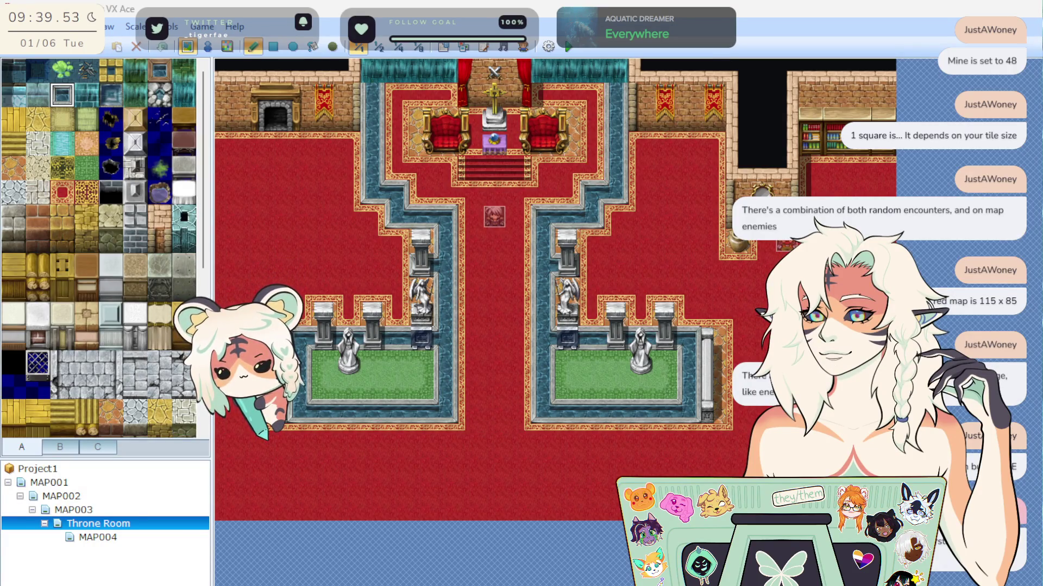
Open the scripting help and bring up the Tilemap entry from the index.
{"action": "left_click", "coordinate": [231, 27]}
{"action": "left_click", "coordinate": [239, 66]}
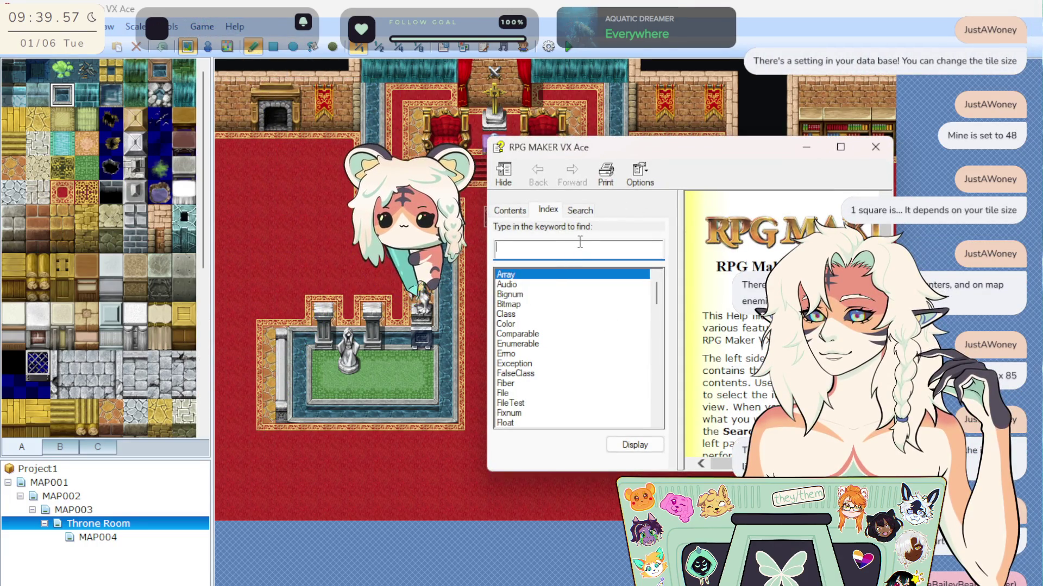
{"action": "type", "text": "ti"}
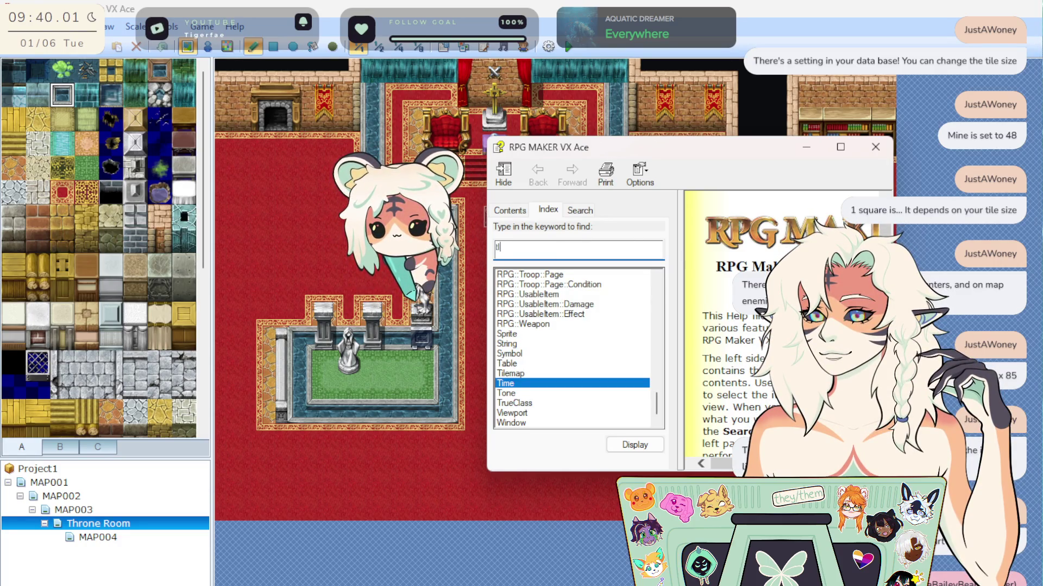
{"action": "double_click", "coordinate": [538, 374]}
Follow Tilemap's Superclass link to Object, go back to Tilemap, then close the help.
{"action": "scroll", "coordinate": [751, 318], "scroll_direction": "down", "scroll_amount": 3}
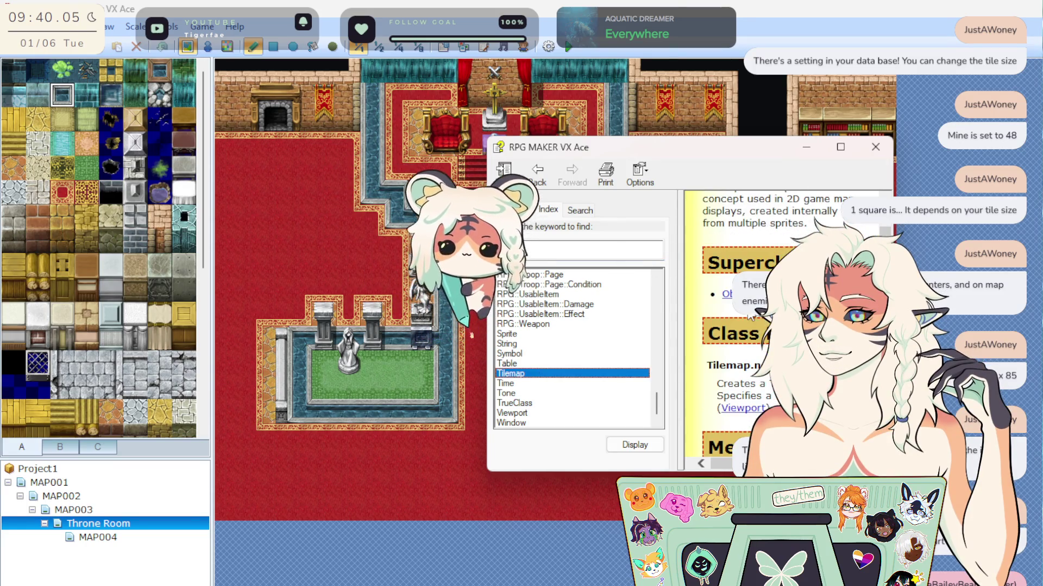
{"action": "left_click", "coordinate": [727, 294]}
{"action": "scroll", "coordinate": [750, 333], "scroll_direction": "down", "scroll_amount": 5}
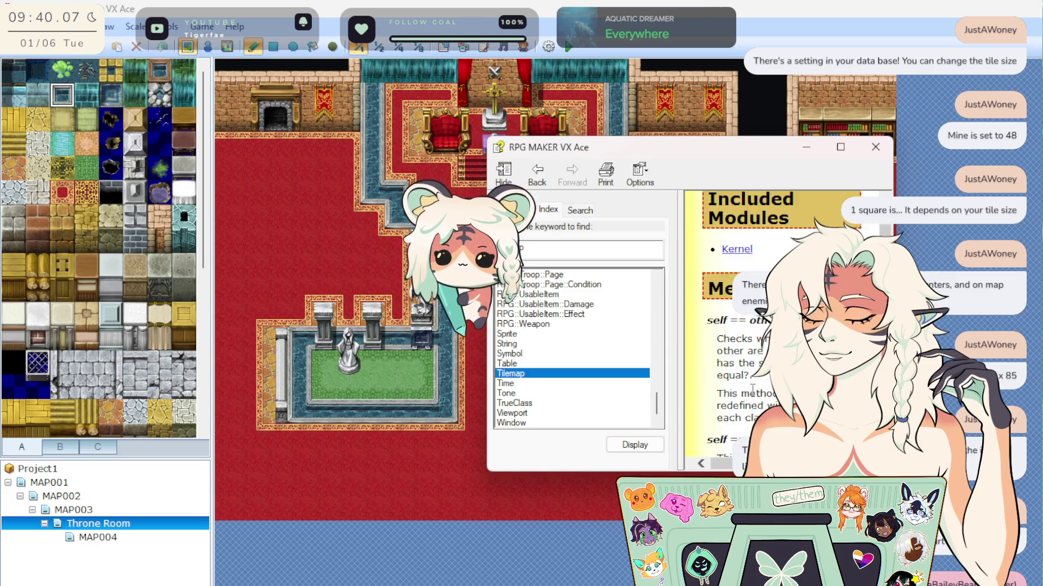
{"action": "key", "text": "alt+Left"}
{"action": "scroll", "coordinate": [733, 393], "scroll_direction": "down", "scroll_amount": 12}
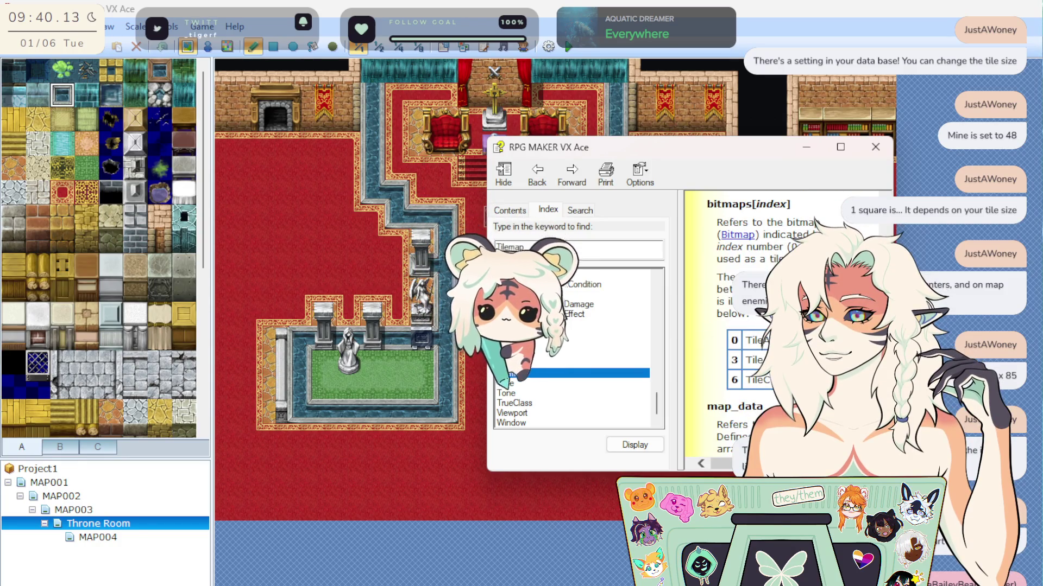
{"action": "left_click_drag", "start_coordinate": [892, 471], "coordinate": [988, 585]}
{"action": "scroll", "coordinate": [787, 353], "scroll_direction": "down", "scroll_amount": 5}
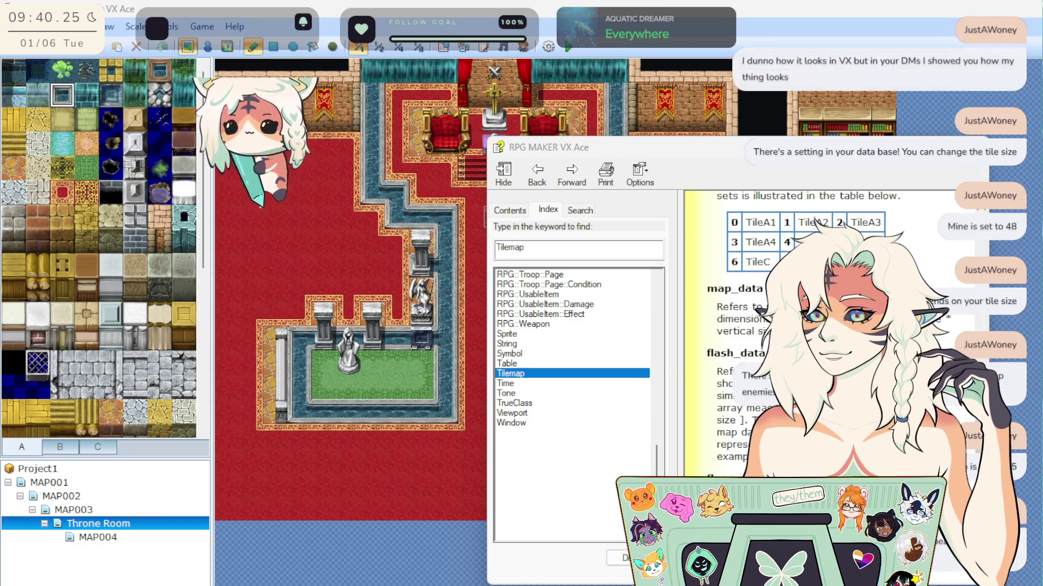
{"action": "left_click", "coordinate": [278, 54]}
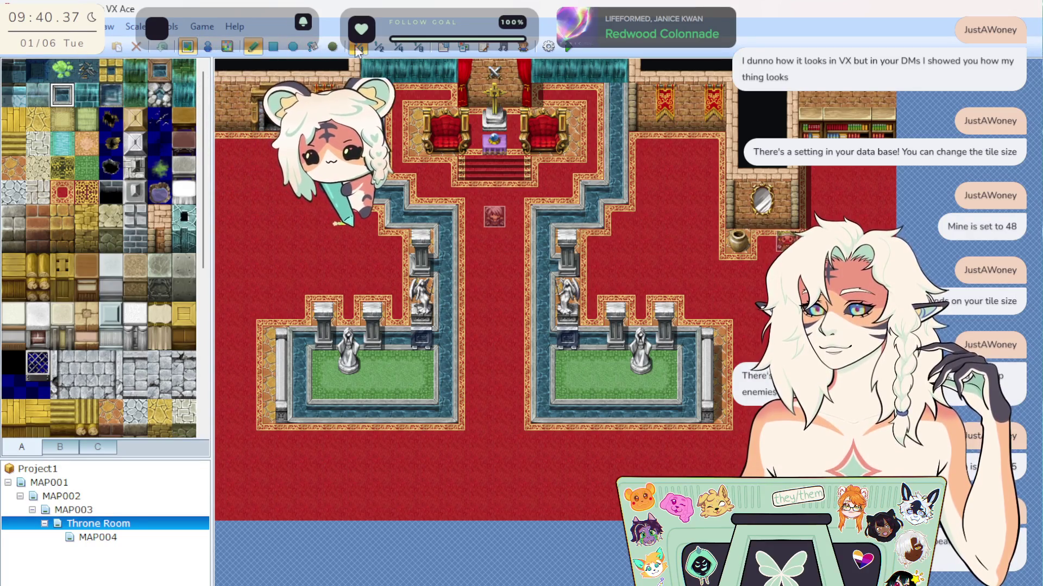
{"action": "left_click", "coordinate": [445, 48]}
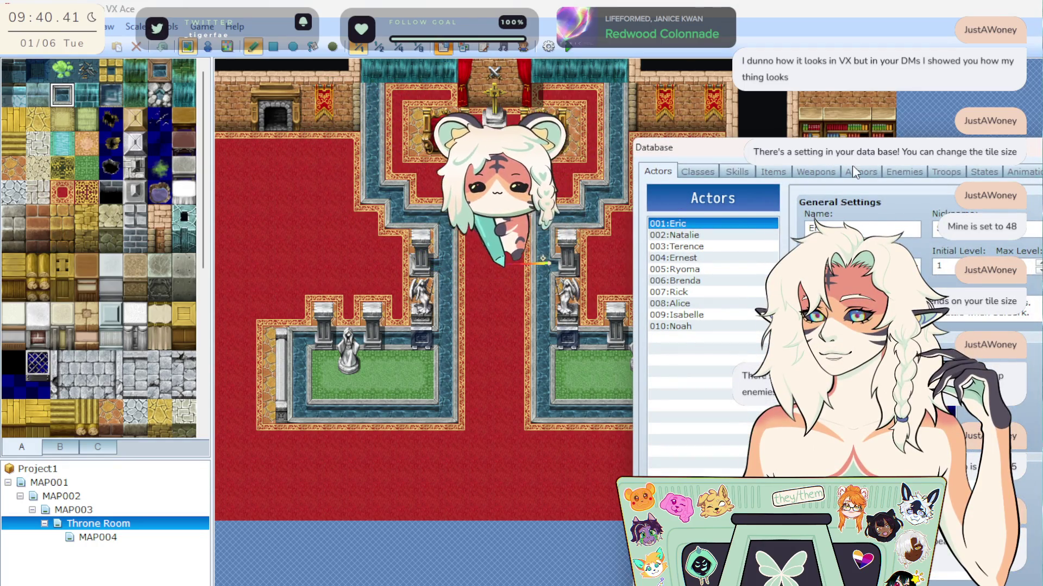
{"action": "left_click_drag", "start_coordinate": [944, 152], "coordinate": [605, 165]}
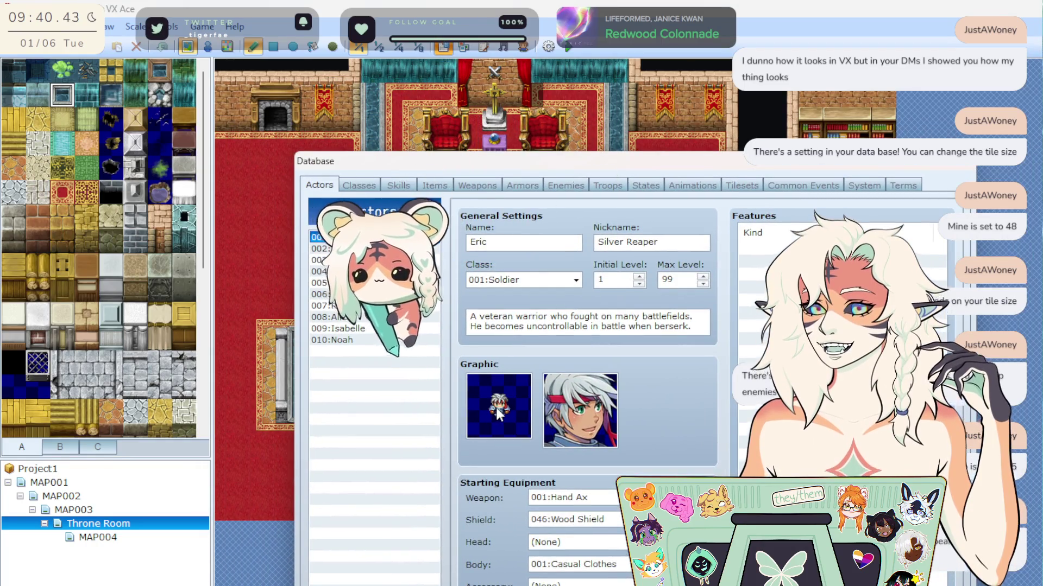
{"action": "double_click", "coordinate": [497, 405]}
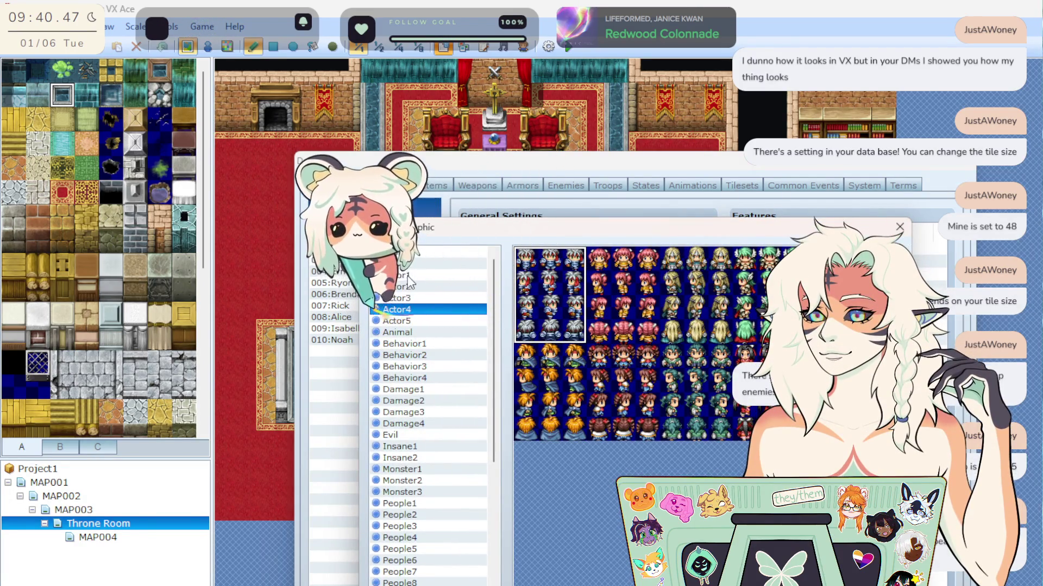
{"action": "left_click", "coordinate": [409, 275]}
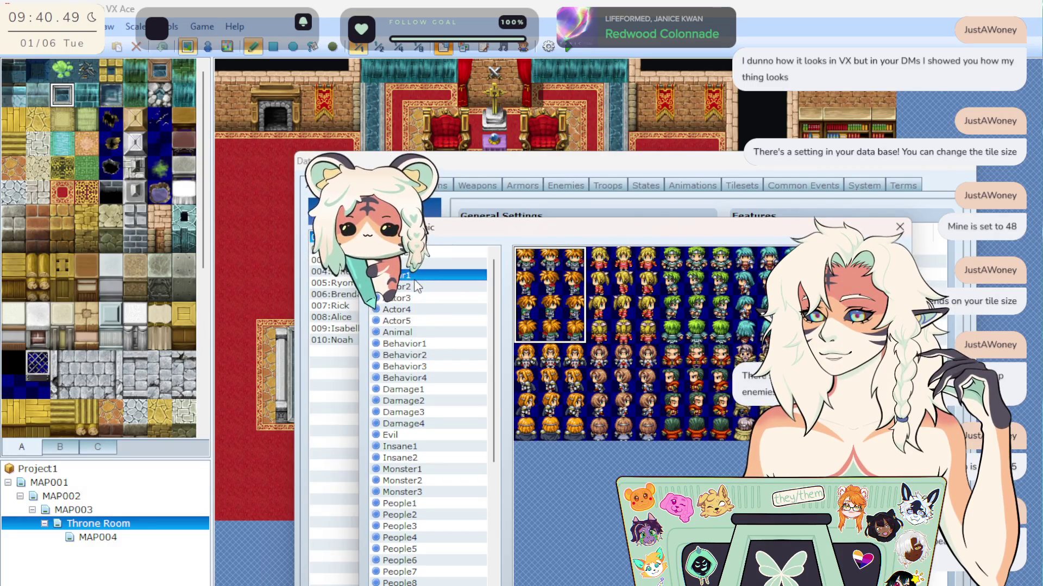
{"action": "key", "text": "Escape"}
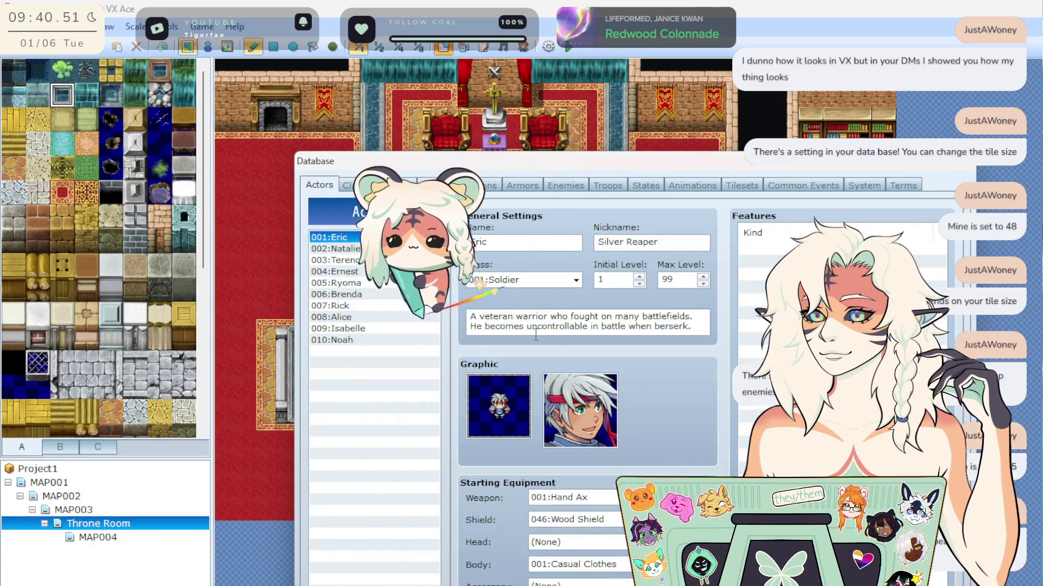
{"action": "left_click", "coordinate": [331, 249]}
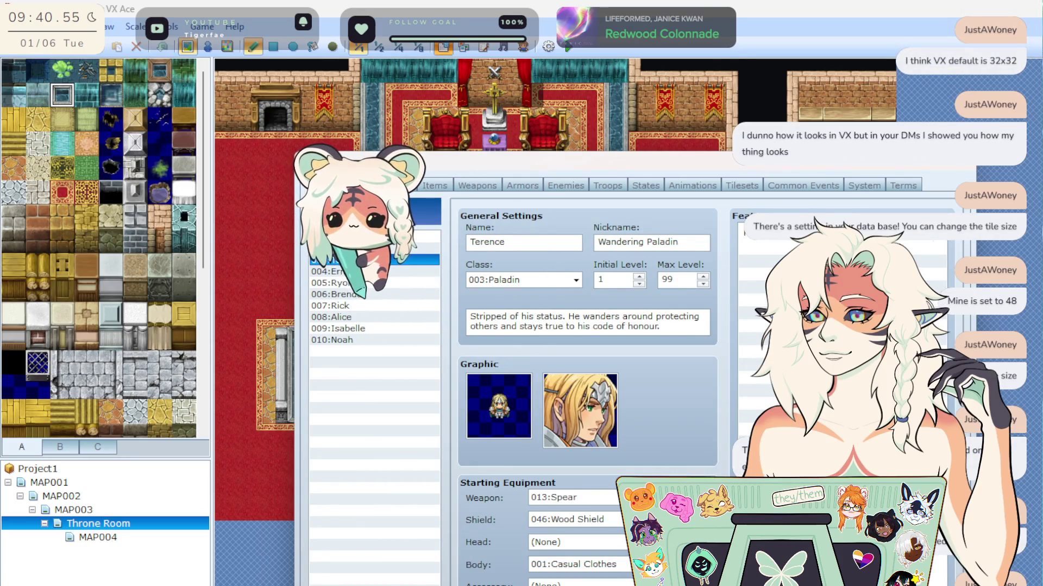
{"action": "left_click", "coordinate": [331, 249]}
{"action": "left_click", "coordinate": [331, 260]}
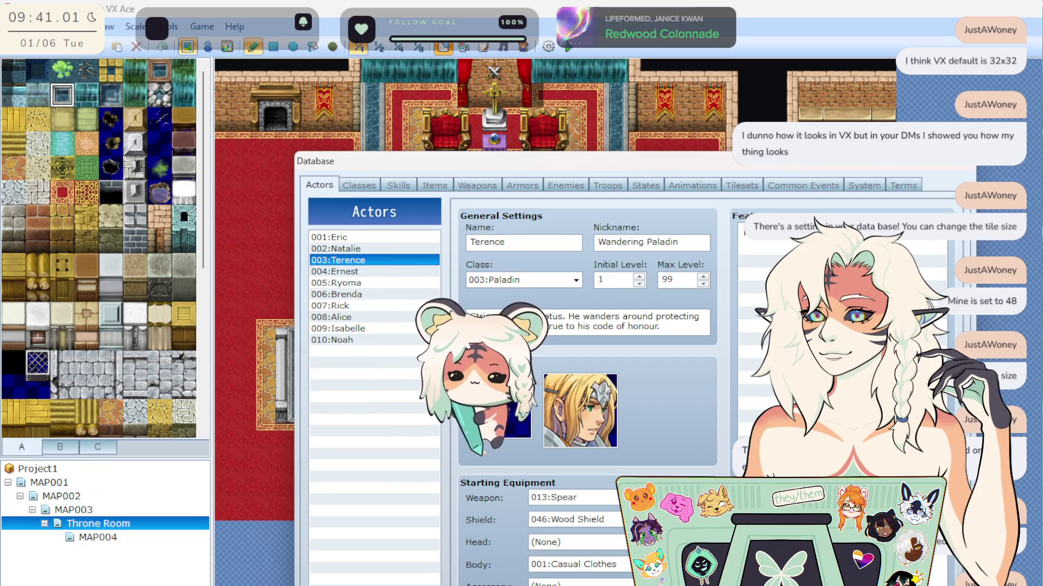
{"action": "key", "text": "Escape"}
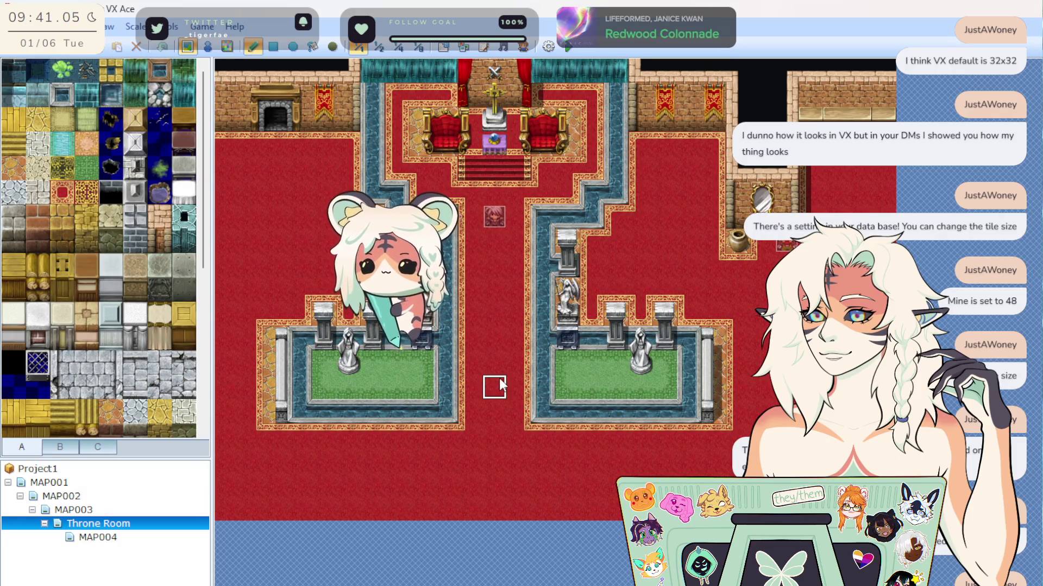
In Event mode, set the carpet aisle tile as the player's starting position, then open the Database.
{"action": "left_click", "coordinate": [207, 46]}
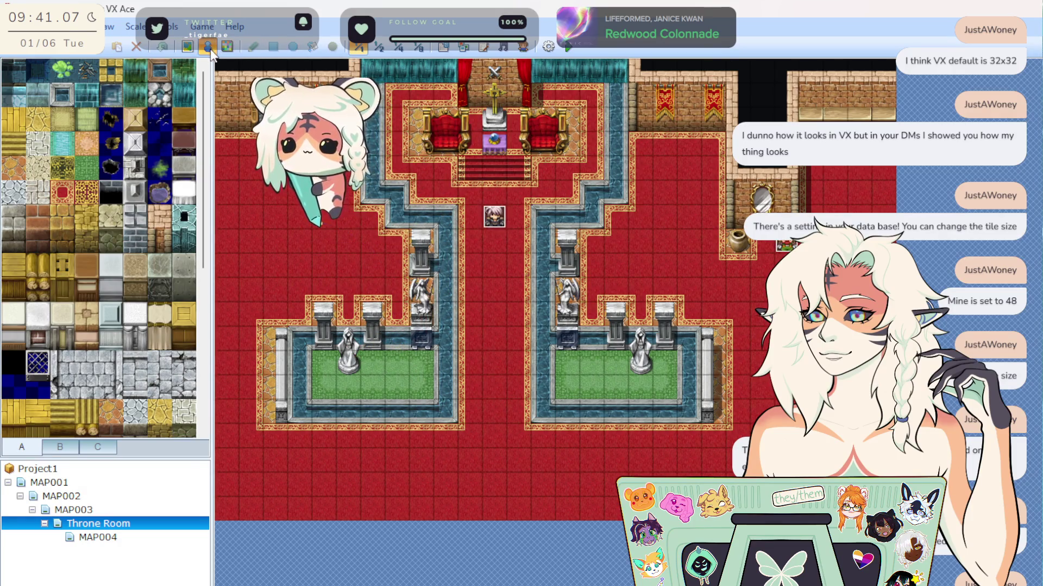
{"action": "right_click", "coordinate": [492, 392]}
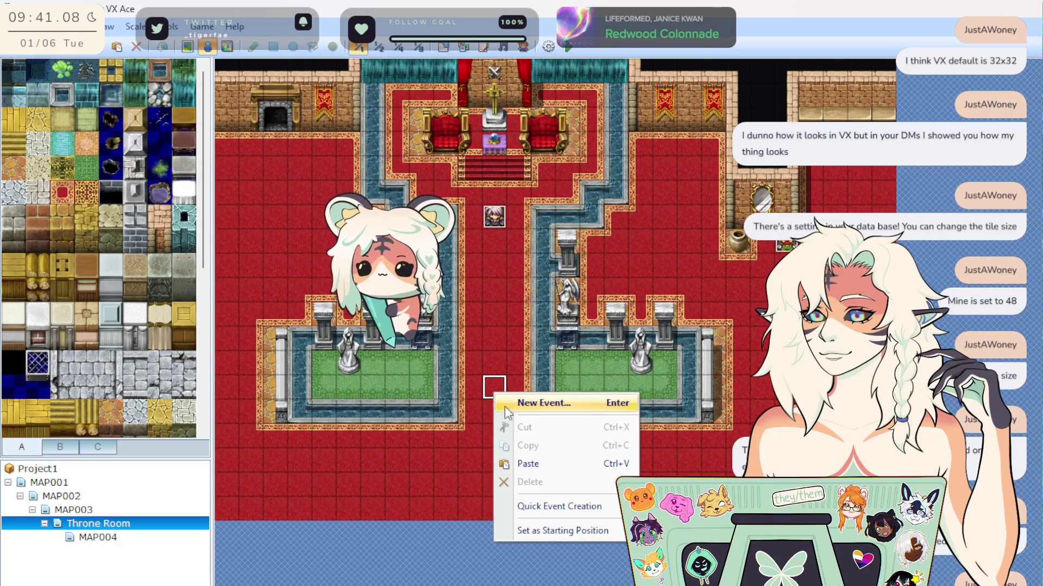
{"action": "left_click", "coordinate": [588, 532]}
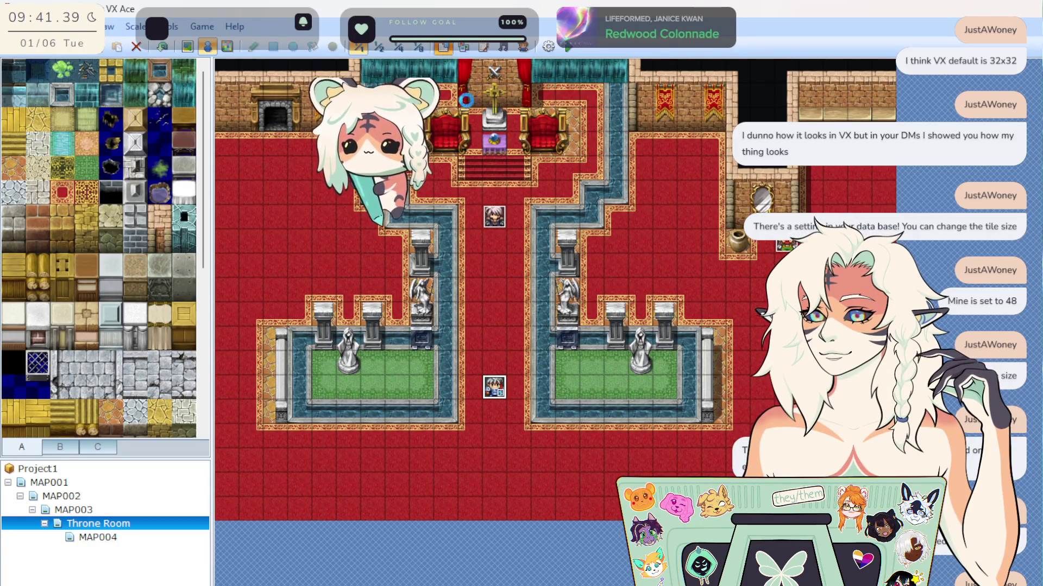
{"action": "left_click", "coordinate": [444, 47]}
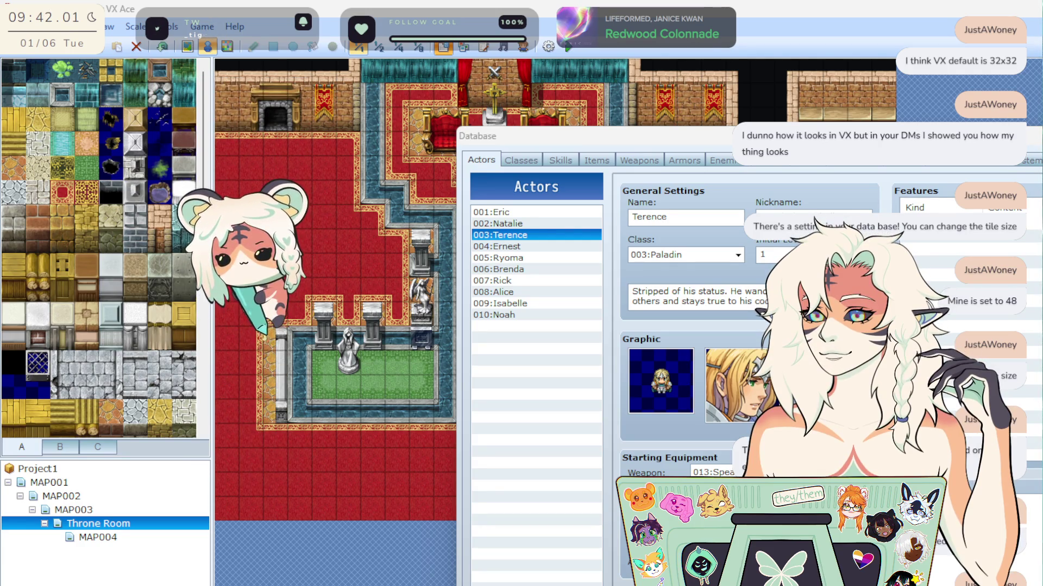
Go to the Tilesets page and scroll through the Field tileset's tile preview.
{"action": "left_click", "coordinate": [883, 160]}
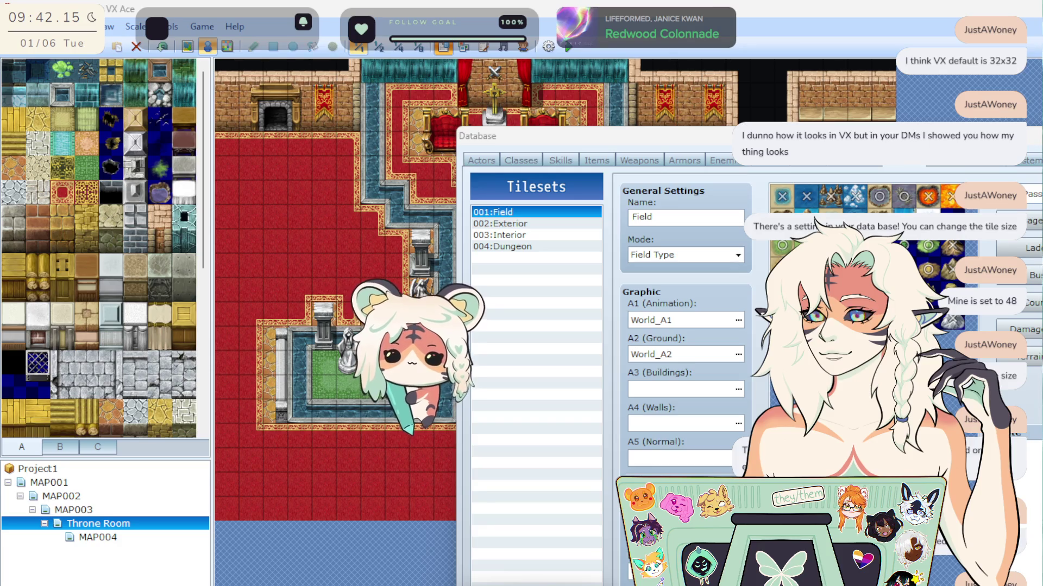
{"action": "scroll", "coordinate": [866, 228], "scroll_direction": "down", "scroll_amount": 3}
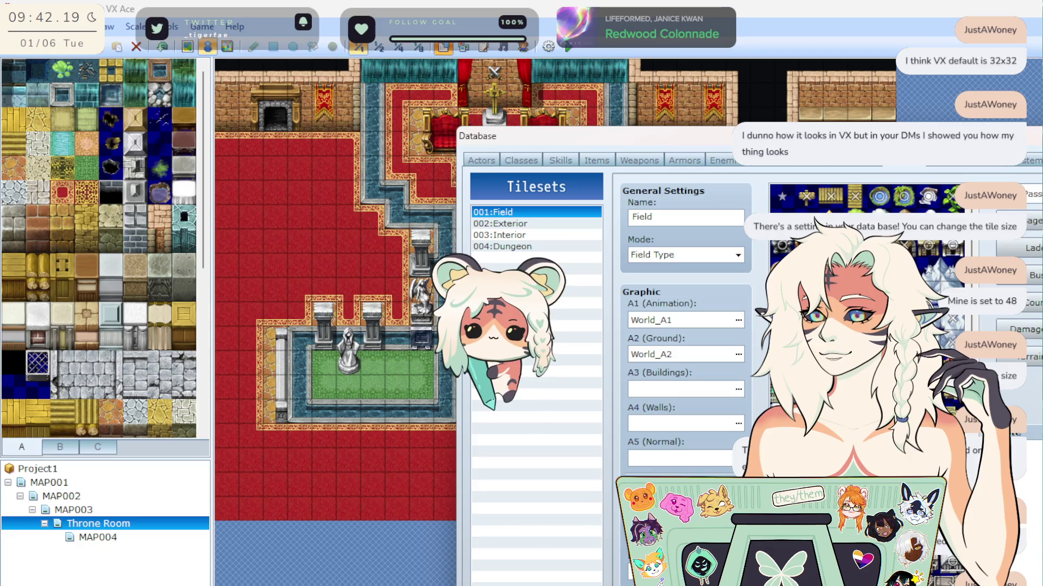
{"action": "scroll", "coordinate": [866, 228], "scroll_direction": "down", "scroll_amount": 3}
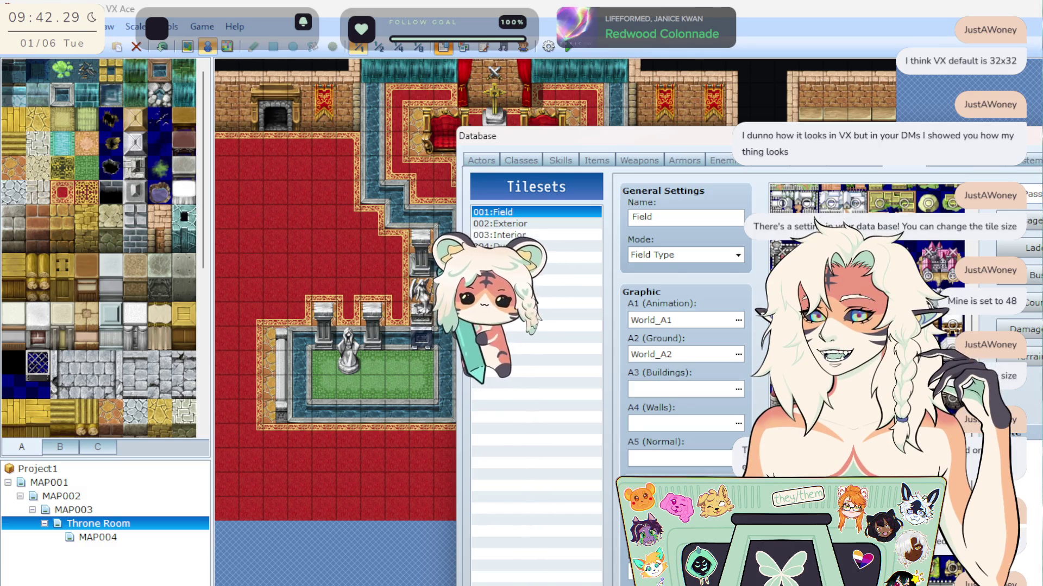
{"action": "mouse_move", "coordinate": [875, 141]}
{"action": "left_mouse_down"}
{"action": "mouse_move", "coordinate": [562, 127]}
{"action": "mouse_move", "coordinate": [813, 137]}
{"action": "mouse_move", "coordinate": [790, 187]}
{"action": "left_mouse_up"}
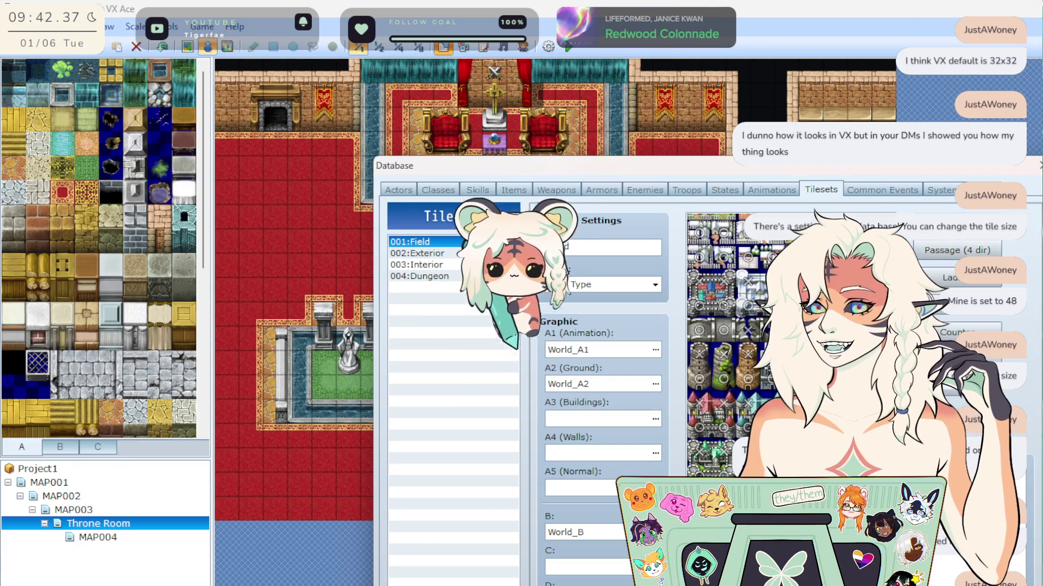
{"action": "scroll", "coordinate": [706, 347], "scroll_direction": "down", "scroll_amount": 5}
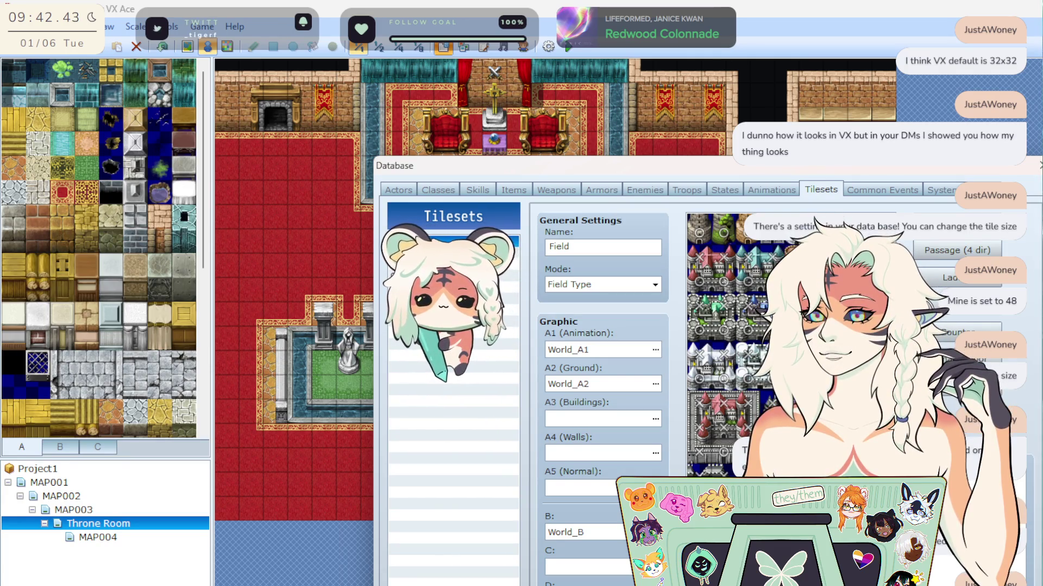
Look through the Common Events, System and Terms pages, then return to Tilesets.
{"action": "left_click", "coordinate": [884, 191]}
{"action": "left_click", "coordinate": [939, 184]}
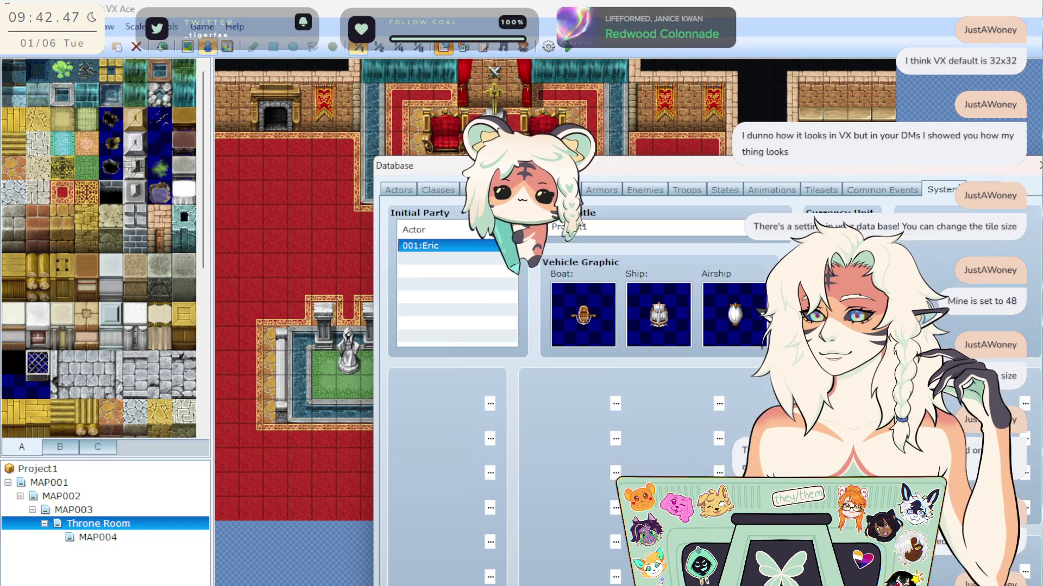
{"action": "left_click", "coordinate": [980, 189]}
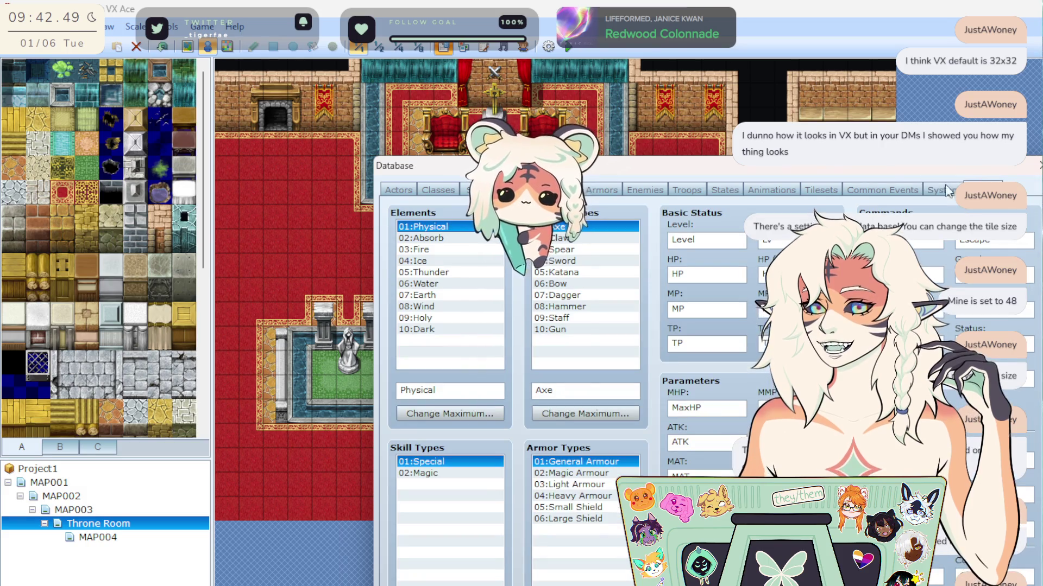
{"action": "left_click", "coordinate": [909, 192]}
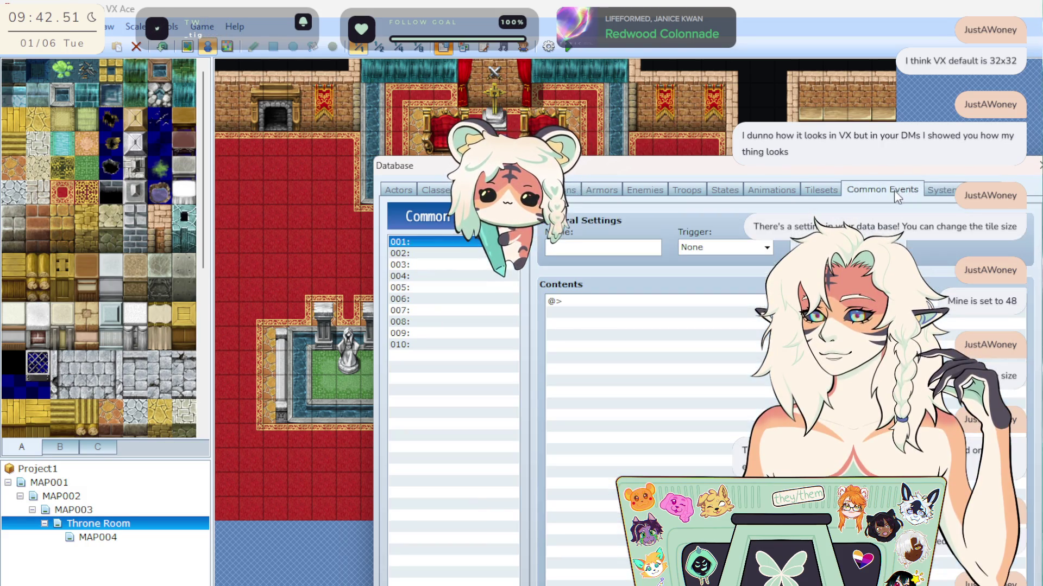
{"action": "left_click", "coordinate": [819, 194]}
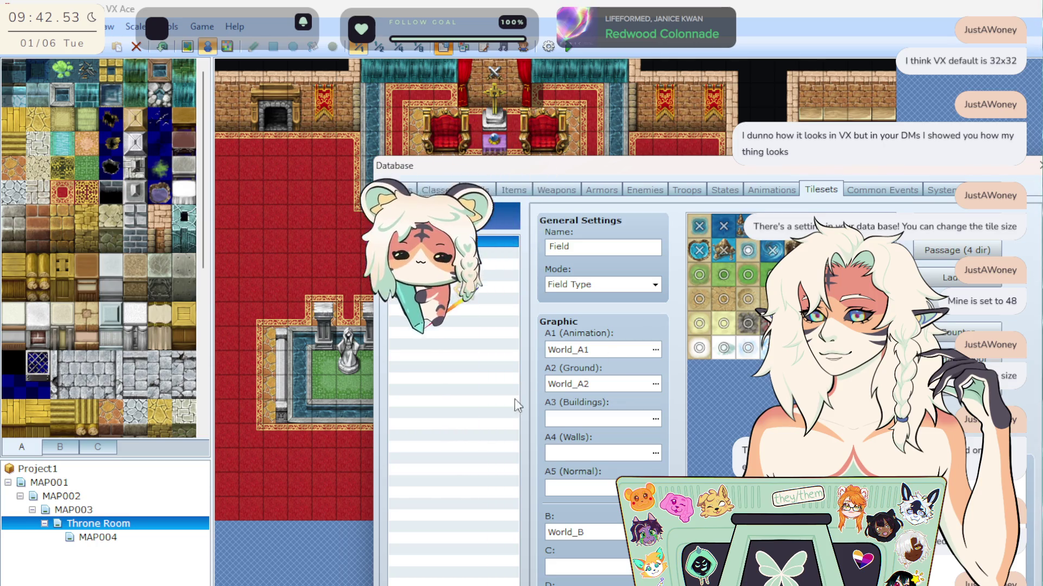
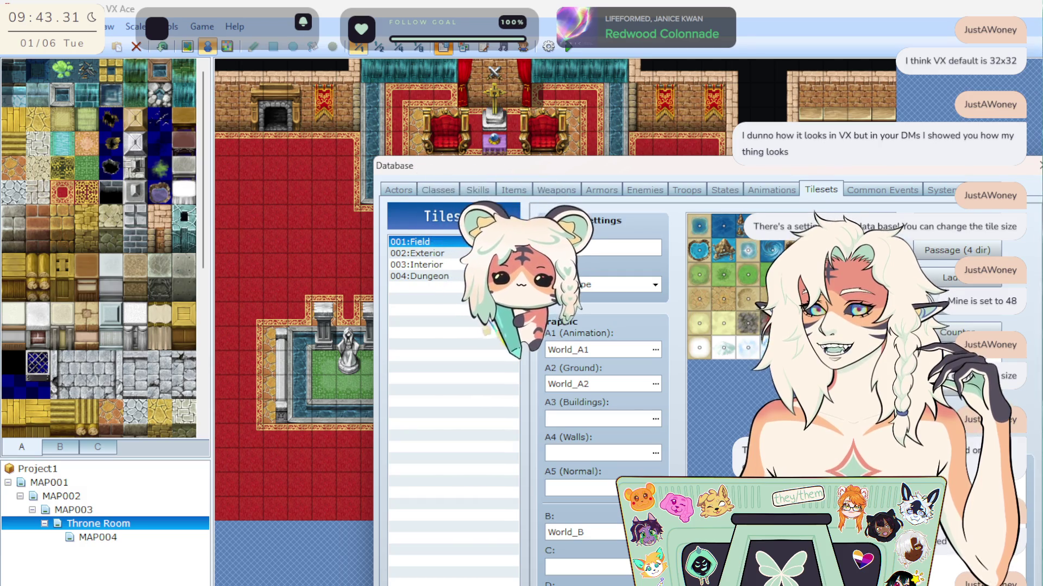
Preview the terrain tags and passage settings of the Exterior and Interior tilesets.
{"action": "left_click", "coordinate": [957, 386]}
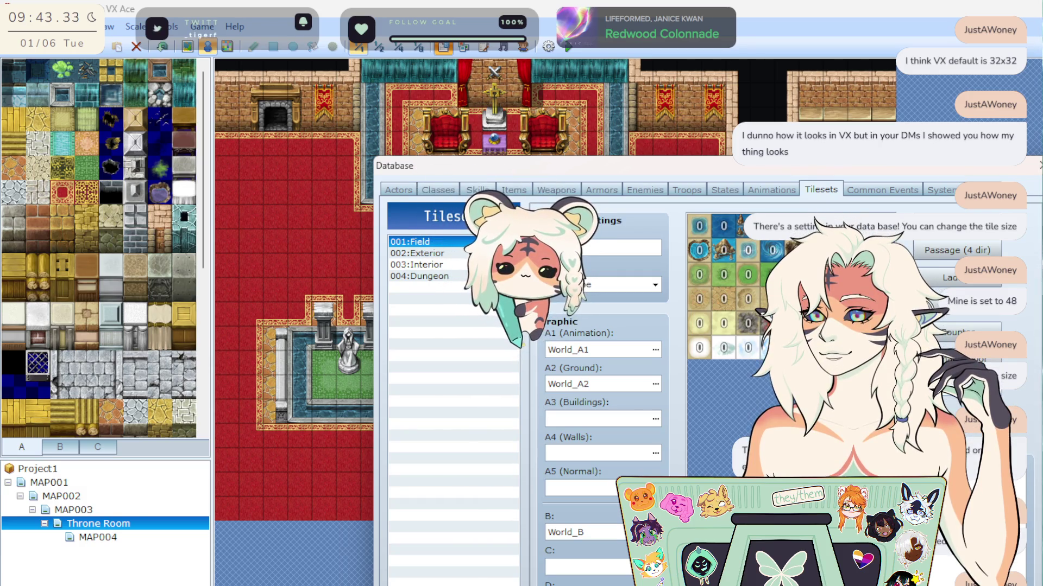
{"action": "left_click", "coordinate": [976, 237]}
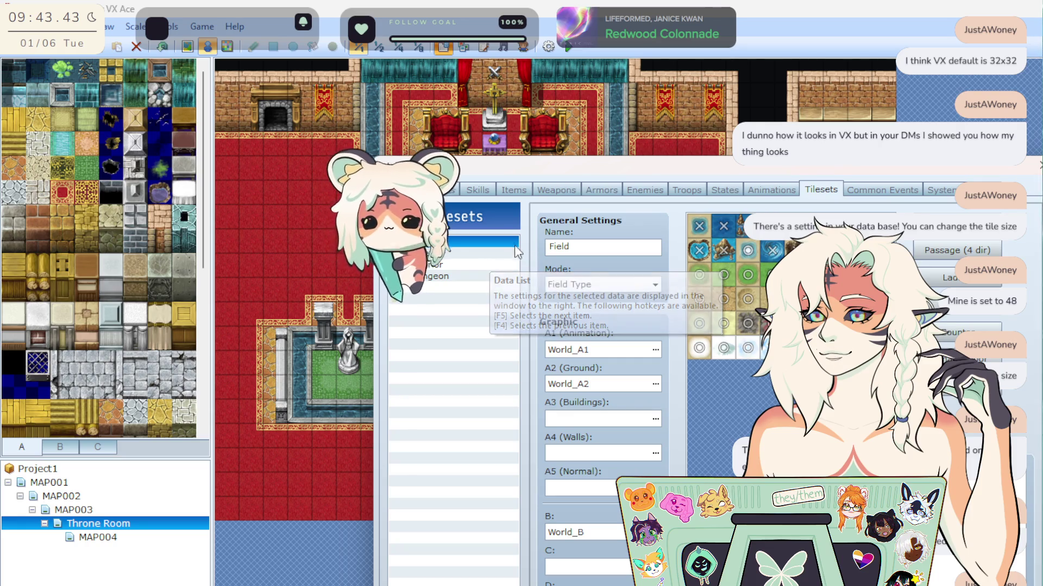
{"action": "left_click", "coordinate": [481, 253]}
{"action": "left_click", "coordinate": [473, 265]}
{"action": "right_click", "coordinate": [474, 264]}
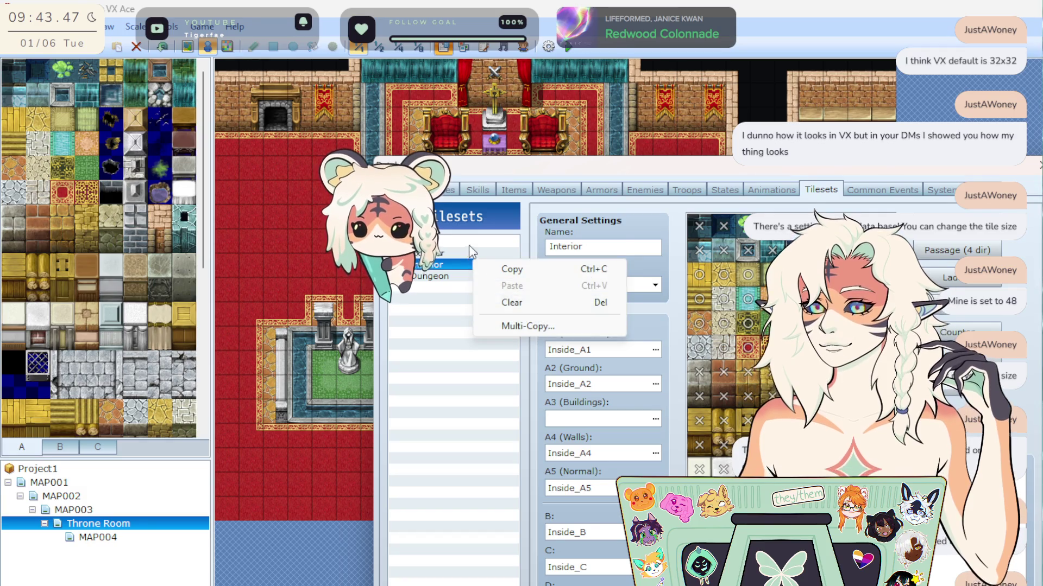
Copy 002:Exterior, paste it over 001:Field, and close the Database.
{"action": "left_click", "coordinate": [468, 245]}
{"action": "right_click", "coordinate": [468, 246]}
{"action": "left_click", "coordinate": [462, 253]}
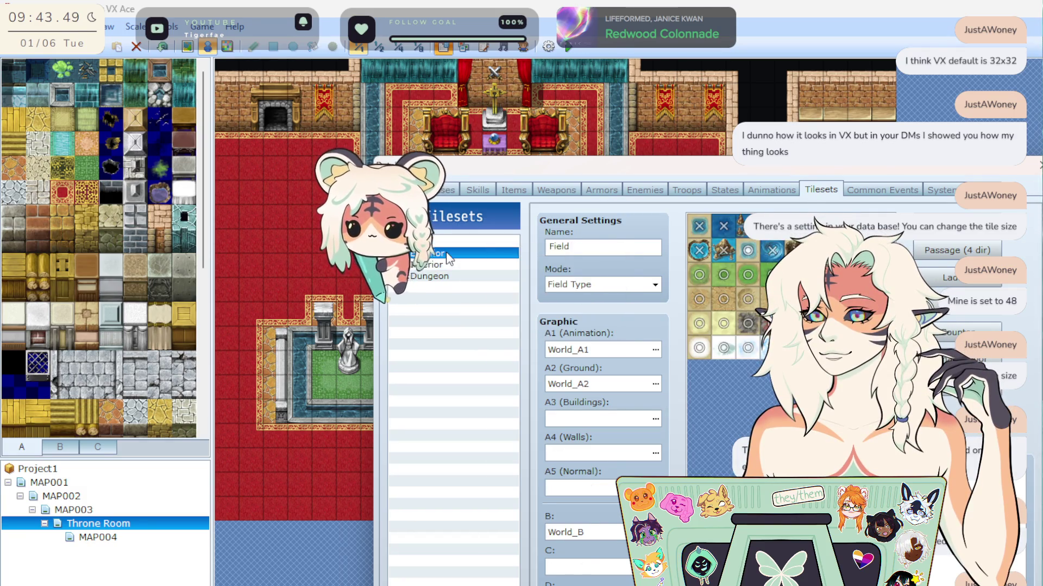
{"action": "left_click", "coordinate": [461, 254]}
{"action": "right_click", "coordinate": [460, 255]}
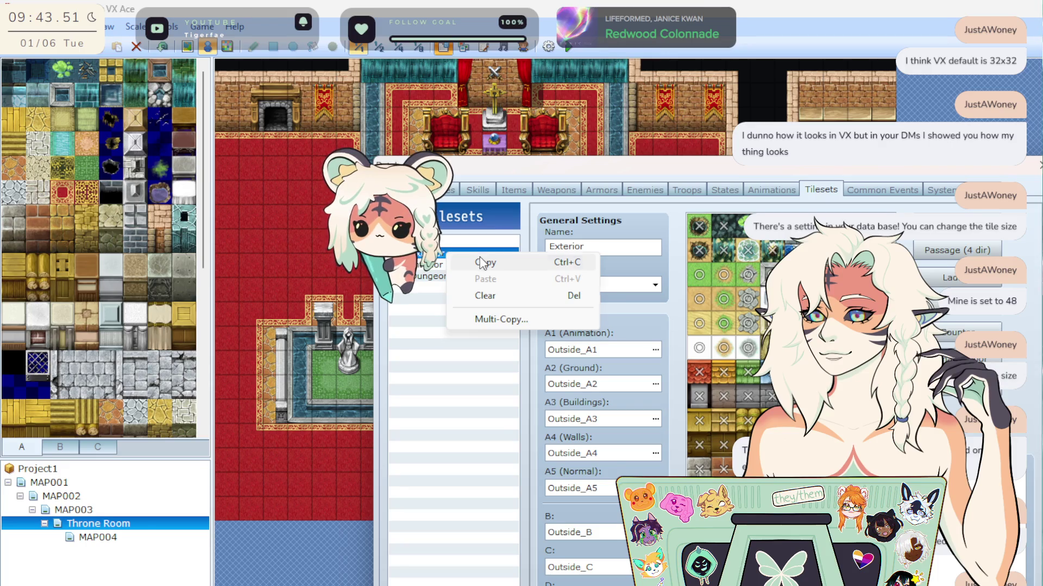
{"action": "left_click", "coordinate": [480, 256]}
{"action": "left_click", "coordinate": [479, 246]}
{"action": "right_click", "coordinate": [479, 246]}
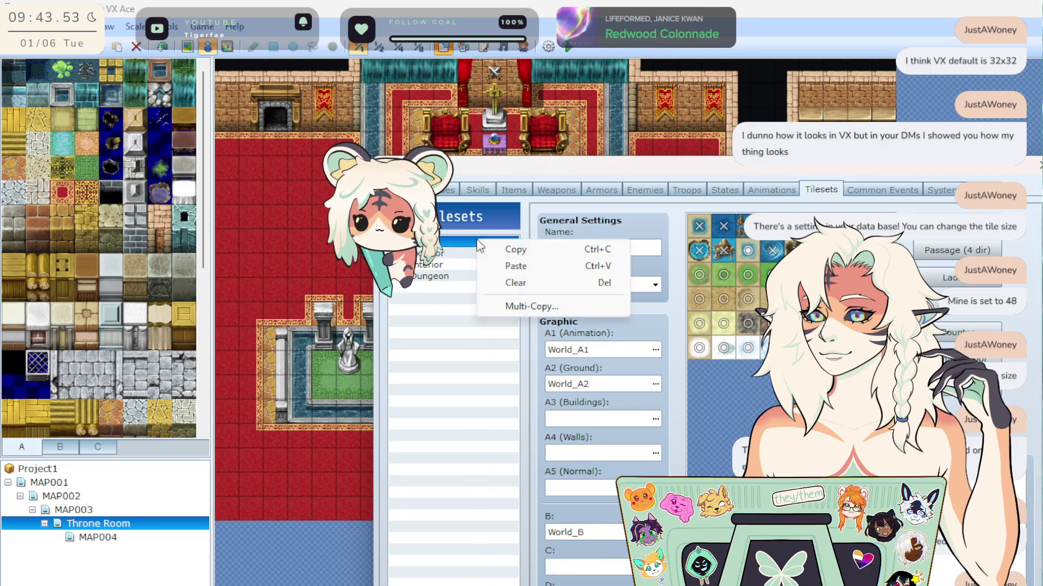
{"action": "left_click", "coordinate": [534, 266]}
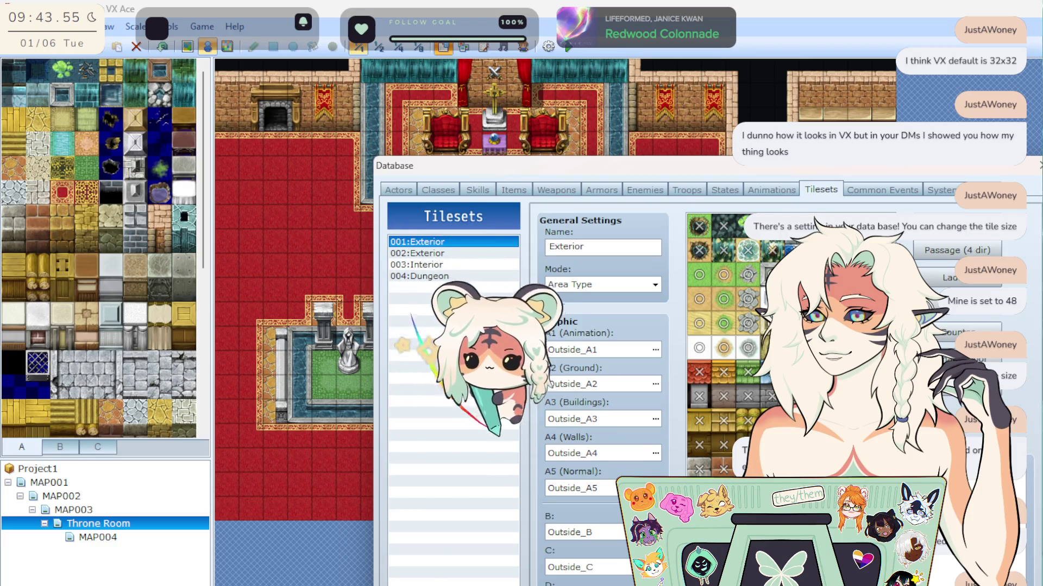
{"action": "key", "text": "Return"}
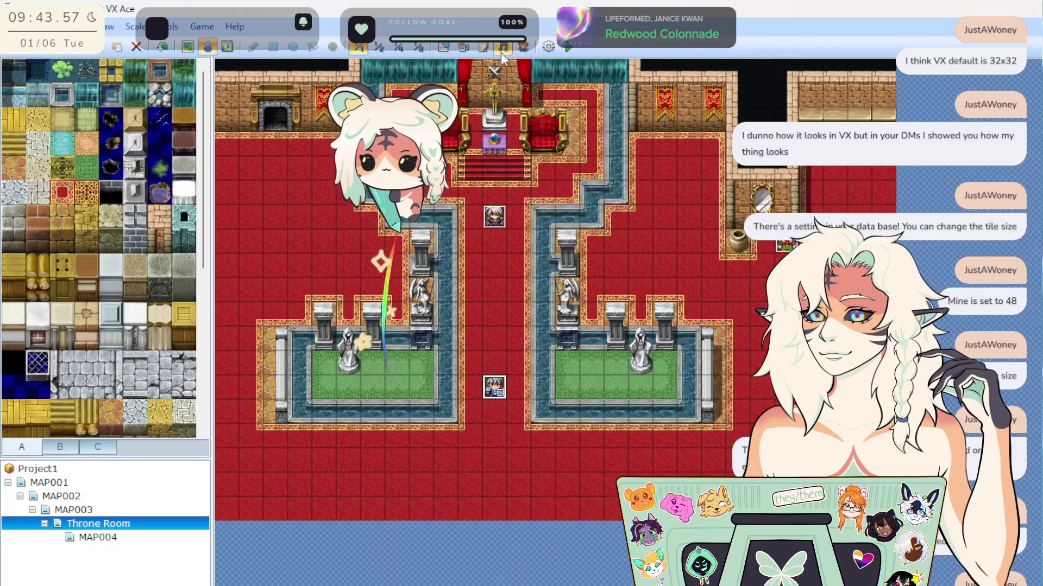
Reopen the Database from the toolbar to its tileset list.
{"action": "left_click", "coordinate": [444, 48]}
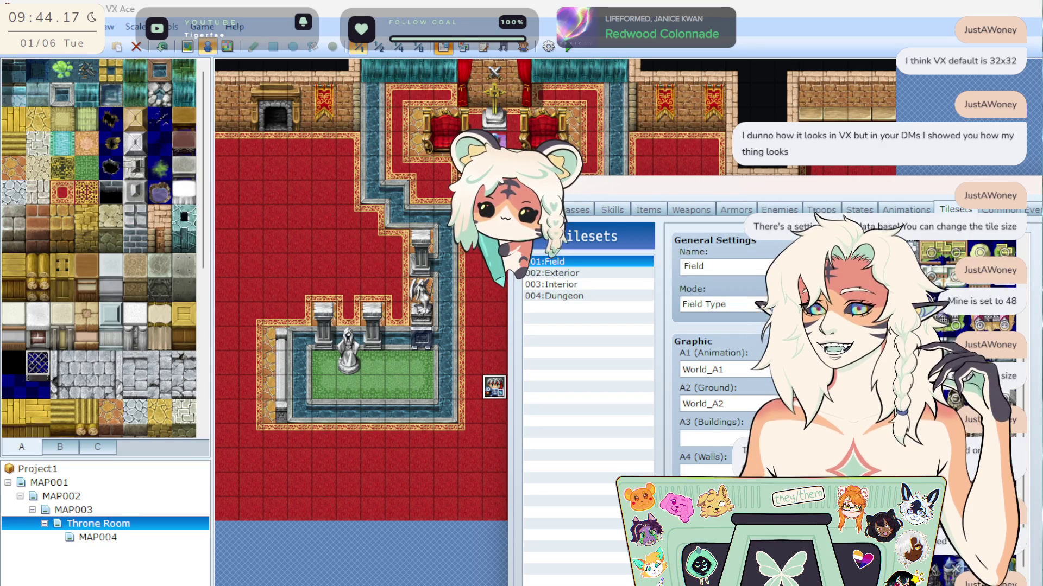
Browse the Hit Ice, Hit Physical, Hit Fire and Slash Physical animations in the Animations tab.
{"action": "left_click", "coordinate": [905, 210]}
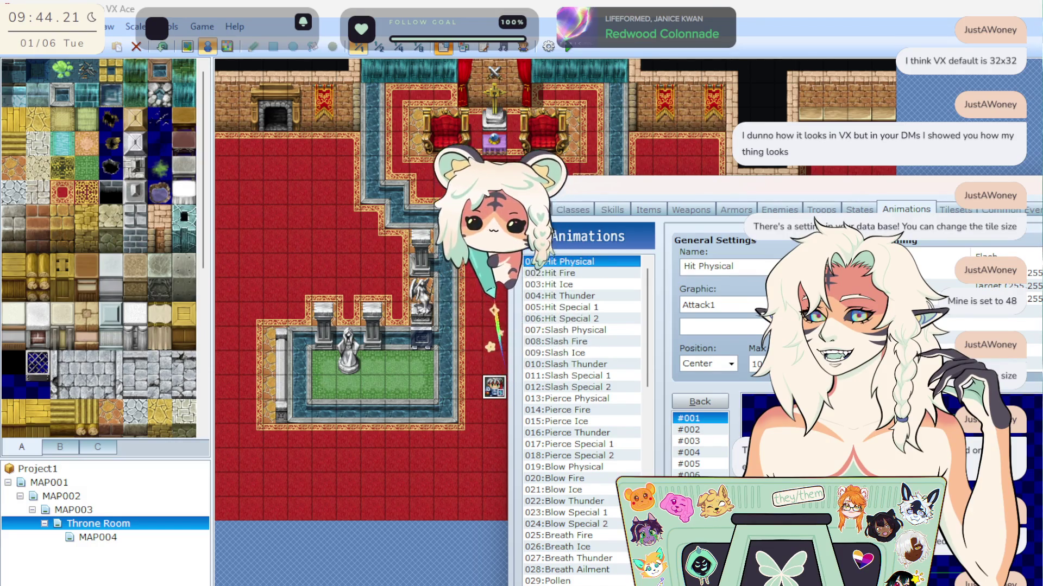
{"action": "left_click", "coordinate": [562, 274]}
{"action": "left_click", "coordinate": [578, 281]}
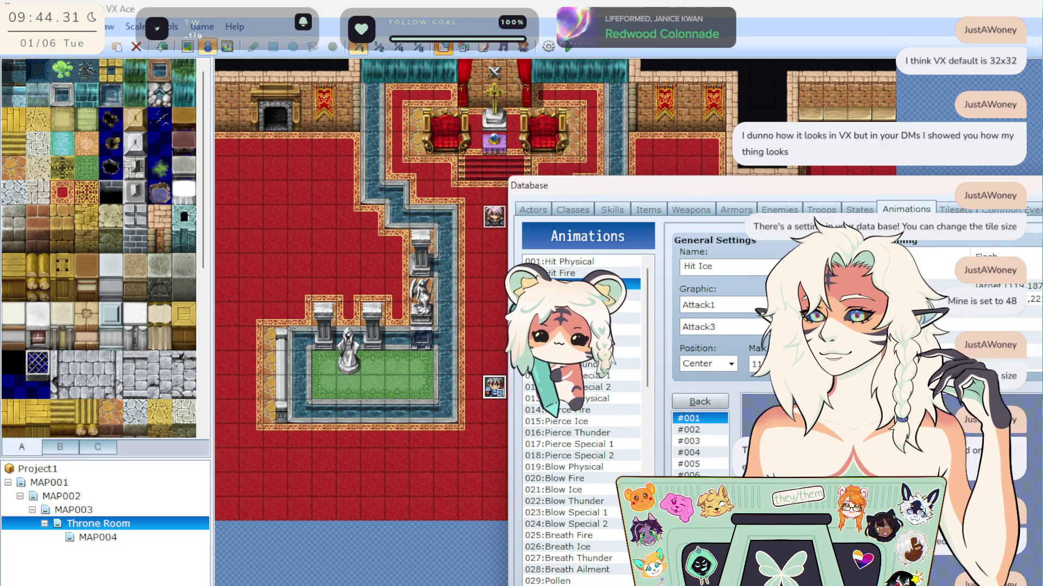
{"action": "mouse_move", "coordinate": [1025, 193]}
{"action": "left_mouse_down"}
{"action": "mouse_move", "coordinate": [635, 208]}
{"action": "mouse_move", "coordinate": [635, 138]}
{"action": "mouse_move", "coordinate": [642, 143]}
{"action": "left_mouse_up"}
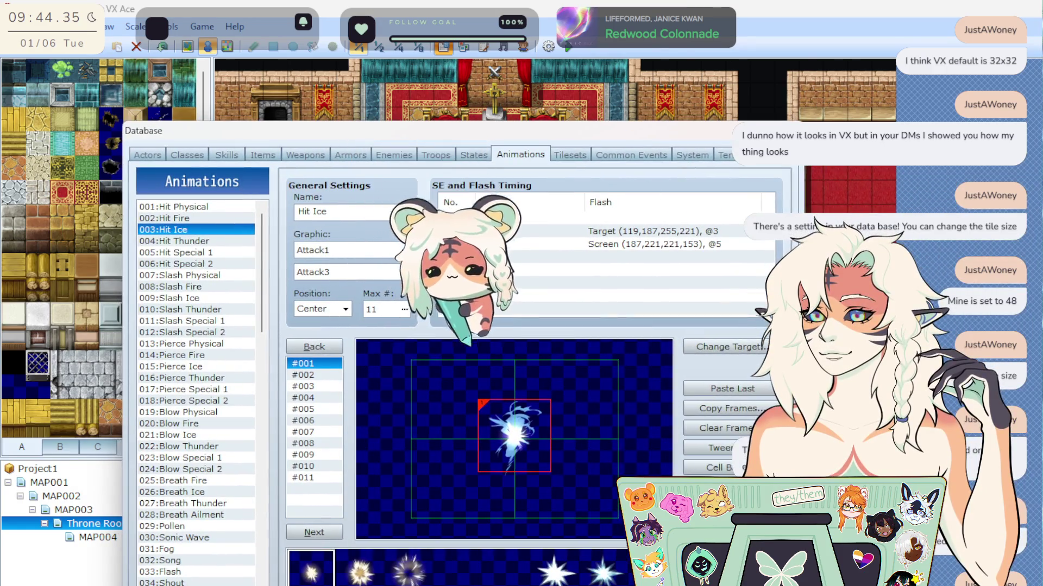
{"action": "left_click", "coordinate": [208, 210]}
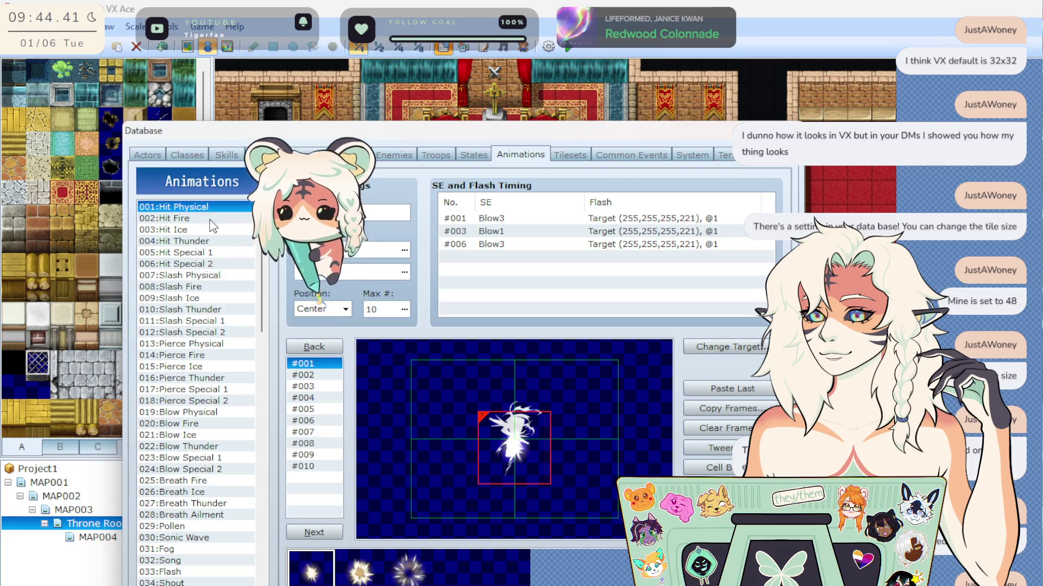
{"action": "key", "text": "Down"}
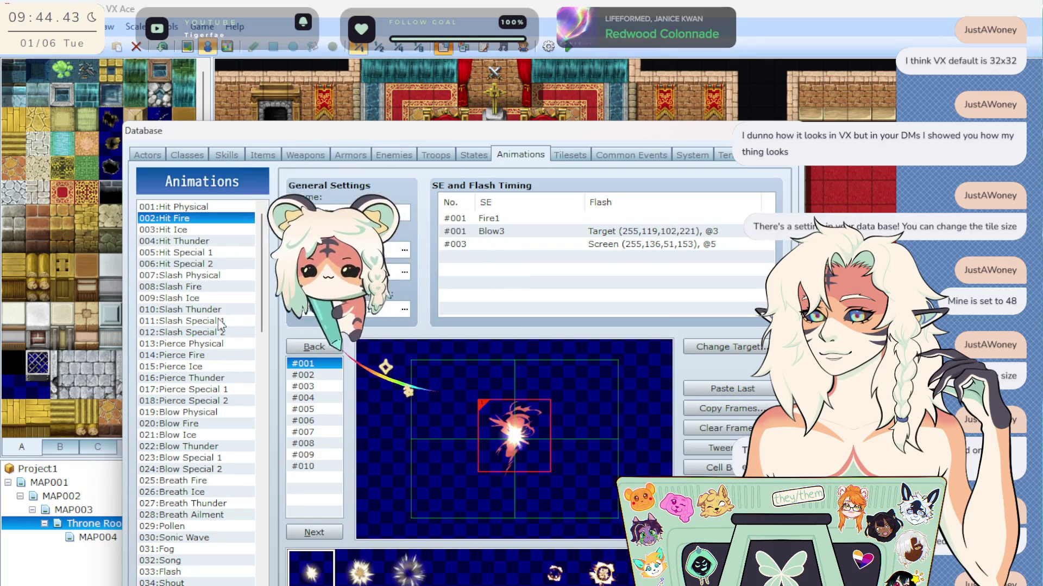
{"action": "left_click", "coordinate": [209, 276]}
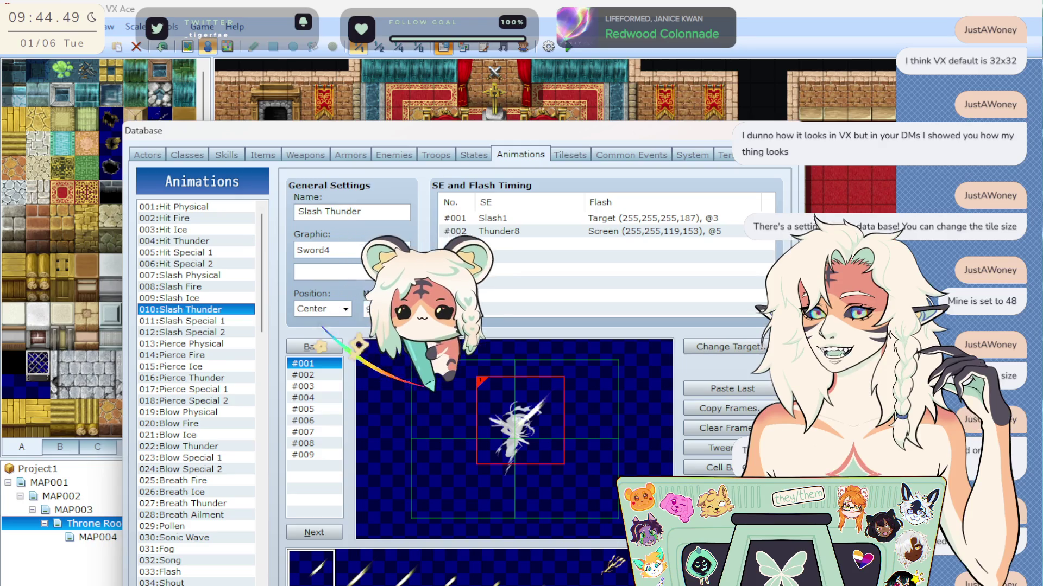
Browse Slash Special 2 through Bodyslam, Recovery 2 and Restore 2, then close the Database.
{"action": "left_click", "coordinate": [203, 335]}
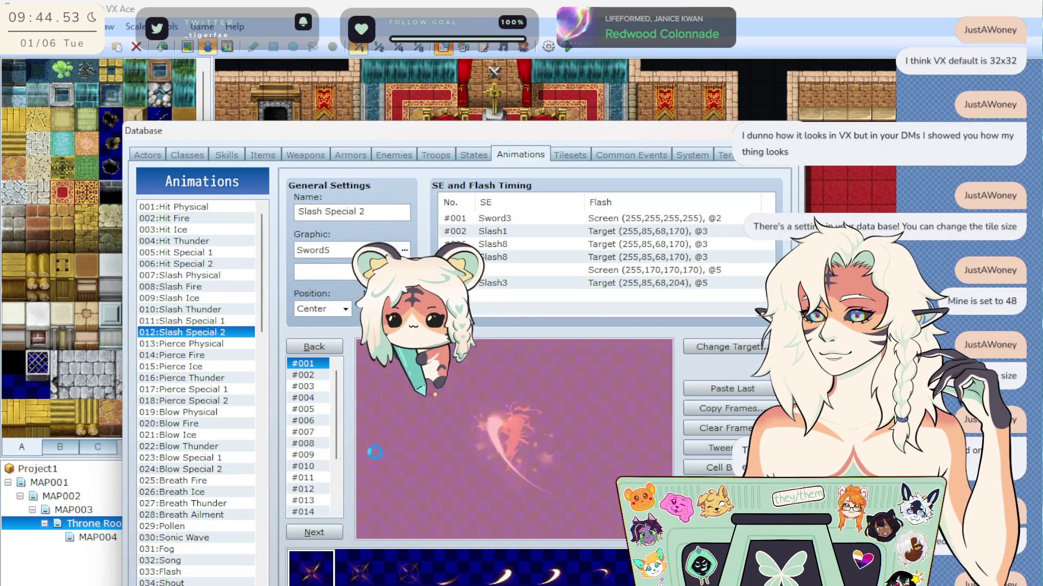
{"action": "left_click", "coordinate": [201, 355]}
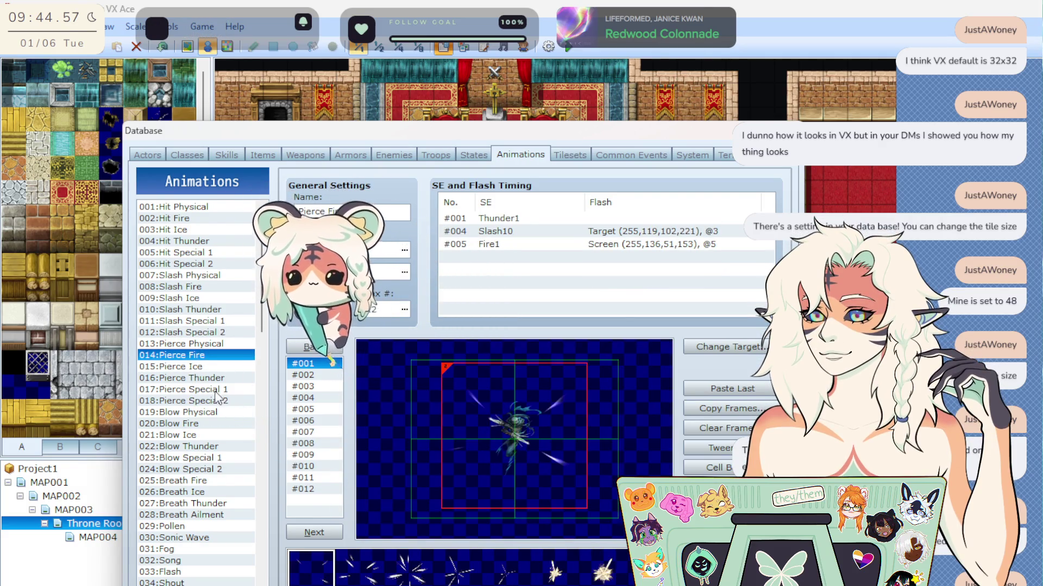
{"action": "left_click", "coordinate": [217, 390]}
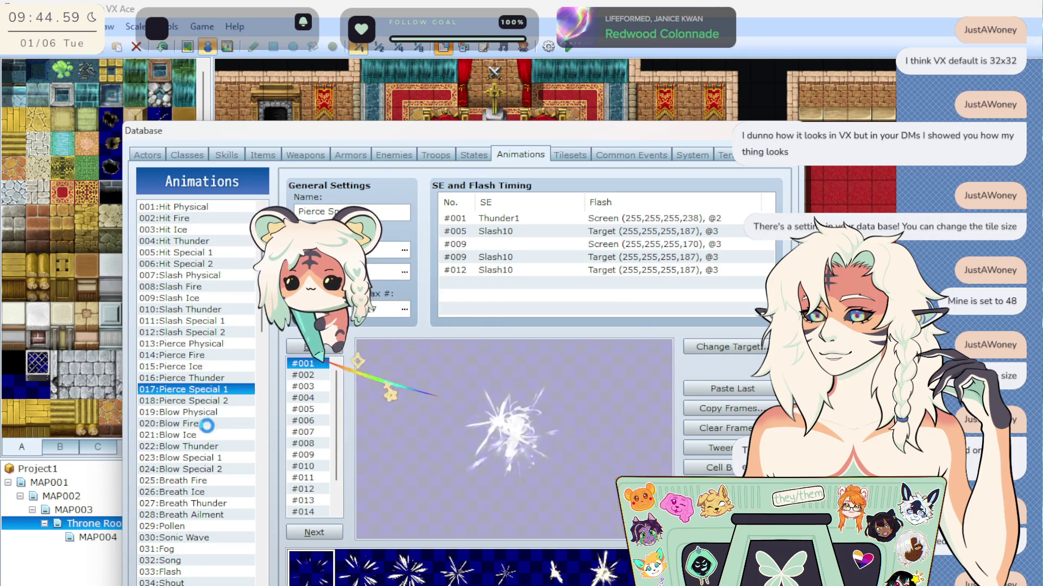
{"action": "key", "text": "Down"}
{"action": "key", "text": "Down"}
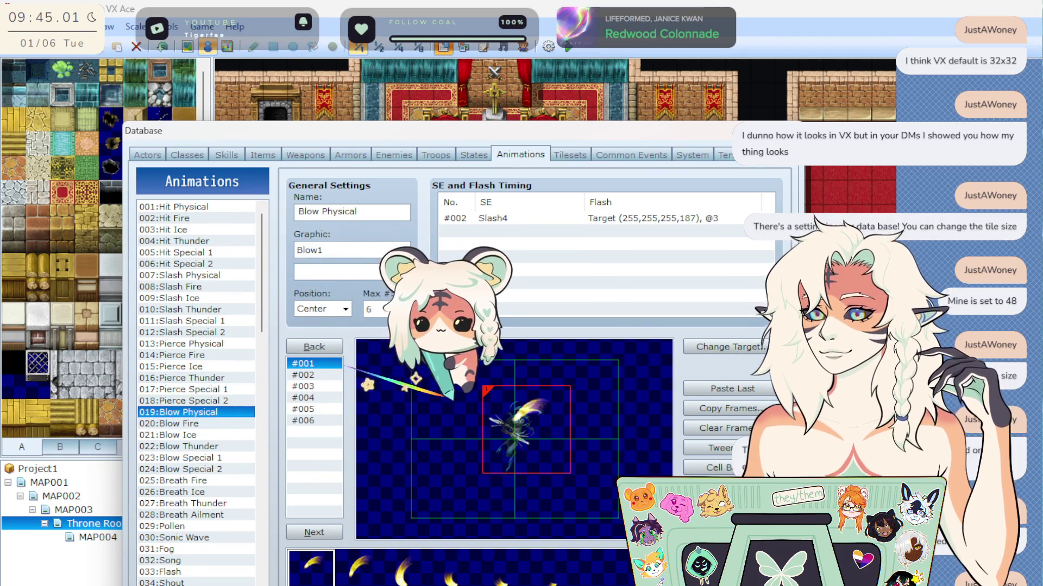
{"action": "scroll", "coordinate": [212, 462], "scroll_direction": "down", "scroll_amount": 5}
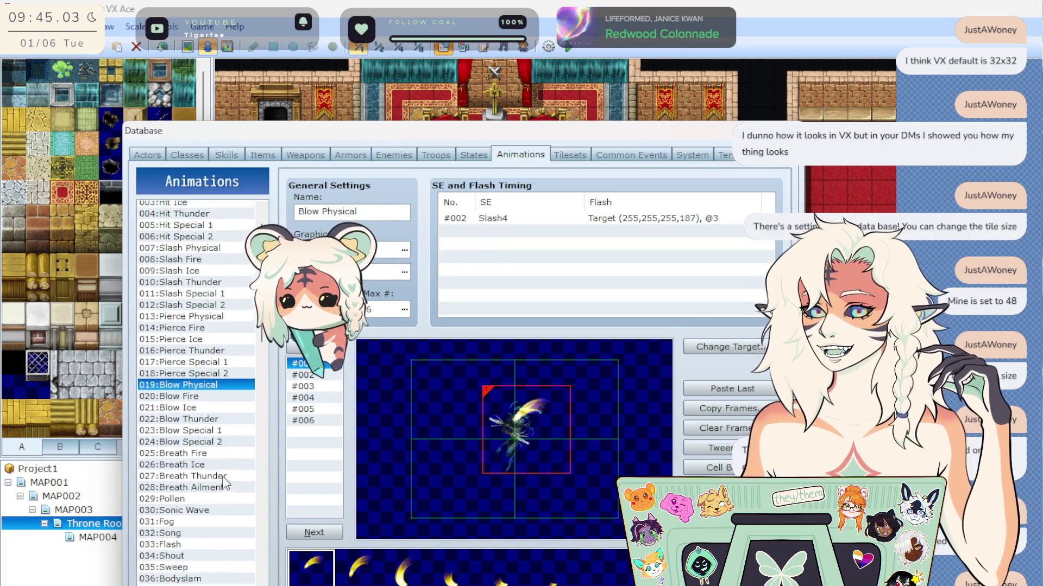
{"action": "scroll", "coordinate": [225, 482], "scroll_direction": "down", "scroll_amount": 1}
{"action": "left_click", "coordinate": [207, 401]}
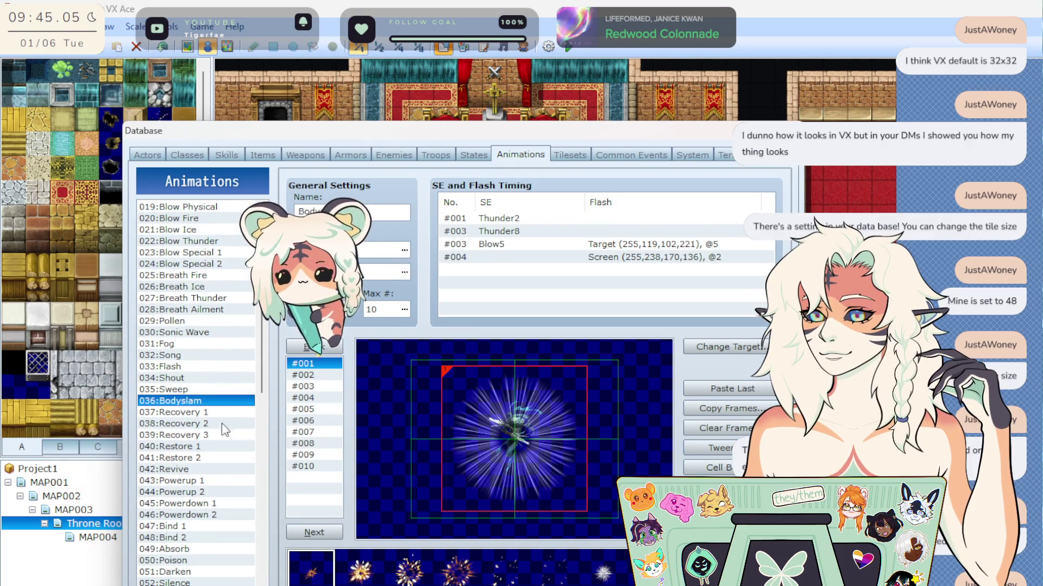
{"action": "left_click", "coordinate": [236, 424]}
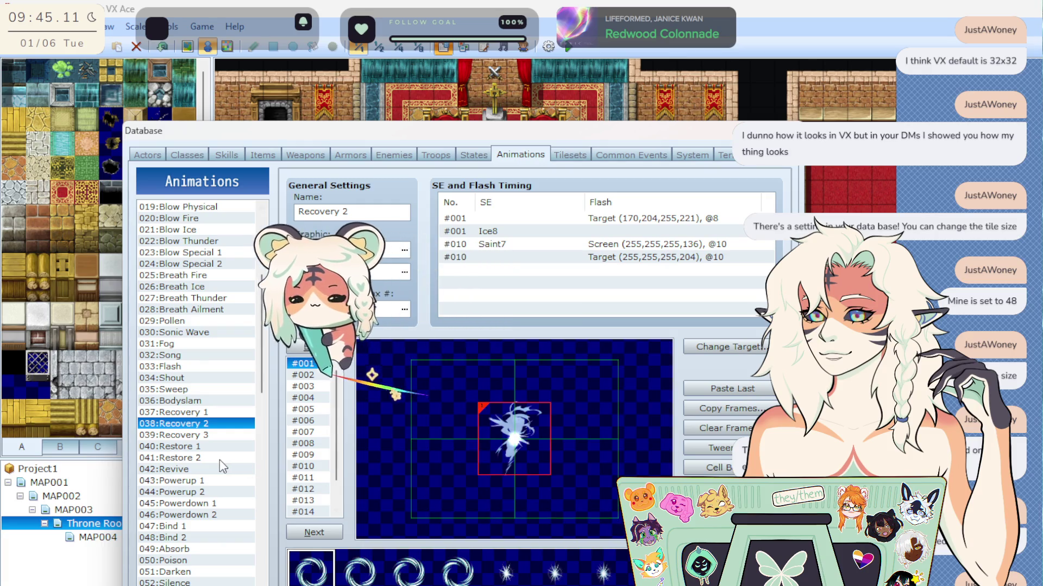
{"action": "left_click", "coordinate": [219, 459]}
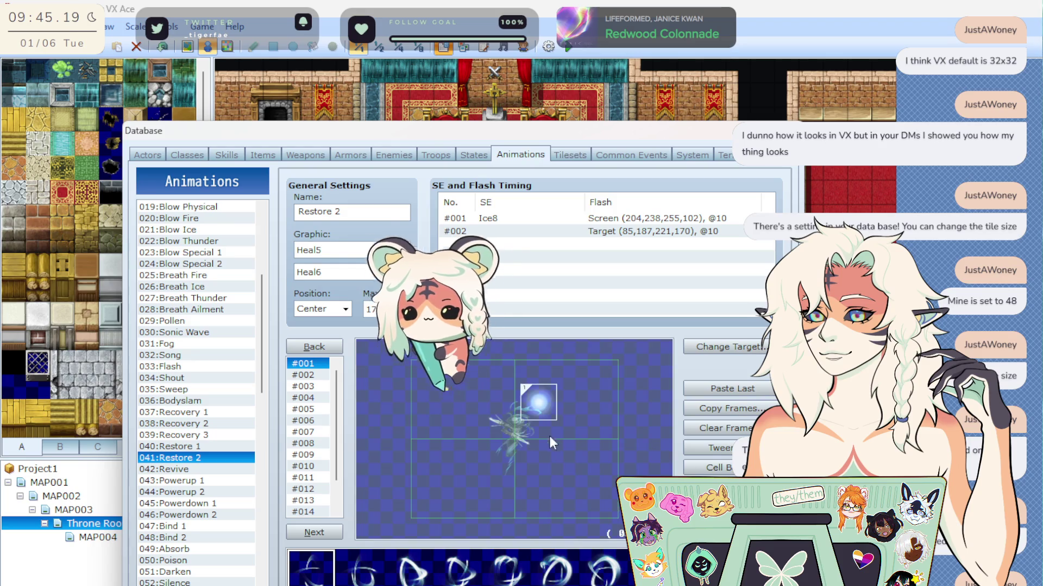
{"action": "left_click_drag", "start_coordinate": [530, 399], "coordinate": [508, 438]}
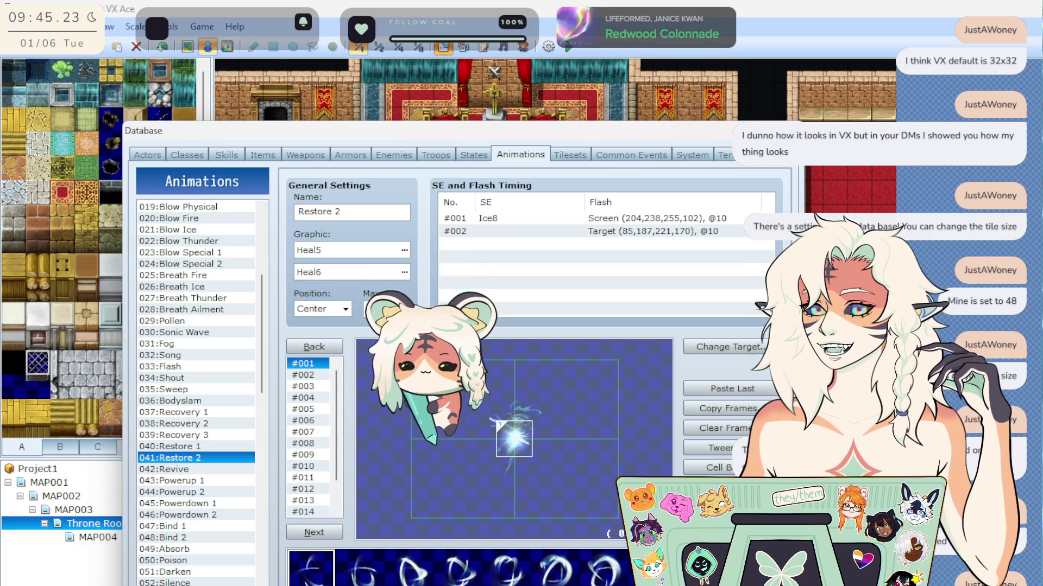
{"action": "key", "text": "Return"}
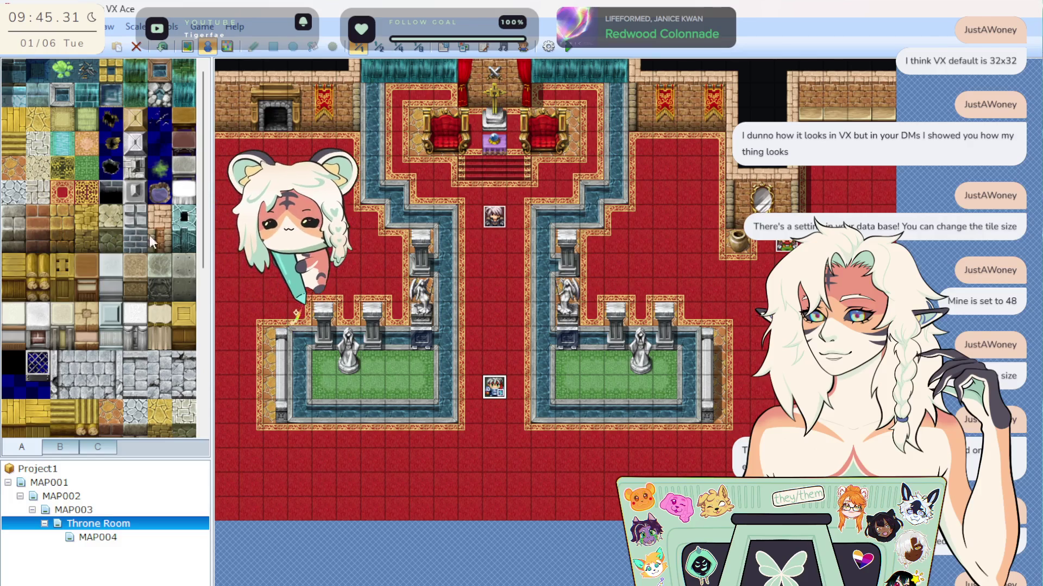
Paint a red curtain from tileset B onto the throne room wall.
{"action": "scroll", "coordinate": [103, 328], "scroll_direction": "up", "scroll_amount": 5}
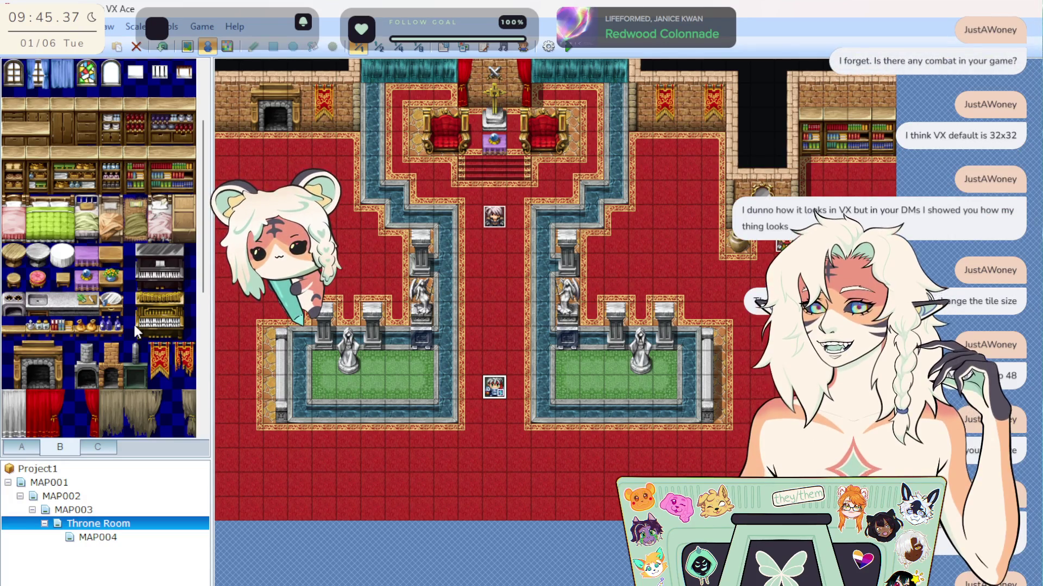
{"action": "scroll", "coordinate": [119, 319], "scroll_direction": "down", "scroll_amount": 3}
{"action": "scroll", "coordinate": [118, 318], "scroll_direction": "down", "scroll_amount": 2}
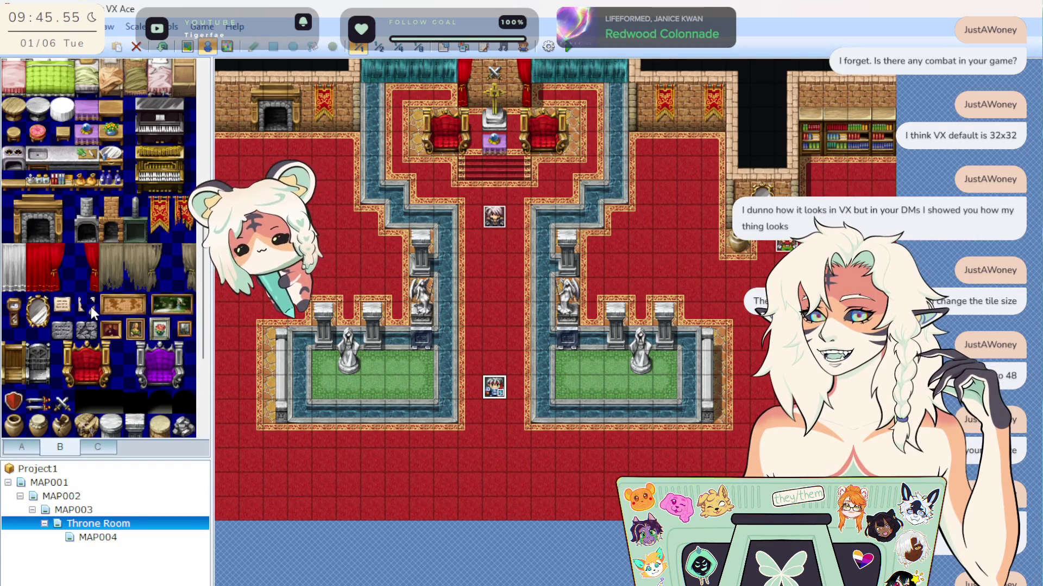
{"action": "left_click", "coordinate": [85, 283]}
{"action": "left_click", "coordinate": [63, 282]}
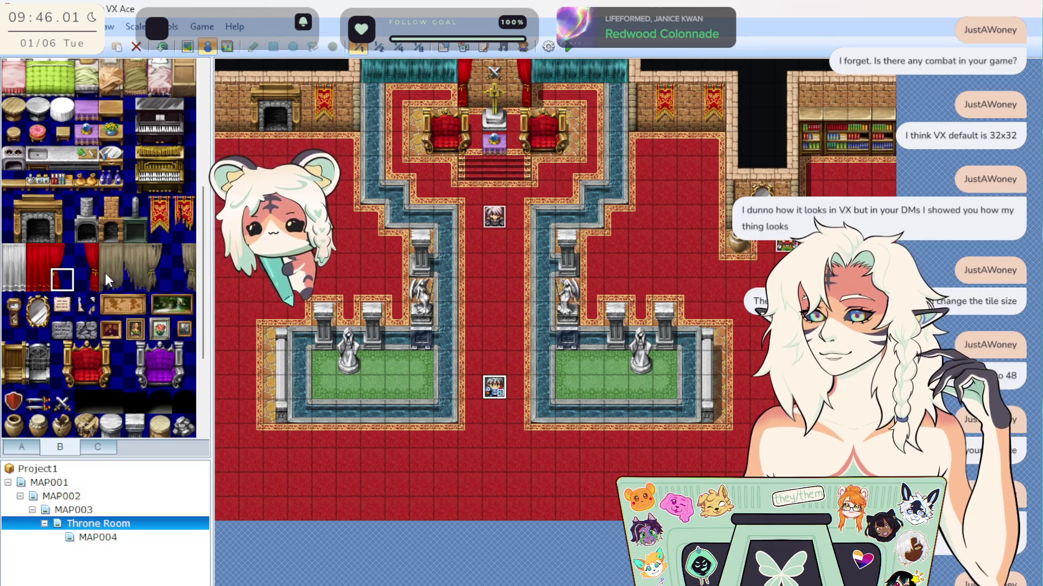
{"action": "left_click", "coordinate": [68, 255]}
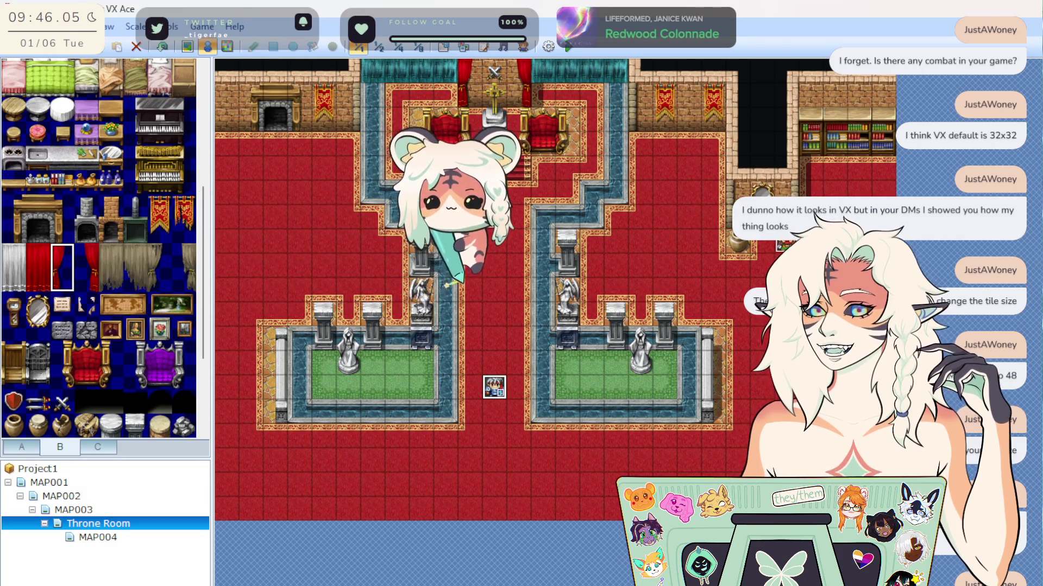
{"action": "left_click", "coordinate": [191, 47]}
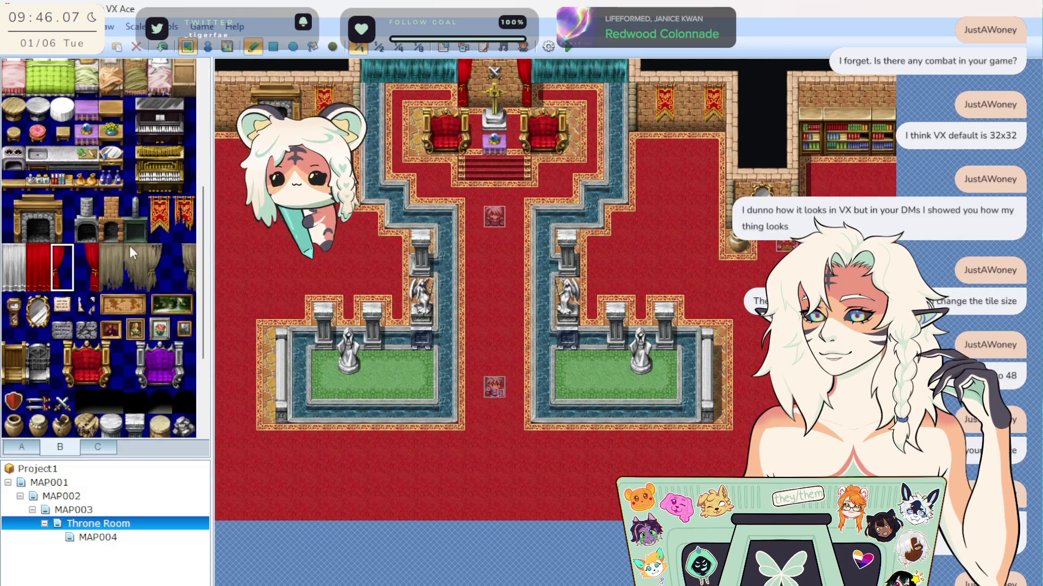
{"action": "left_click", "coordinate": [742, 185]}
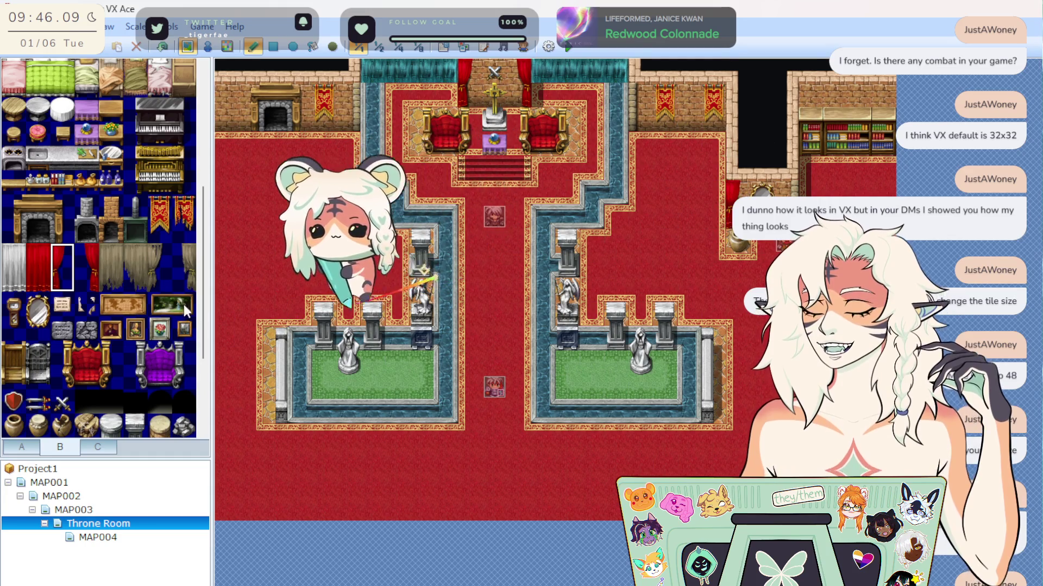
{"action": "left_click", "coordinate": [87, 257]}
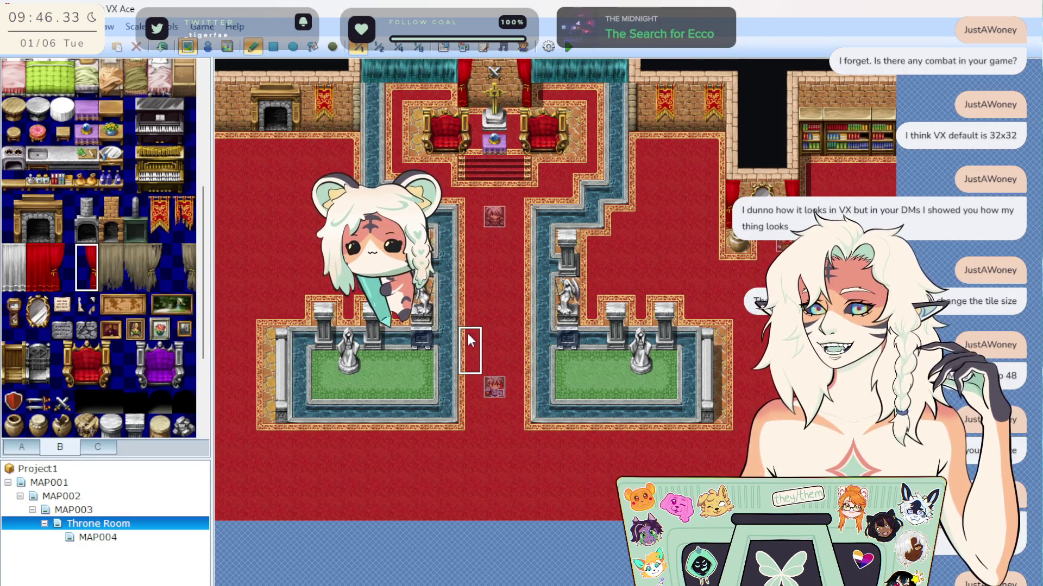
Place a two-tile stained-glass window on the upper-left wall.
{"action": "scroll", "coordinate": [112, 295], "scroll_direction": "down", "scroll_amount": 3}
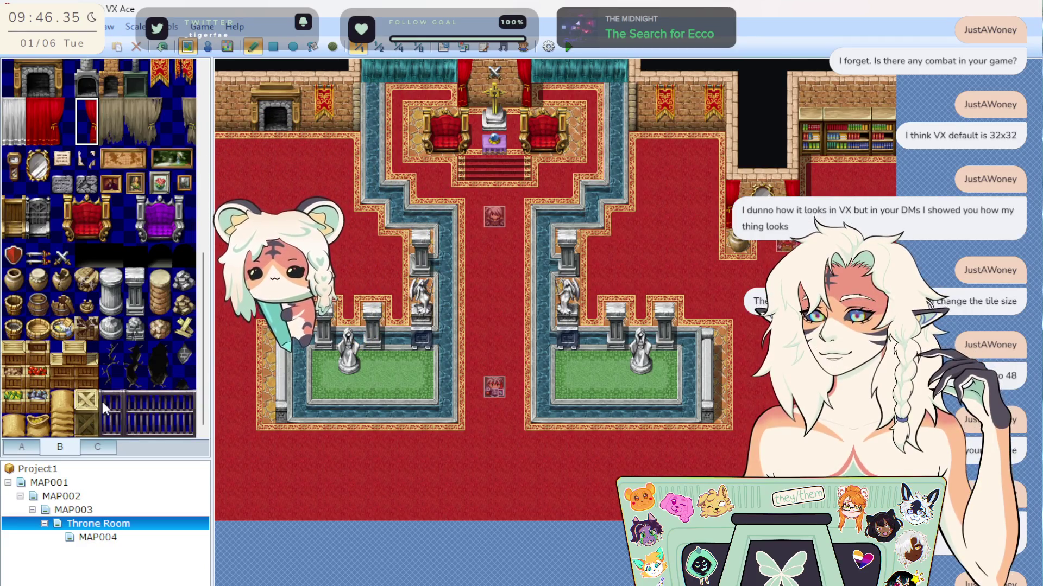
{"action": "scroll", "coordinate": [115, 376], "scroll_direction": "up", "scroll_amount": 1}
{"action": "scroll", "coordinate": [115, 376], "scroll_direction": "up", "scroll_amount": 7}
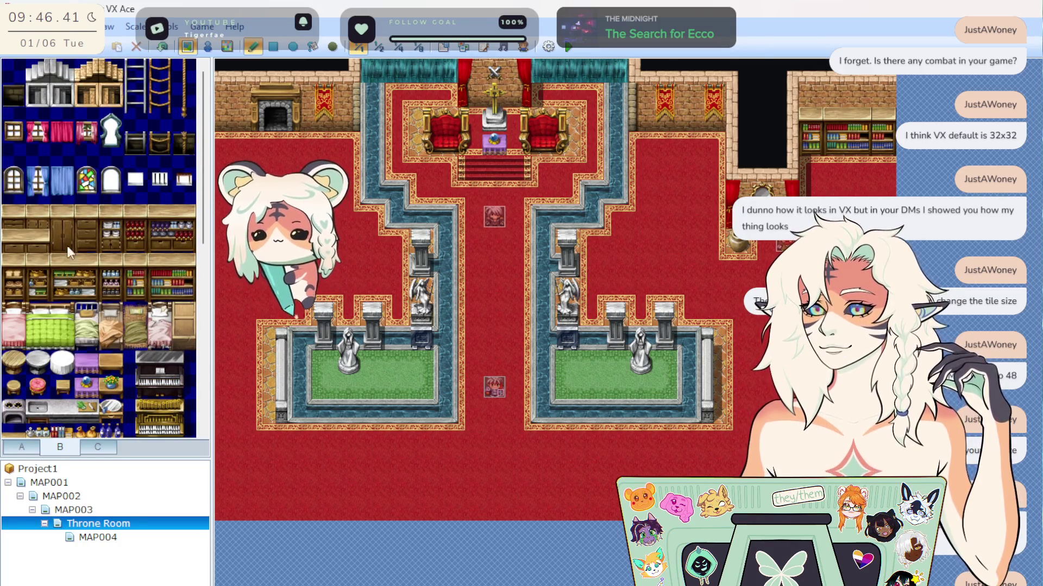
{"action": "left_click_drag", "start_coordinate": [14, 168], "coordinate": [14, 191]}
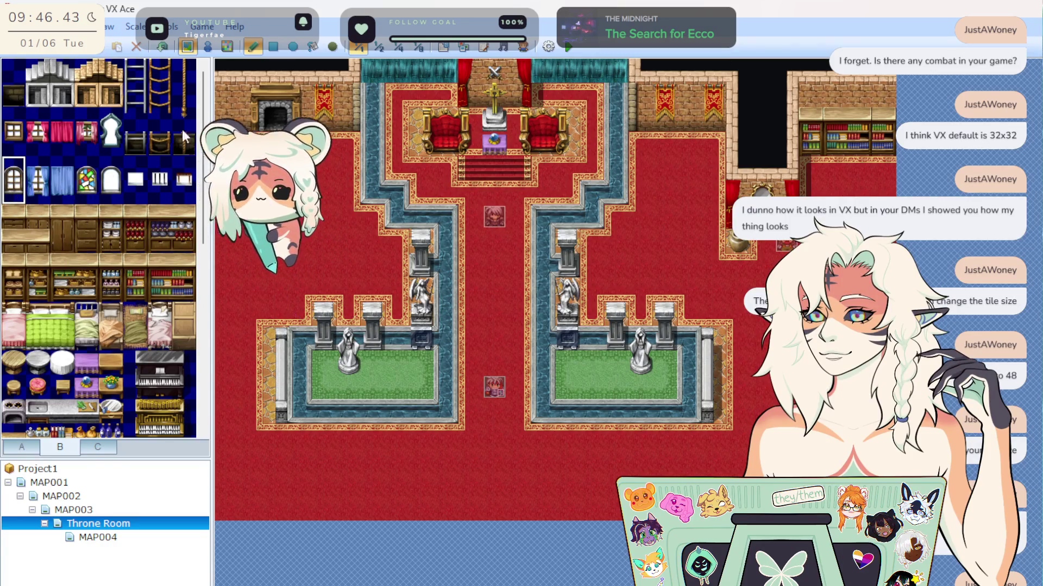
{"action": "left_click", "coordinate": [227, 101]}
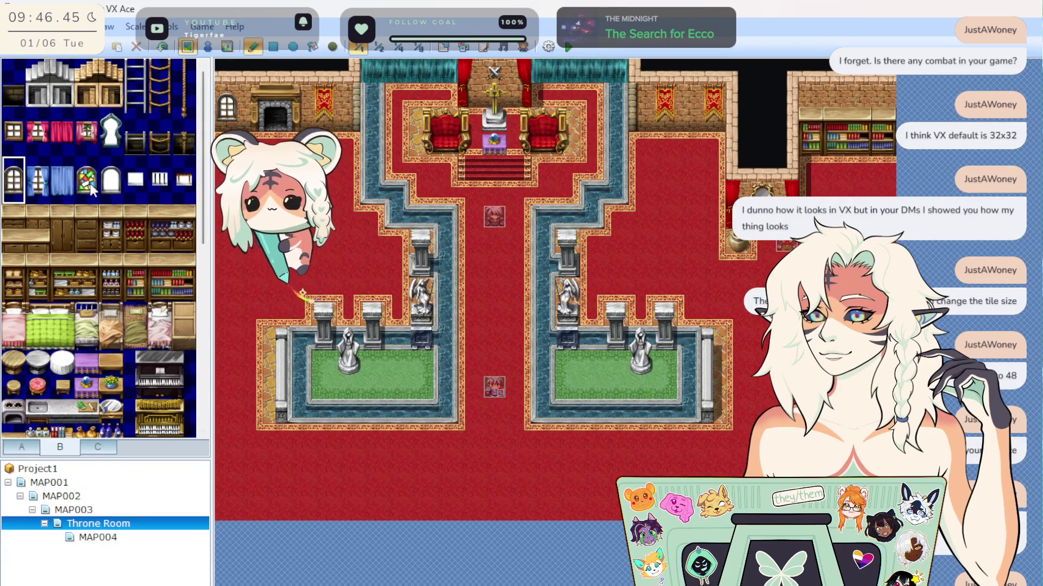
{"action": "left_click_drag", "start_coordinate": [87, 168], "coordinate": [88, 190]}
{"action": "left_click", "coordinate": [226, 100]}
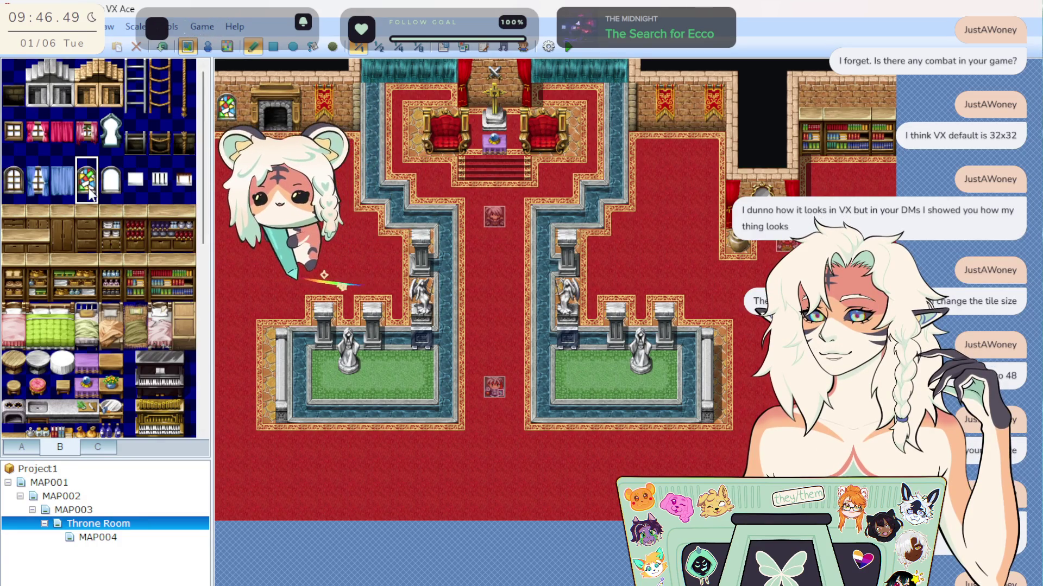
Add dark windows and a 3x2 block of bookshelves along the top-right wall.
{"action": "left_click", "coordinate": [181, 184]}
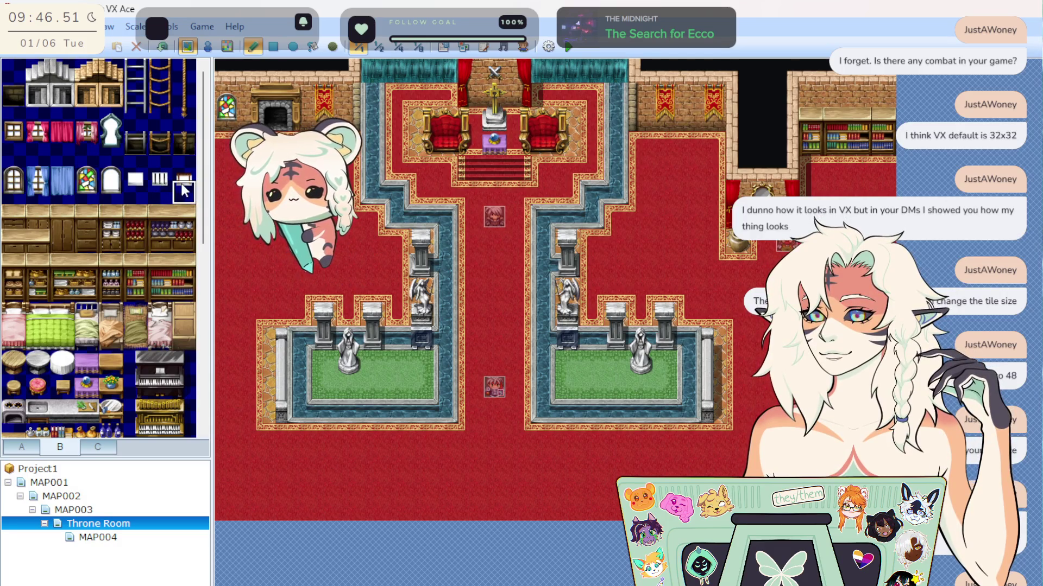
{"action": "left_click", "coordinate": [184, 169]}
{"action": "left_click_drag", "start_coordinate": [184, 196], "coordinate": [184, 196]}
{"action": "left_click", "coordinate": [810, 108]}
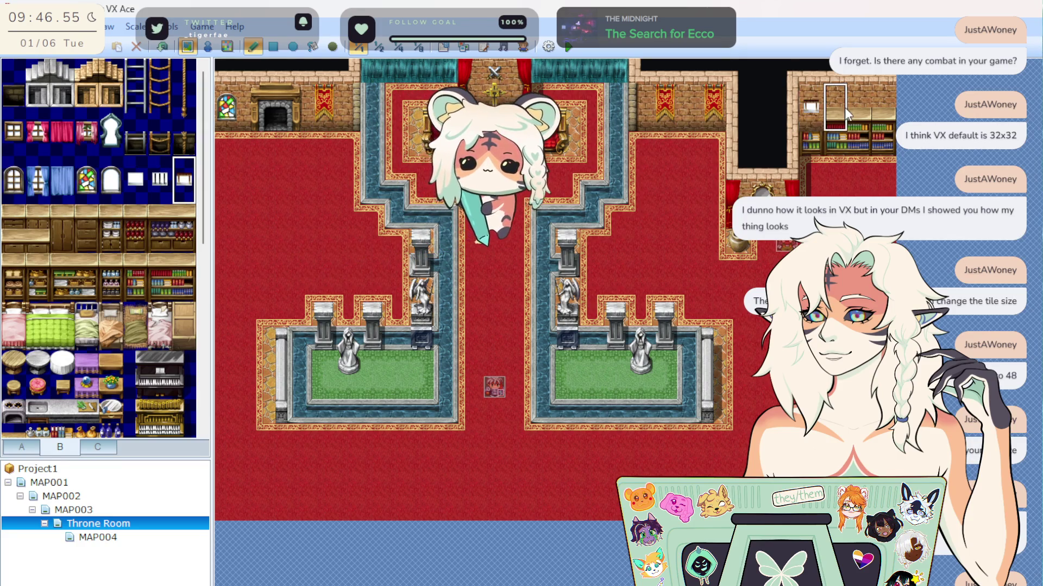
{"action": "left_click_drag", "start_coordinate": [844, 107], "coordinate": [886, 106]}
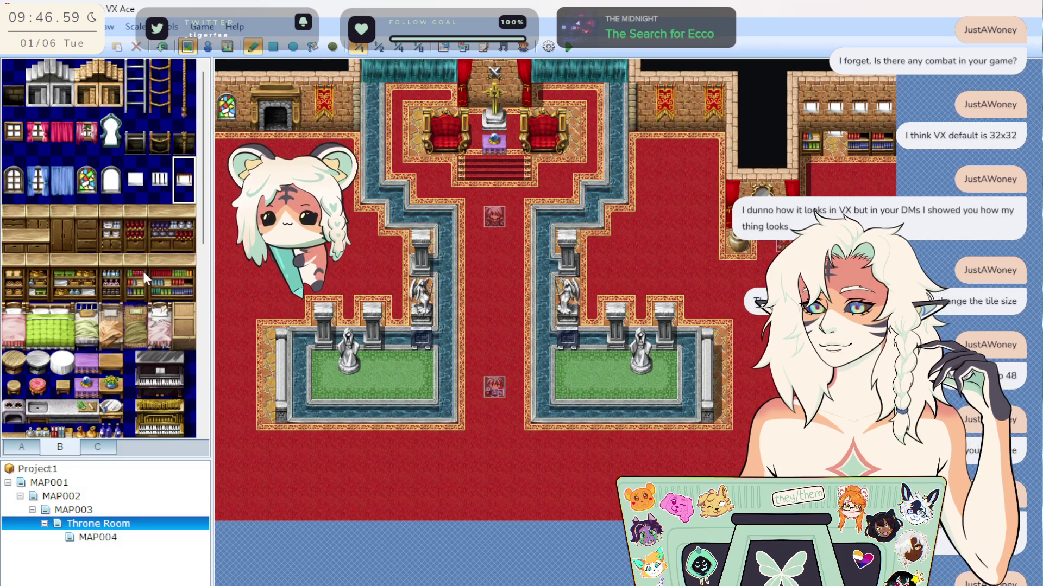
{"action": "left_click_drag", "start_coordinate": [136, 266], "coordinate": [184, 294]}
{"action": "left_click", "coordinate": [814, 124]}
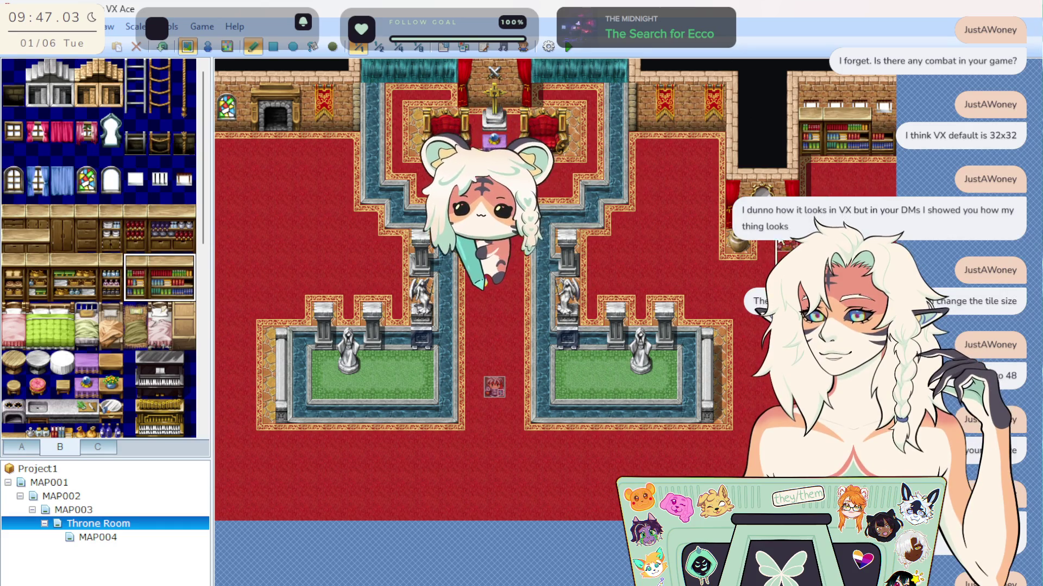
{"action": "left_click_drag", "start_coordinate": [184, 269], "coordinate": [187, 298]}
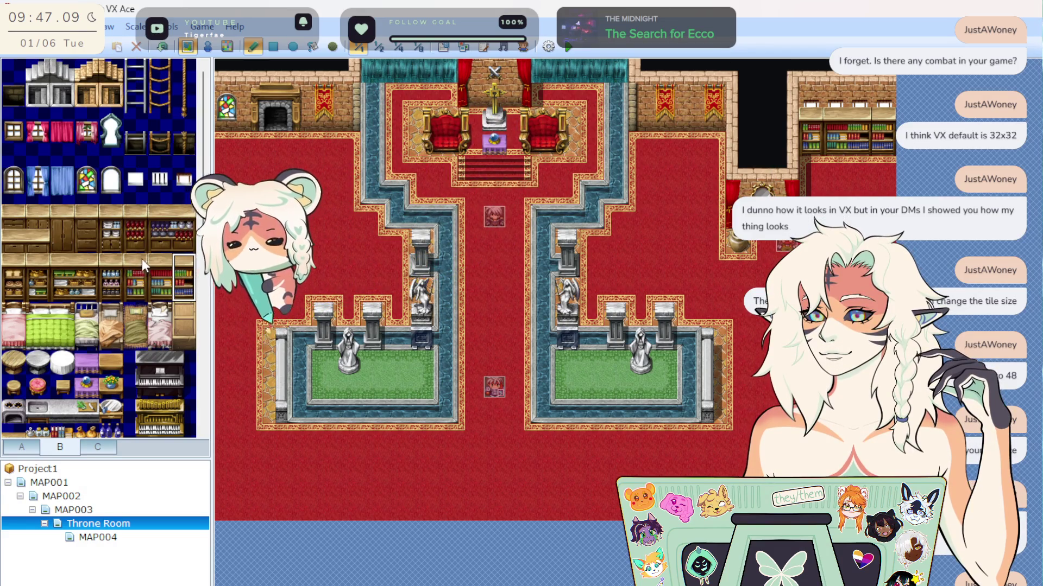
Try framed portrait tiles on the right room's wall, undo, then select the weapon-rack tile.
{"action": "scroll", "coordinate": [80, 339], "scroll_direction": "down", "scroll_amount": 7}
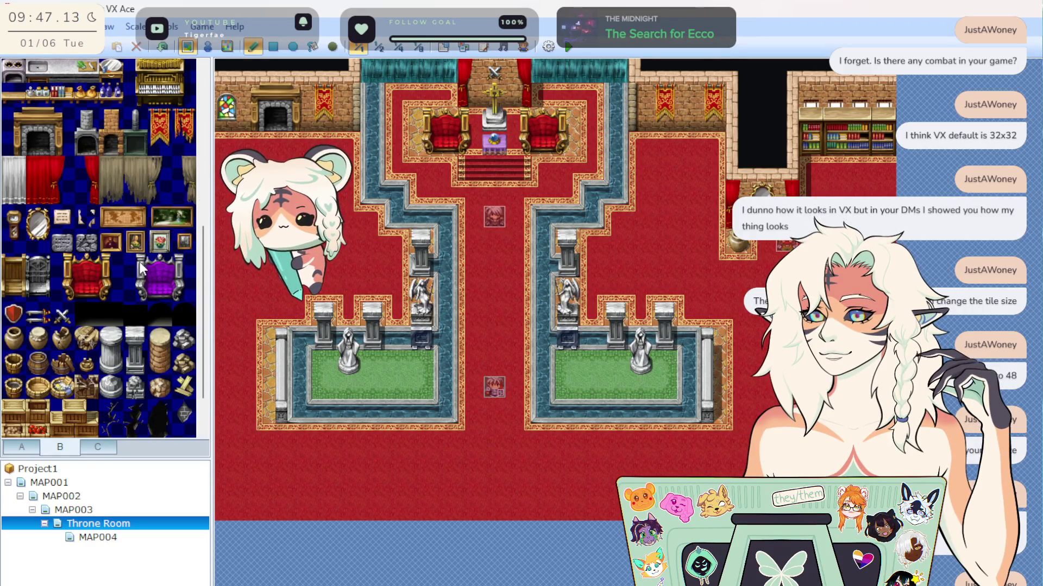
{"action": "left_click", "coordinate": [114, 243]}
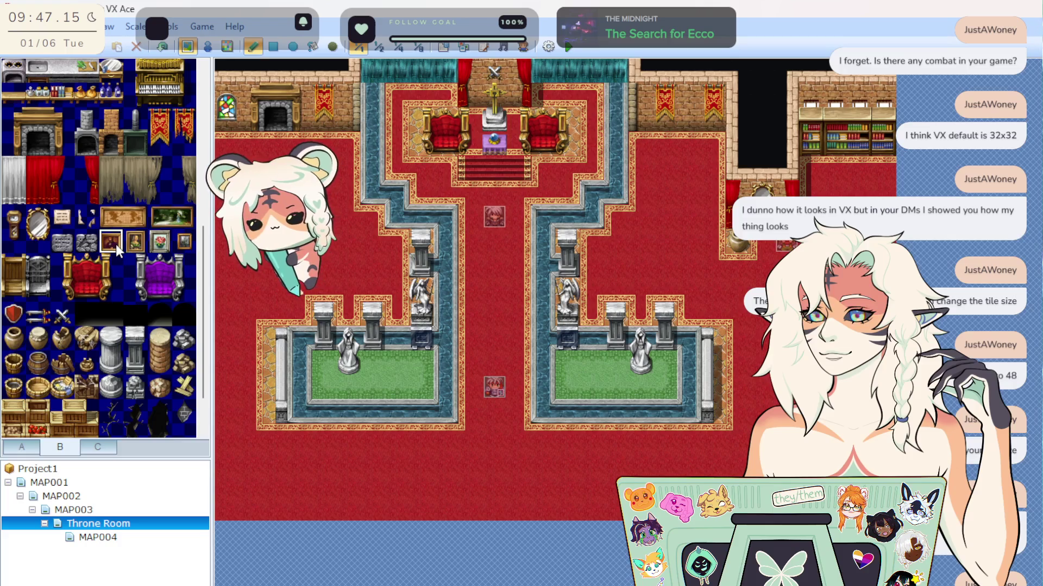
{"action": "left_click", "coordinate": [135, 242]}
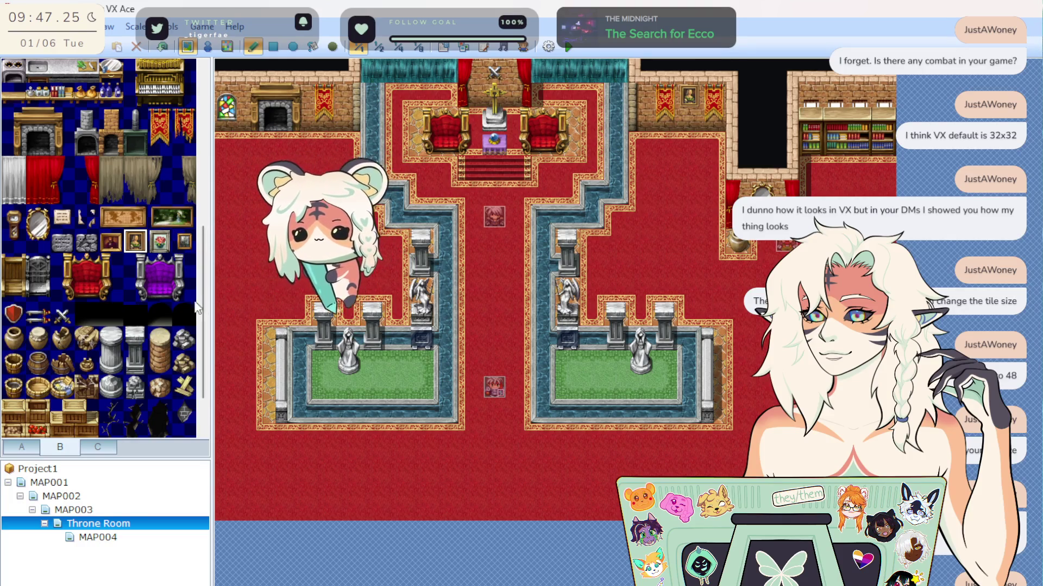
{"action": "key", "text": "ctrl+z"}
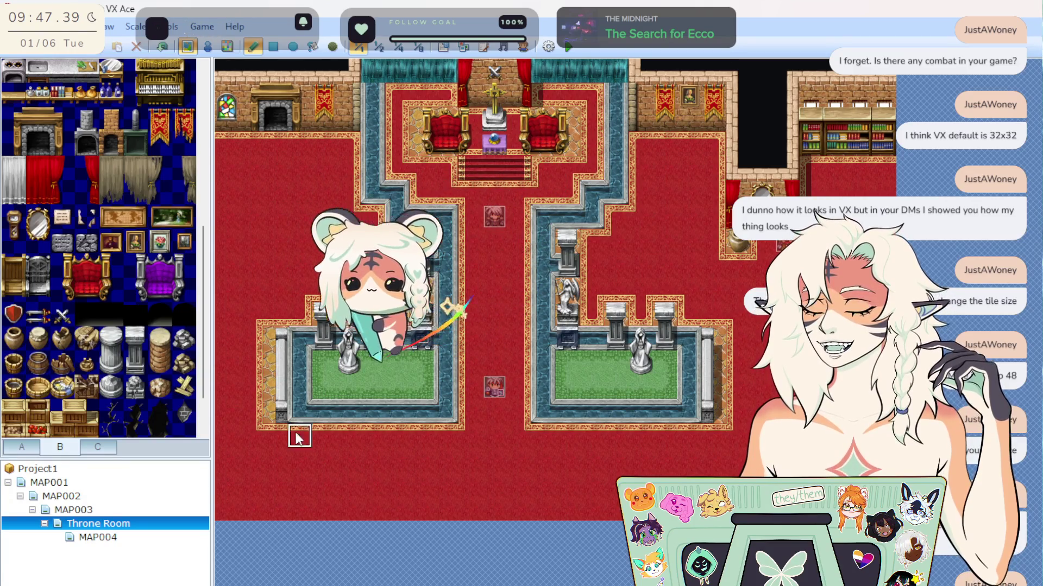
{"action": "scroll", "coordinate": [113, 384], "scroll_direction": "down", "scroll_amount": 1}
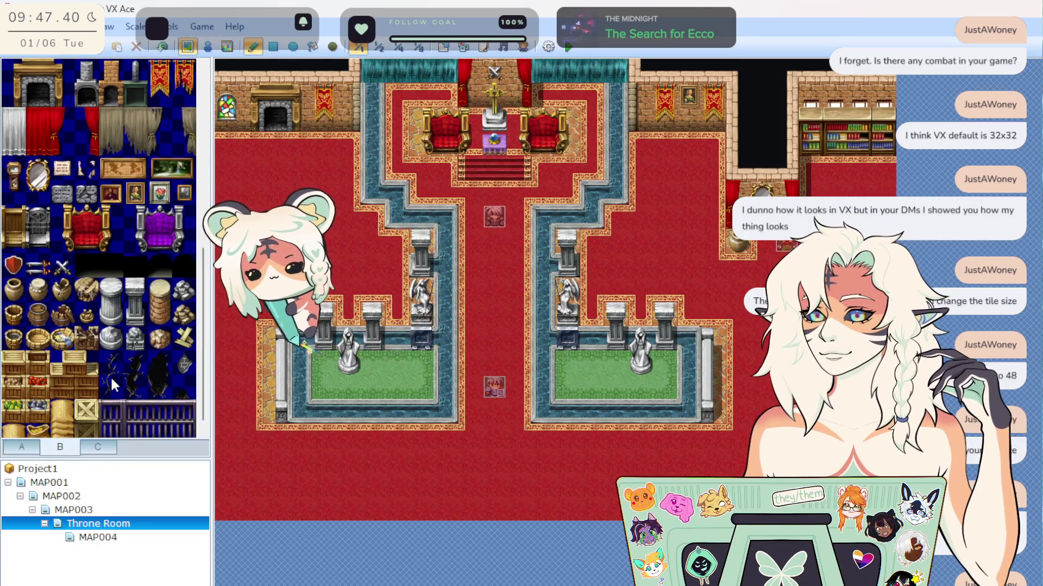
{"action": "left_click", "coordinate": [39, 267]}
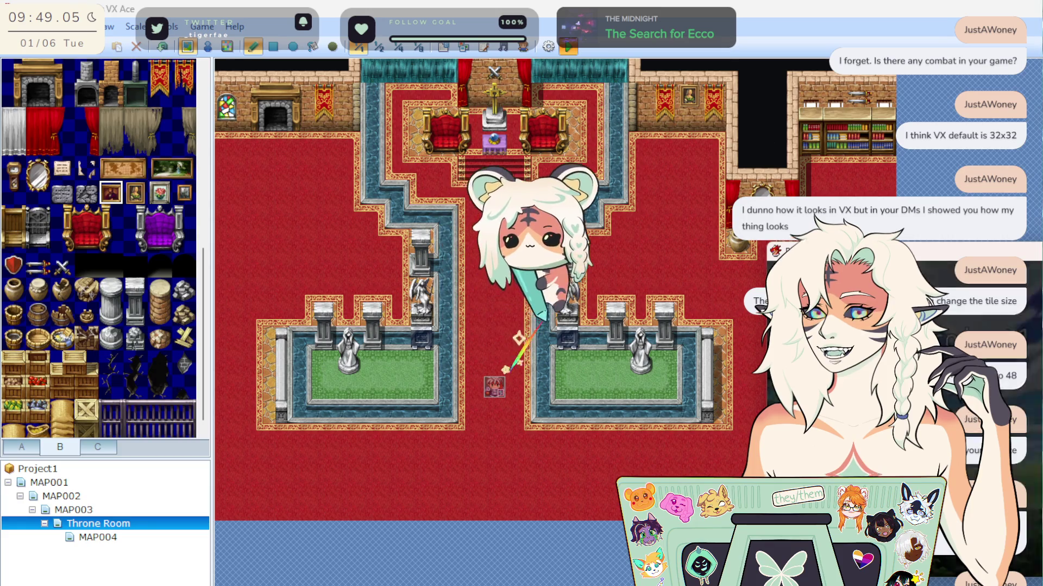
Move the running playtest window to the centre-left of the screen.
{"action": "mouse_move", "coordinate": [881, 295]}
{"action": "left_mouse_down"}
{"action": "mouse_move", "coordinate": [559, 302]}
{"action": "mouse_move", "coordinate": [526, 239]}
{"action": "mouse_move", "coordinate": [526, 257]}
{"action": "left_mouse_up"}
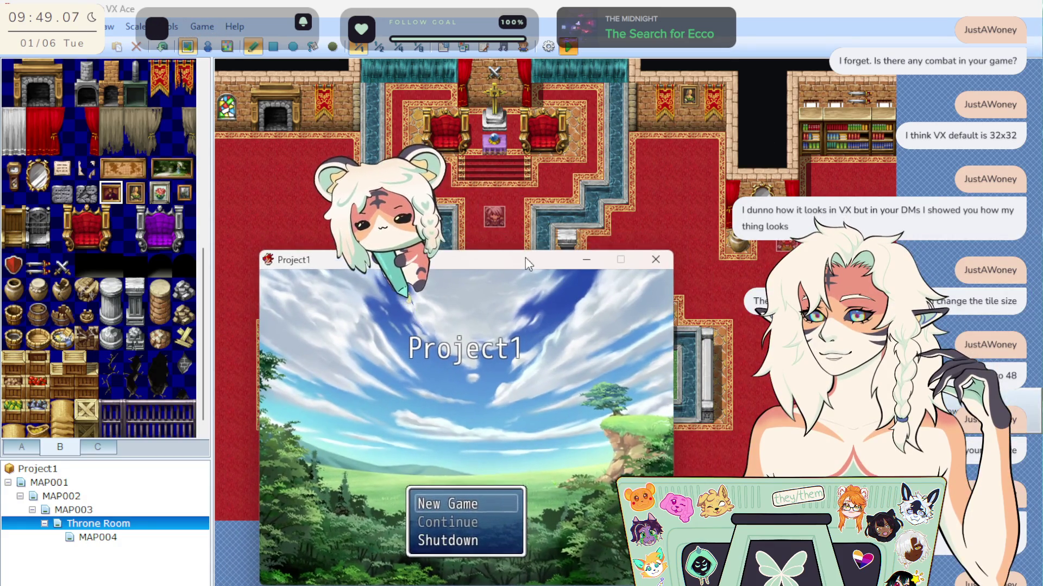
Start a new game, walk to the guard, dismiss his 'Halt!' message and close the playtest.
{"action": "key", "text": "Return"}
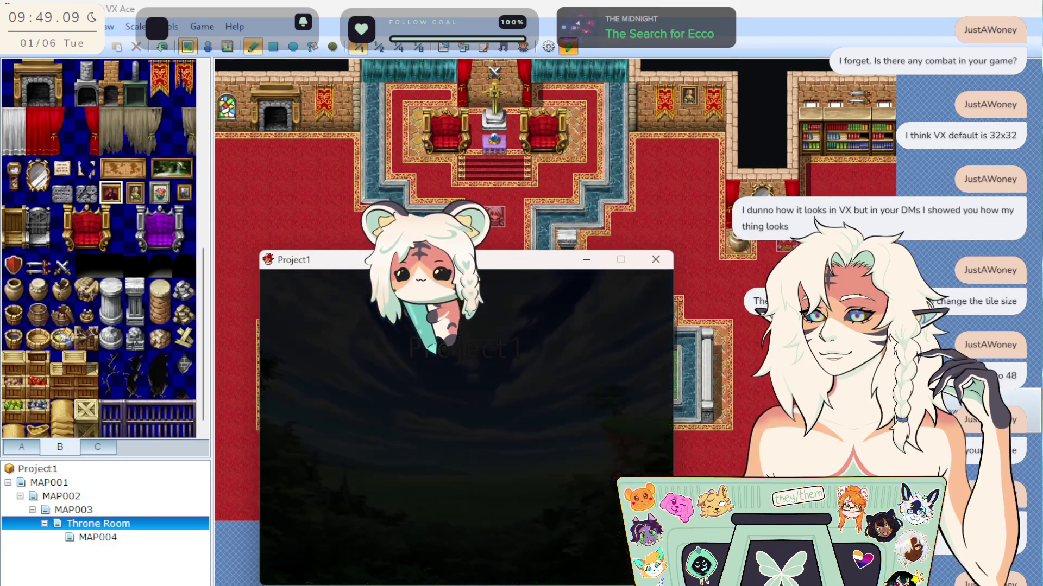
{"action": "key", "text": "Up"}
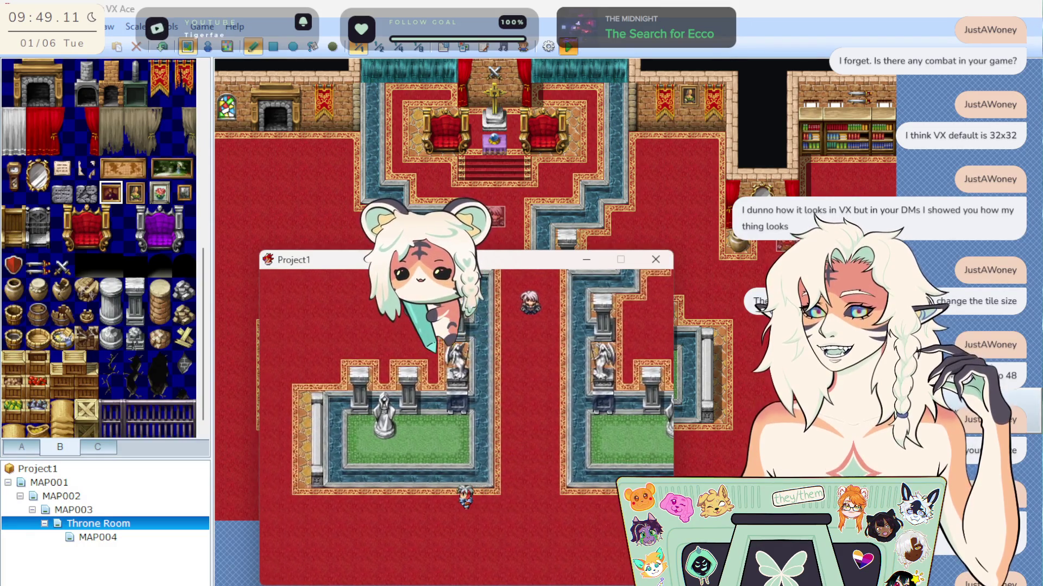
{"action": "key", "text": "Left"}
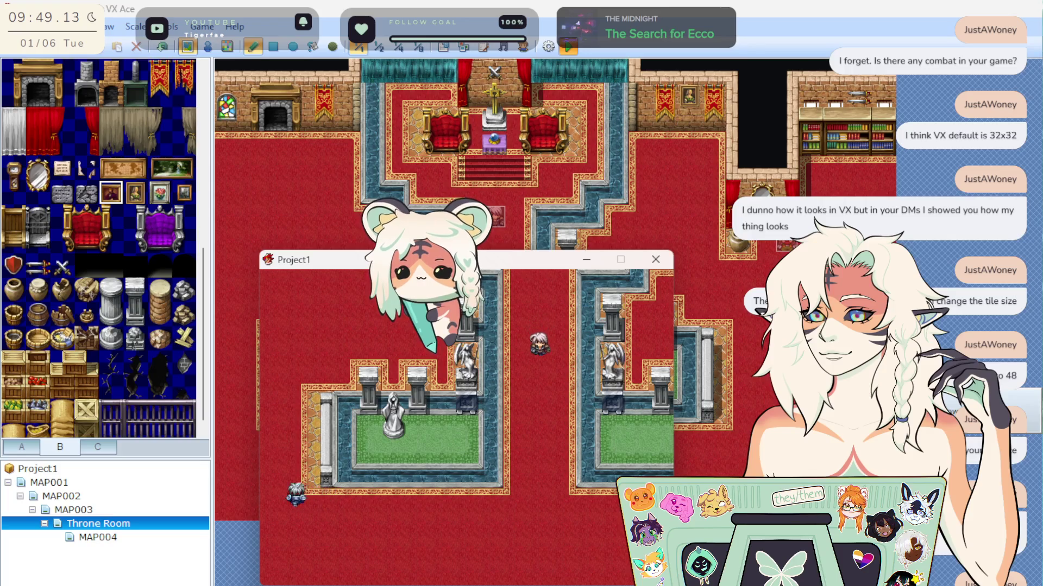
{"action": "key", "text": "Up"}
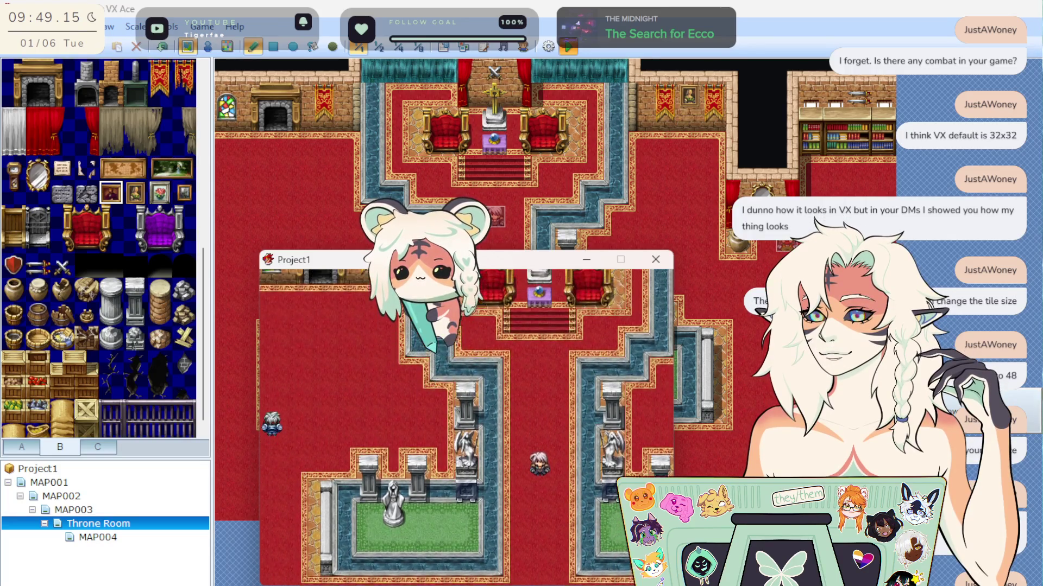
{"action": "key", "text": "Up"}
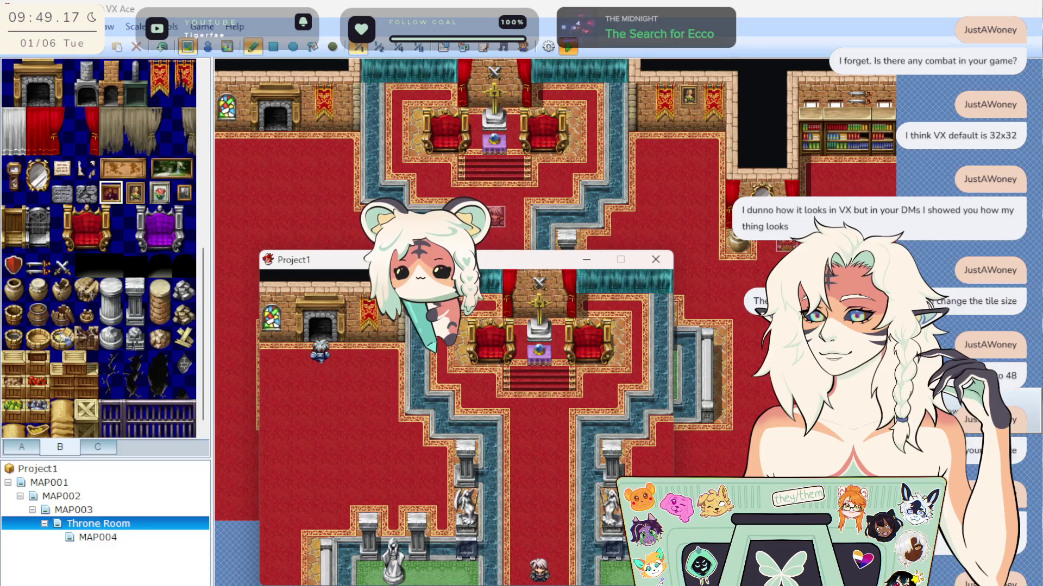
{"action": "key", "text": "Down"}
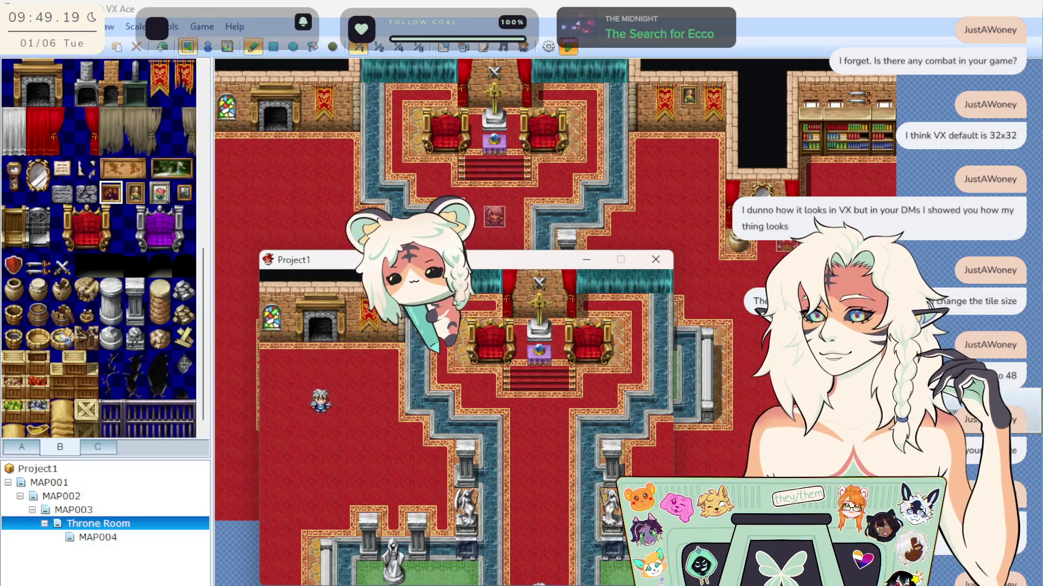
{"action": "key", "text": "Down"}
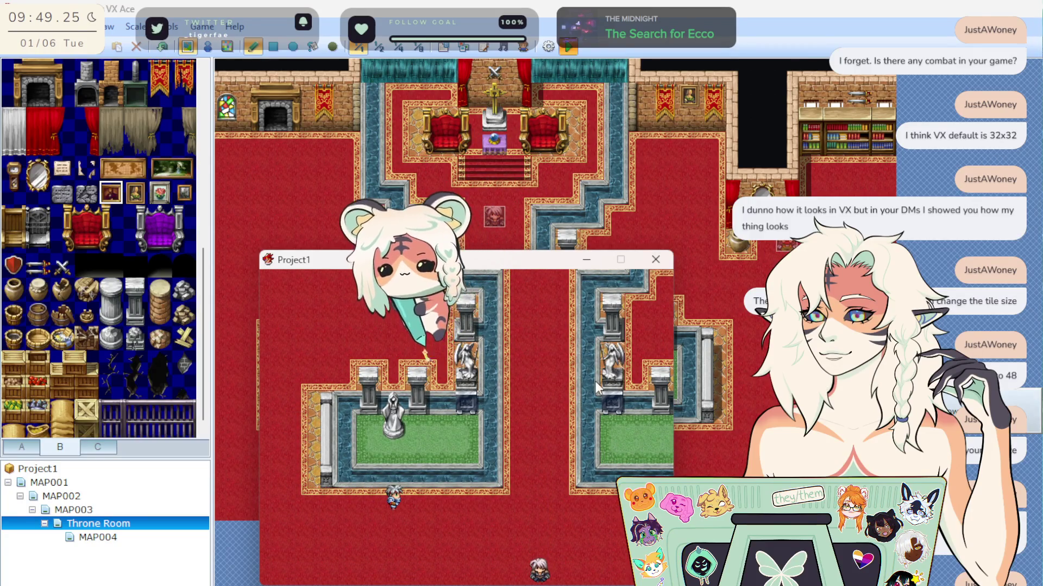
{"action": "key", "text": "Down"}
{"action": "key", "text": "Right"}
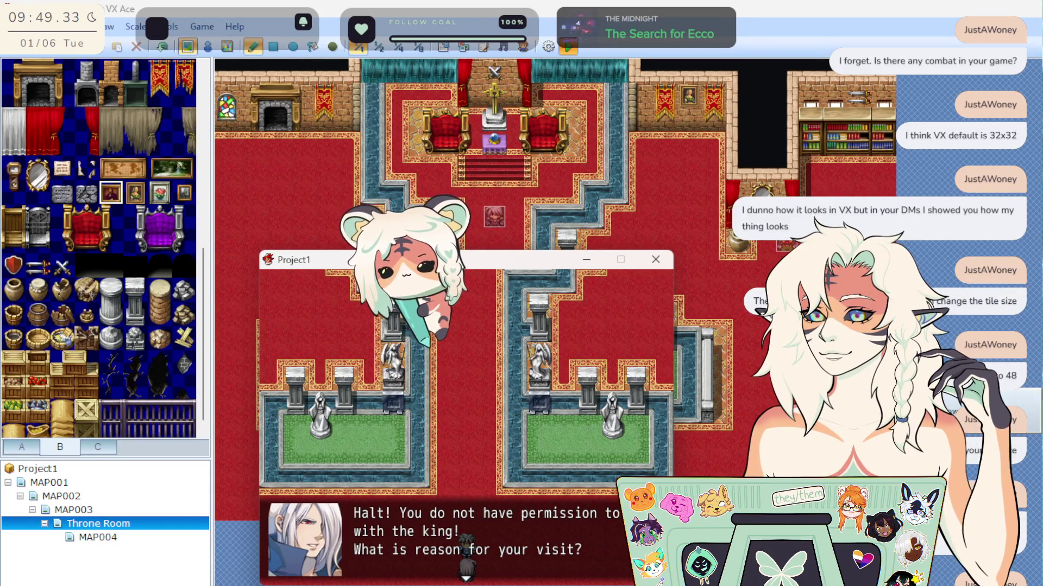
{"action": "key", "text": "Return"}
{"action": "left_click", "coordinate": [655, 260]}
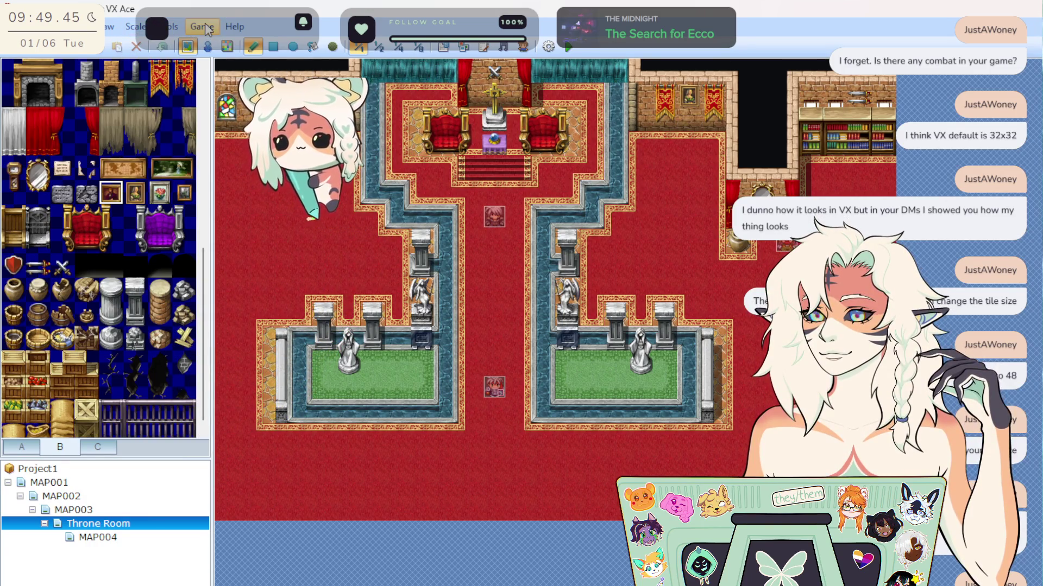
View Project1's name and save path via File > Manage Projects, then launch File Explorer.
{"action": "key", "text": "alt+f"}
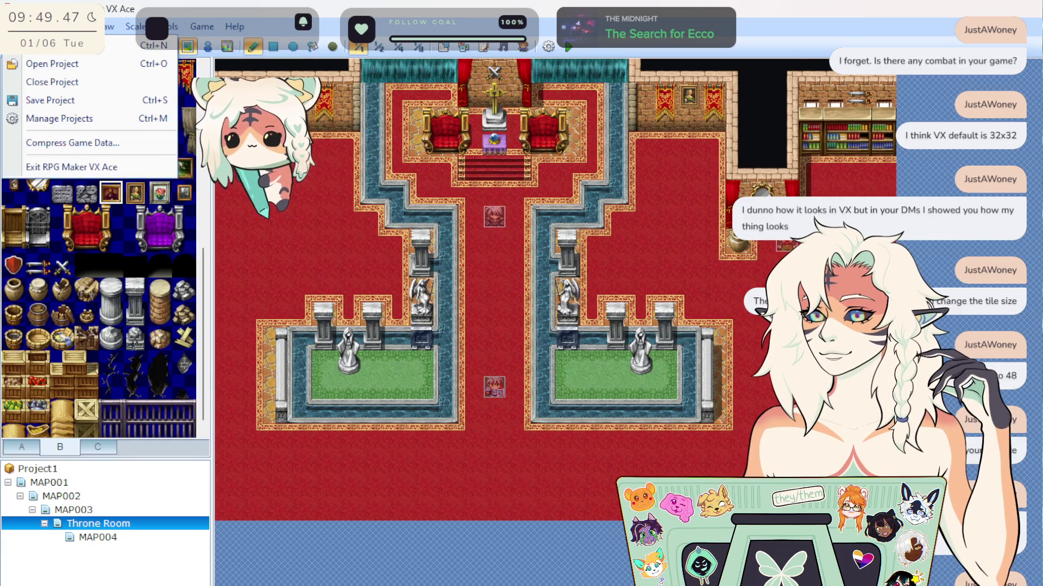
{"action": "left_click", "coordinate": [552, 42]}
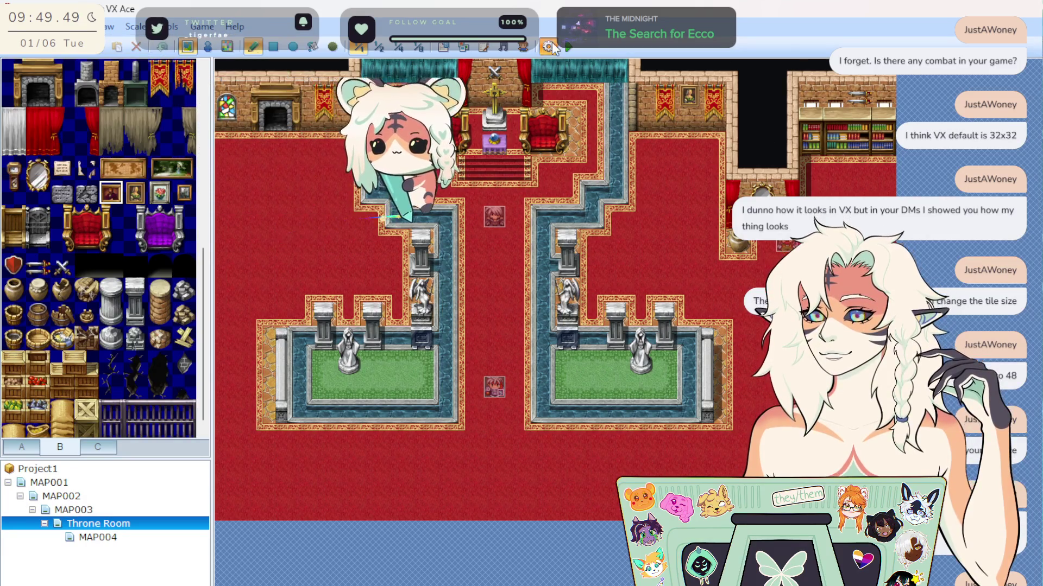
{"action": "left_click", "coordinate": [551, 45]}
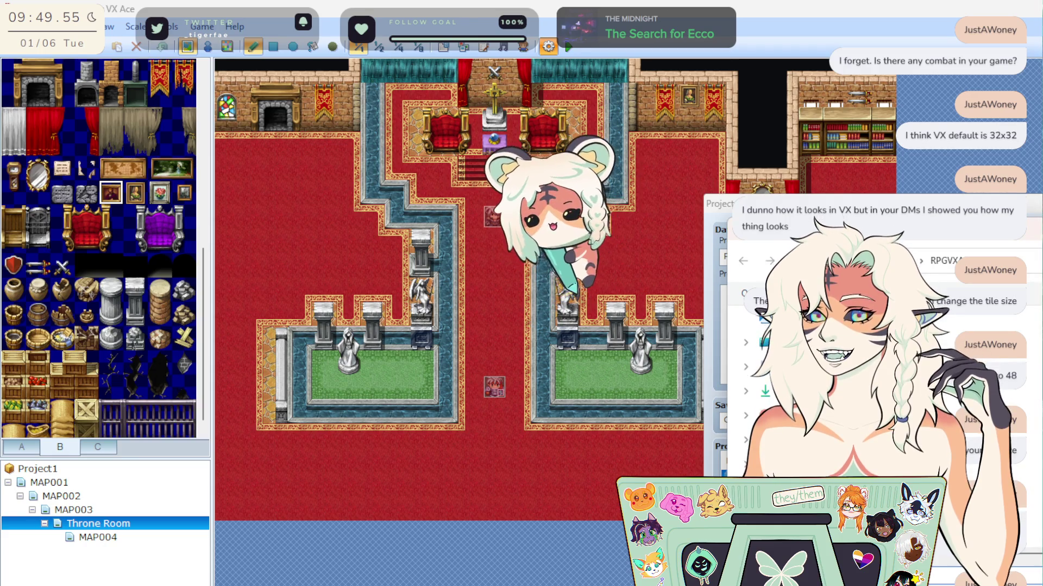
{"action": "key", "text": "Return"}
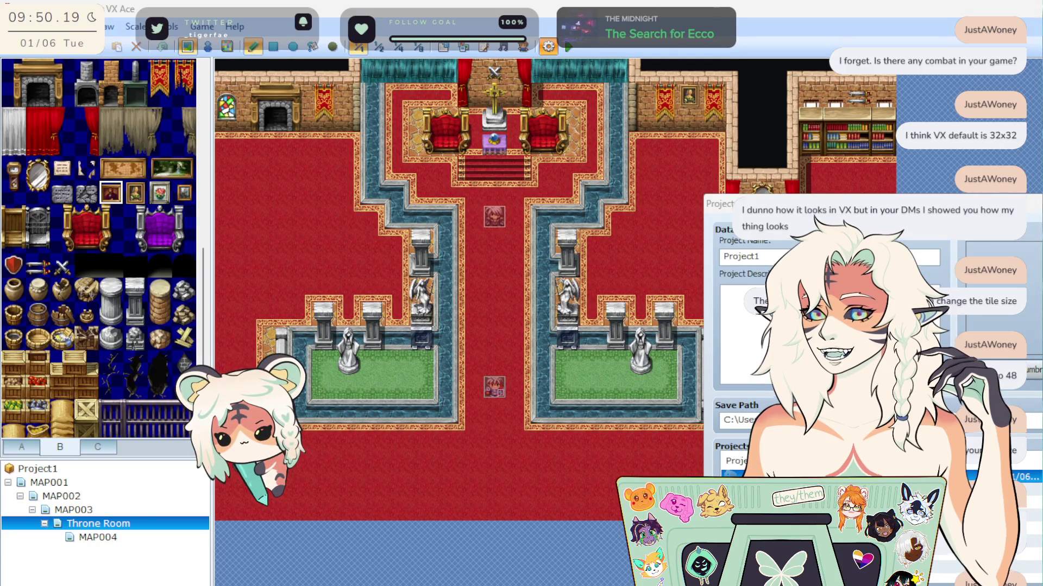
{"action": "key", "text": "super+e"}
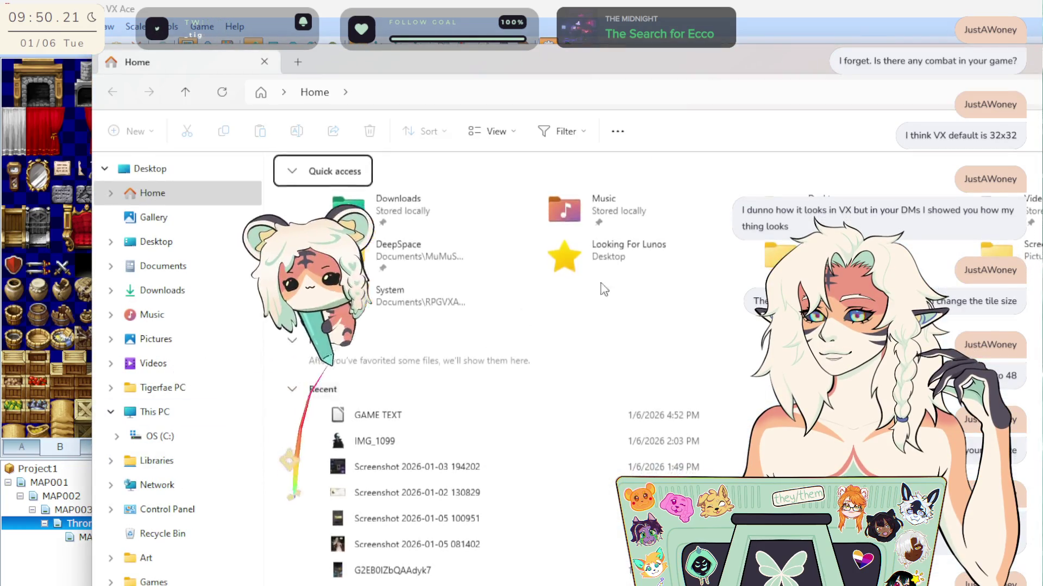
Close File Explorer and dismiss the Project1 details dialog.
{"action": "key", "text": "alt+F4"}
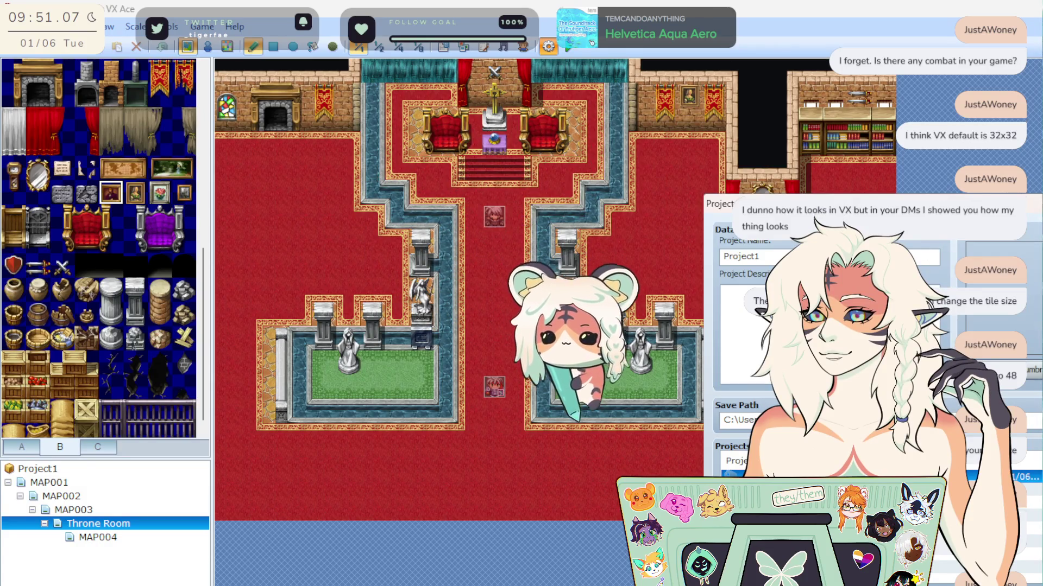
{"action": "key", "text": "Escape"}
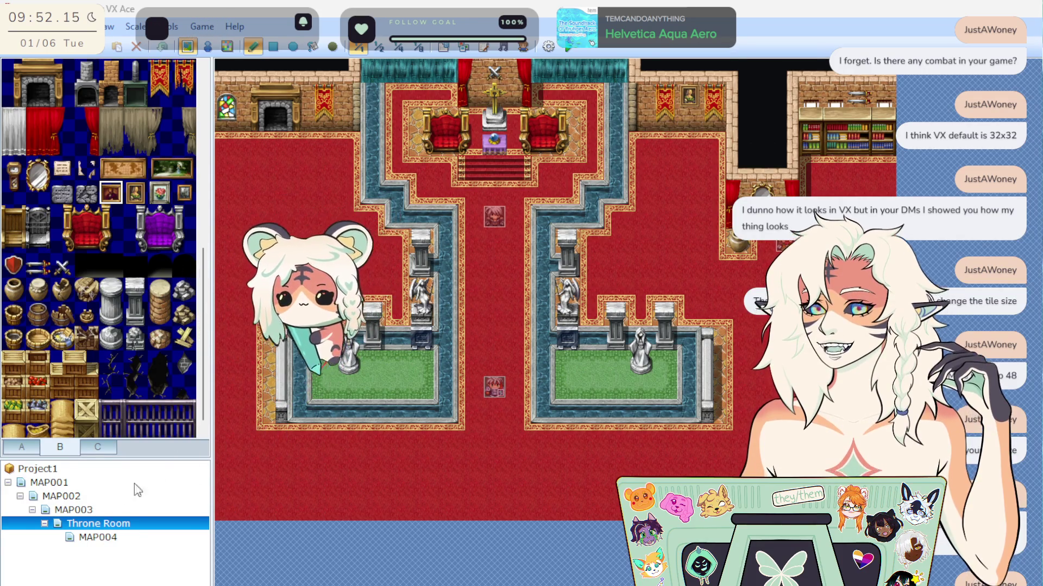
Place two-tile stone pillars: three along the left garden's bottom edge, two along the right's.
{"action": "left_click_drag", "start_coordinate": [137, 291], "coordinate": [132, 317]}
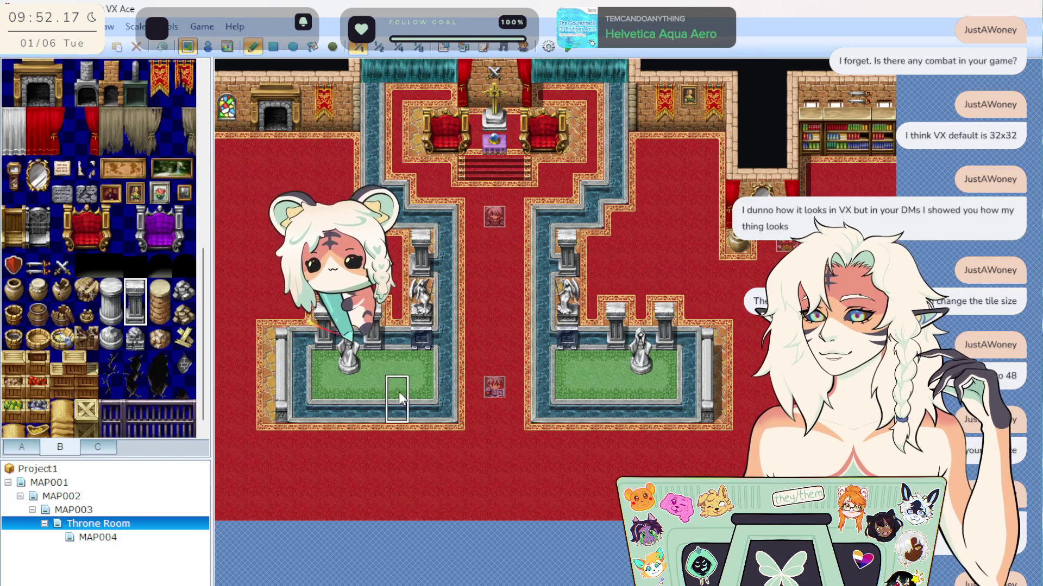
{"action": "left_click", "coordinate": [332, 392]}
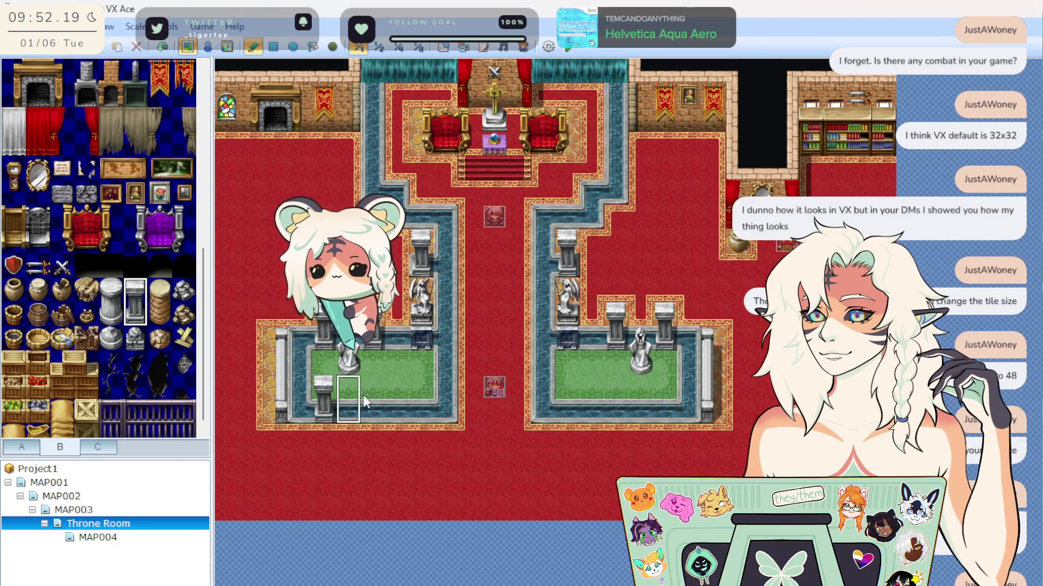
{"action": "left_click", "coordinate": [379, 391]}
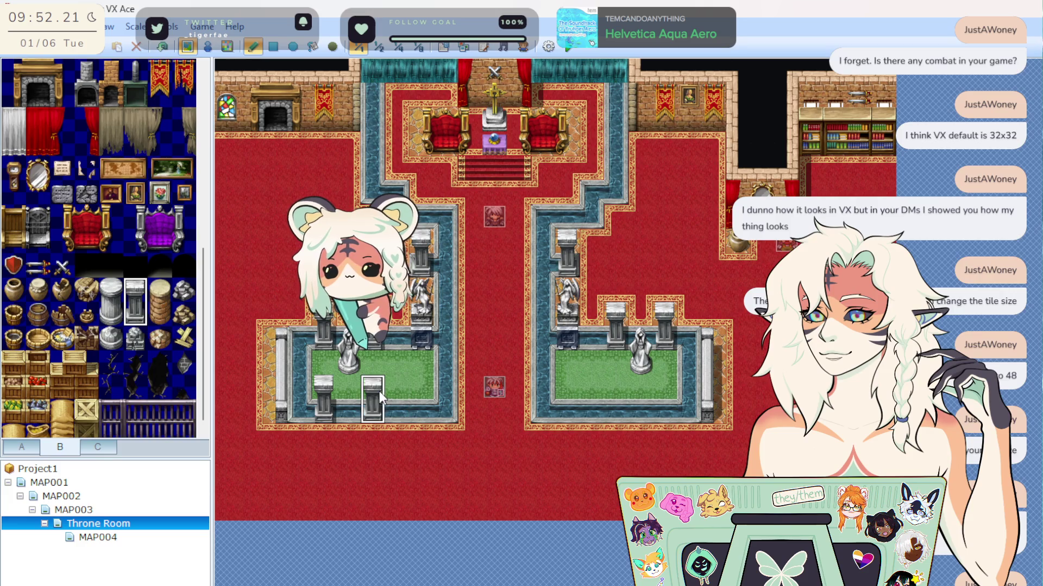
{"action": "left_click", "coordinate": [436, 387]}
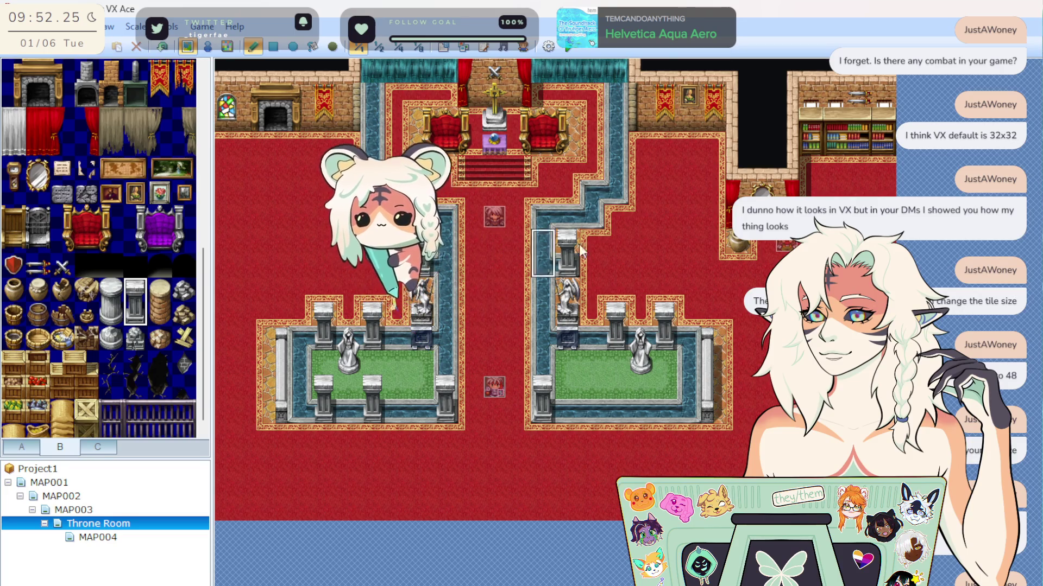
{"action": "left_click", "coordinate": [622, 391]}
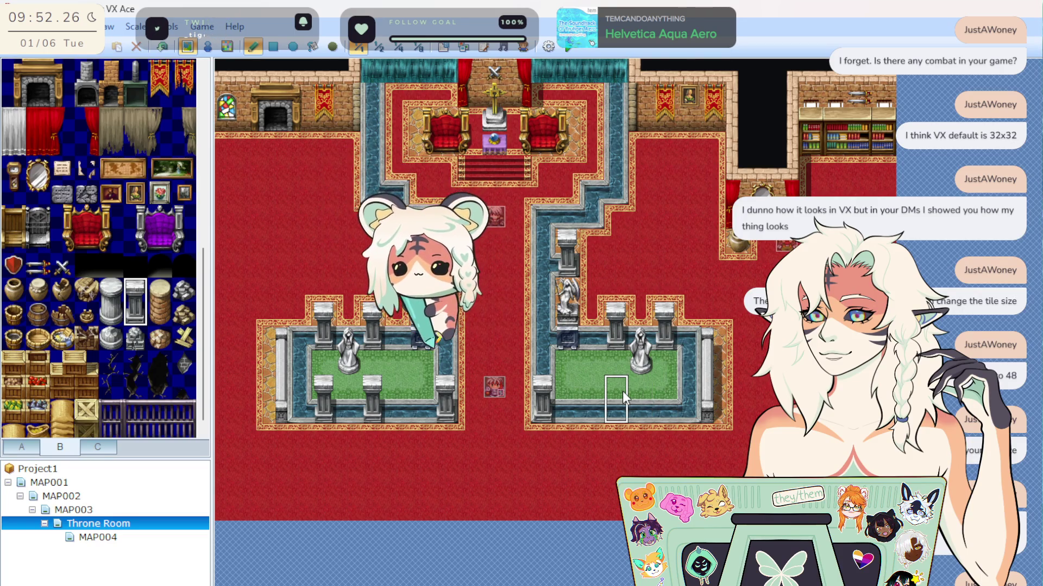
{"action": "left_click", "coordinate": [665, 392]}
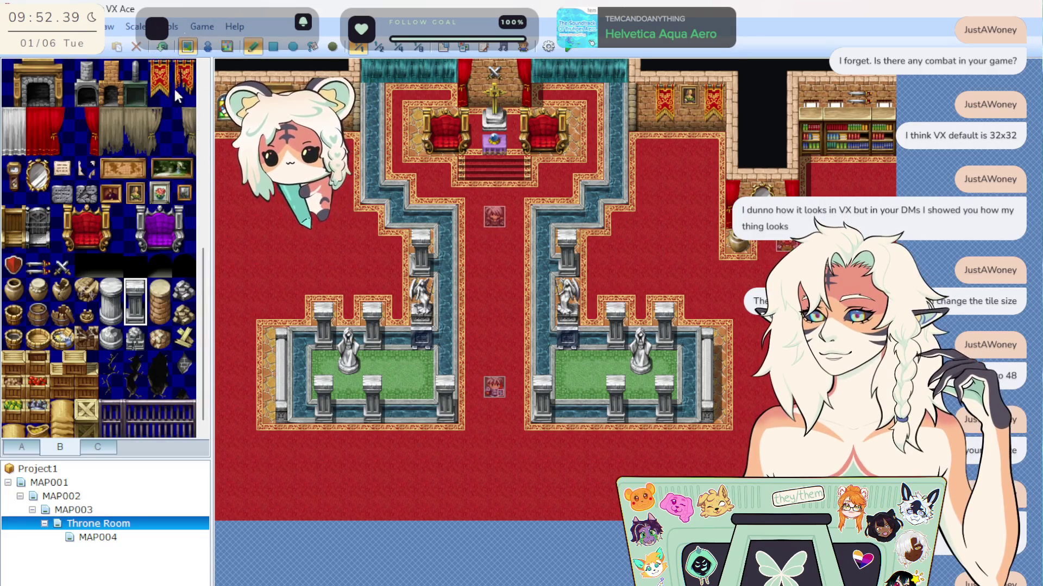
{"action": "scroll", "coordinate": [109, 290], "scroll_direction": "down", "scroll_amount": 2}
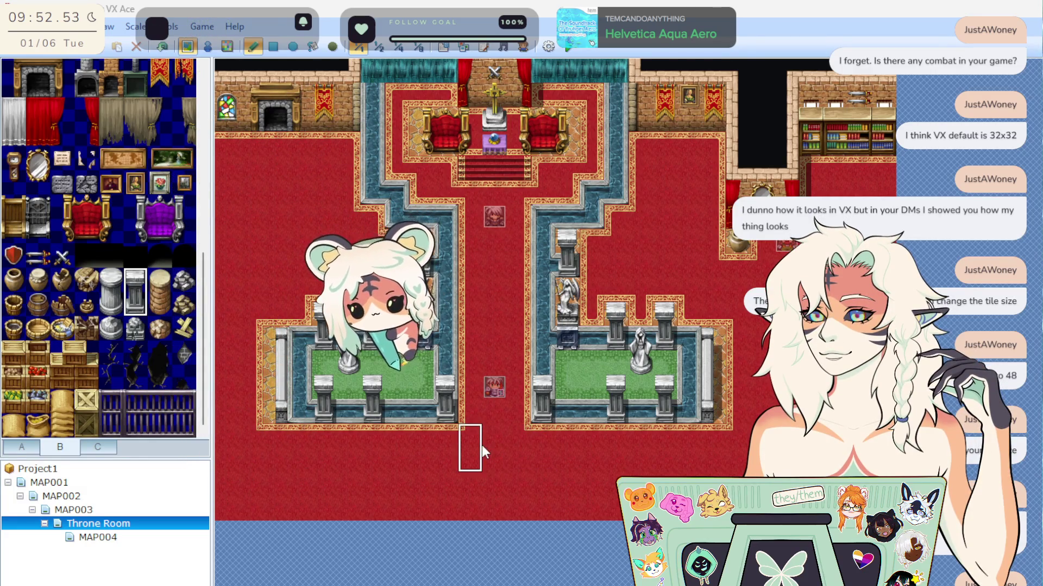
{"action": "scroll", "coordinate": [166, 371], "scroll_direction": "up", "scroll_amount": 7}
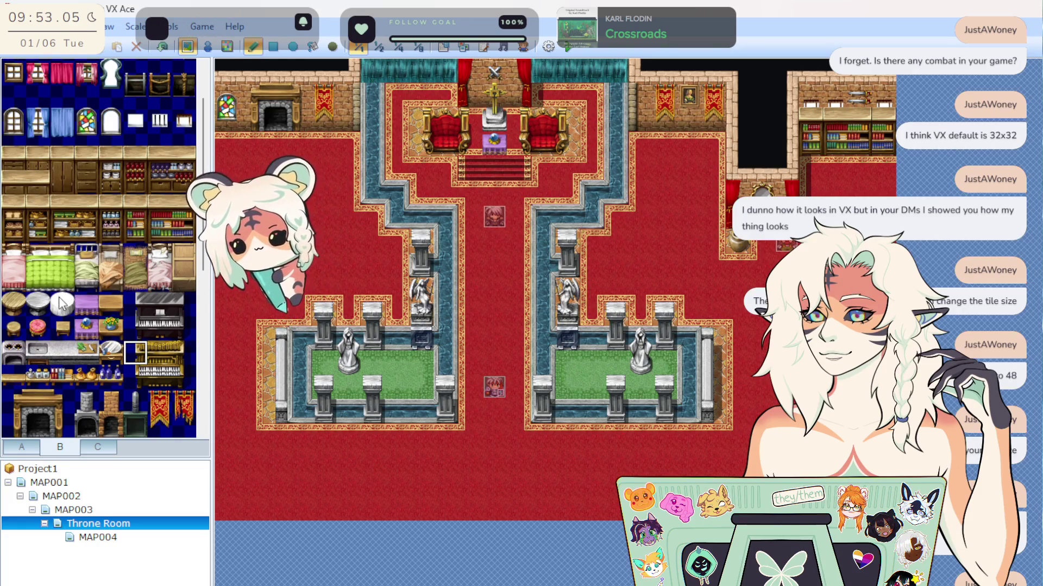
Select the round table, small round piece, pink stool and small wooden table tiles from tileset B.
{"action": "left_click", "coordinate": [22, 305]}
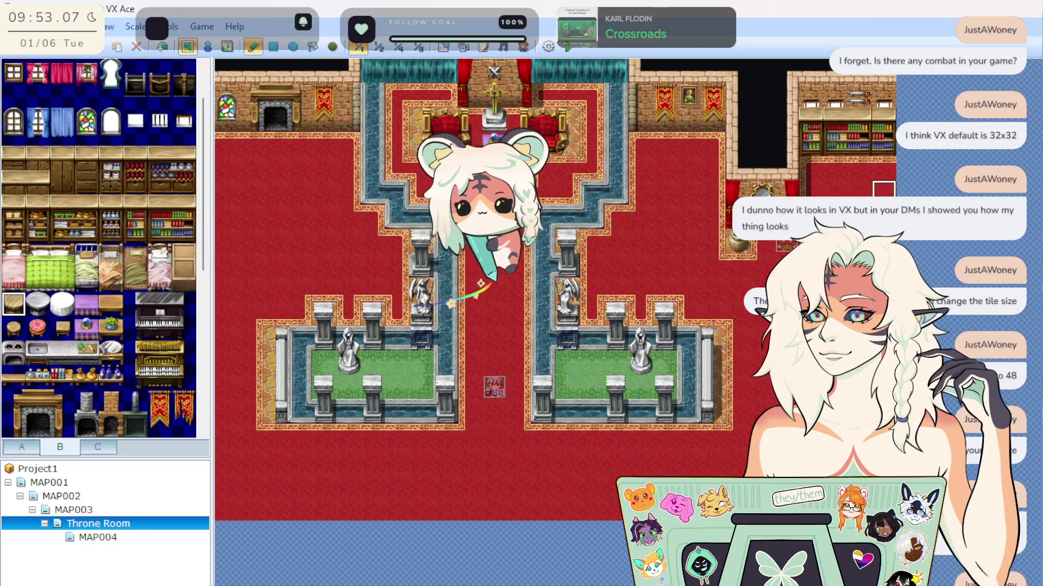
{"action": "left_click", "coordinate": [9, 326]}
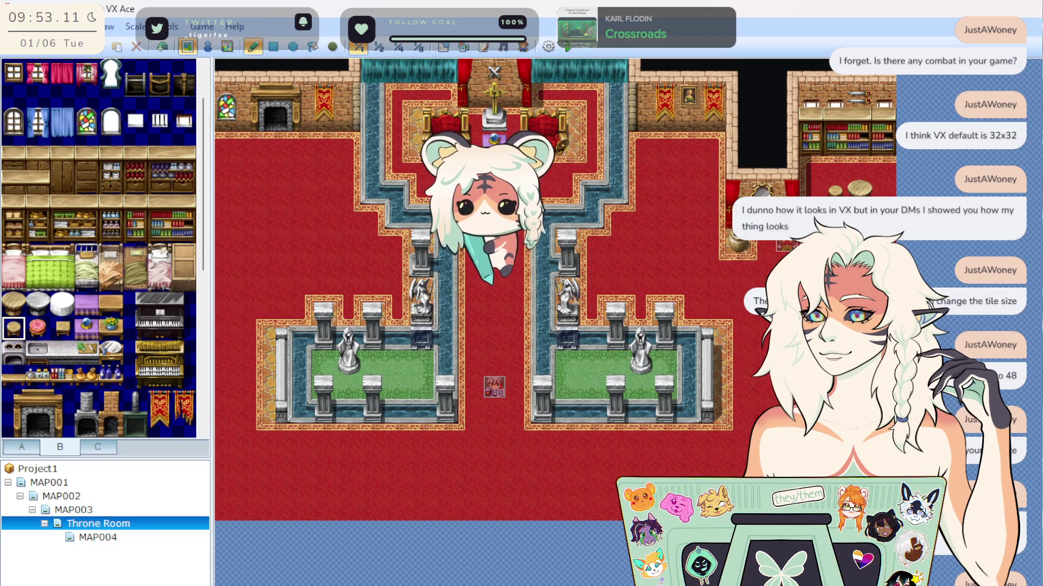
{"action": "left_click", "coordinate": [42, 328]}
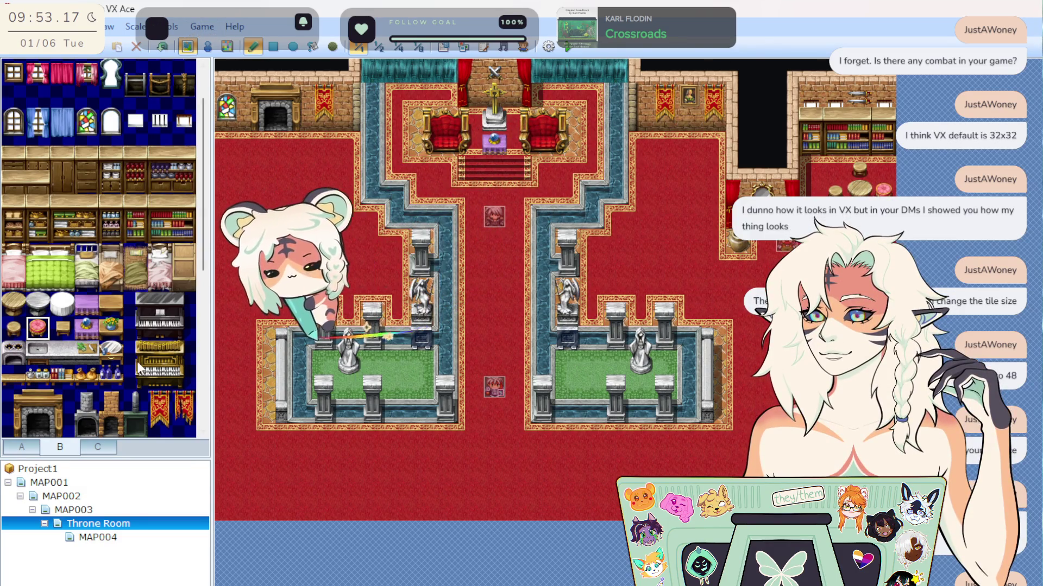
{"action": "left_click", "coordinate": [64, 333]}
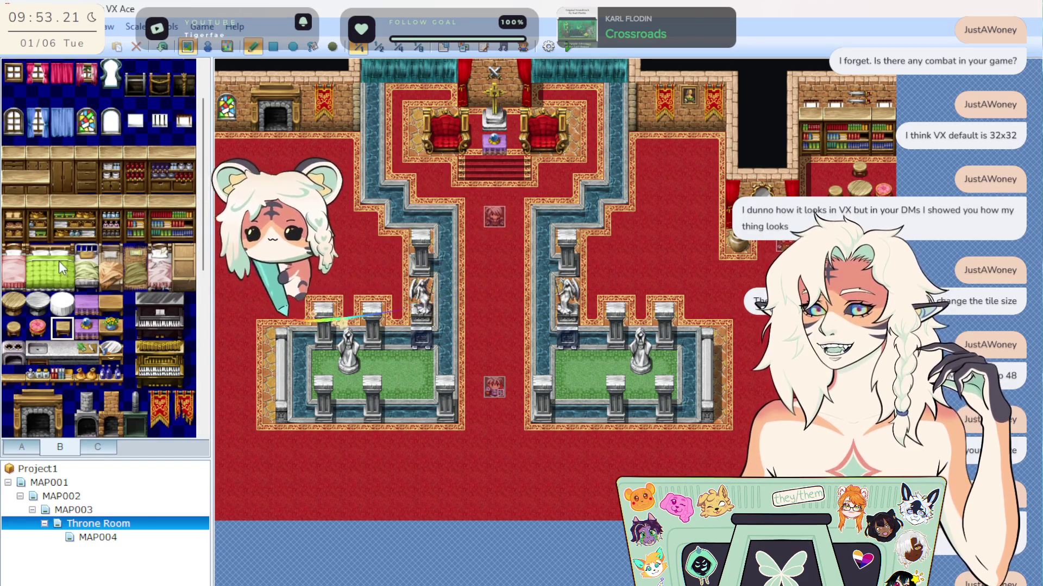
{"action": "scroll", "coordinate": [118, 285], "scroll_direction": "up", "scroll_amount": 1}
{"action": "scroll", "coordinate": [117, 282], "scroll_direction": "down", "scroll_amount": 5}
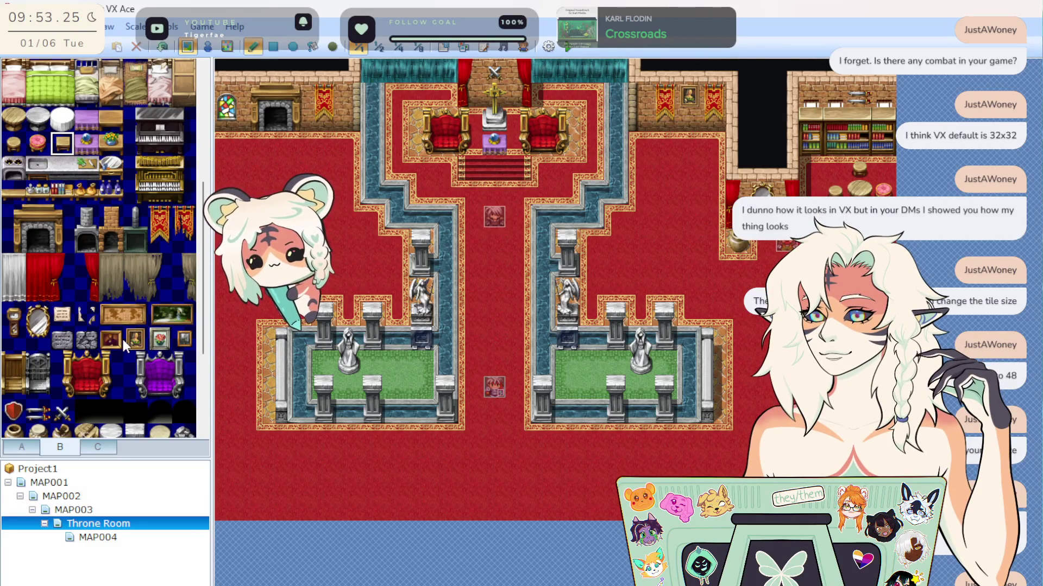
{"action": "scroll", "coordinate": [111, 374], "scroll_direction": "down", "scroll_amount": 2}
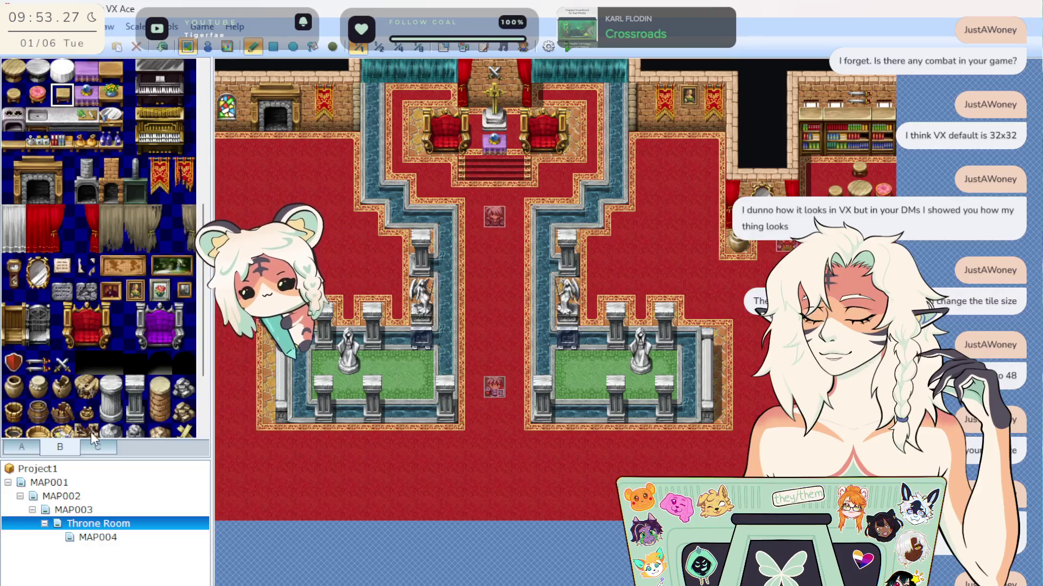
{"action": "scroll", "coordinate": [105, 408], "scroll_direction": "down", "scroll_amount": 2}
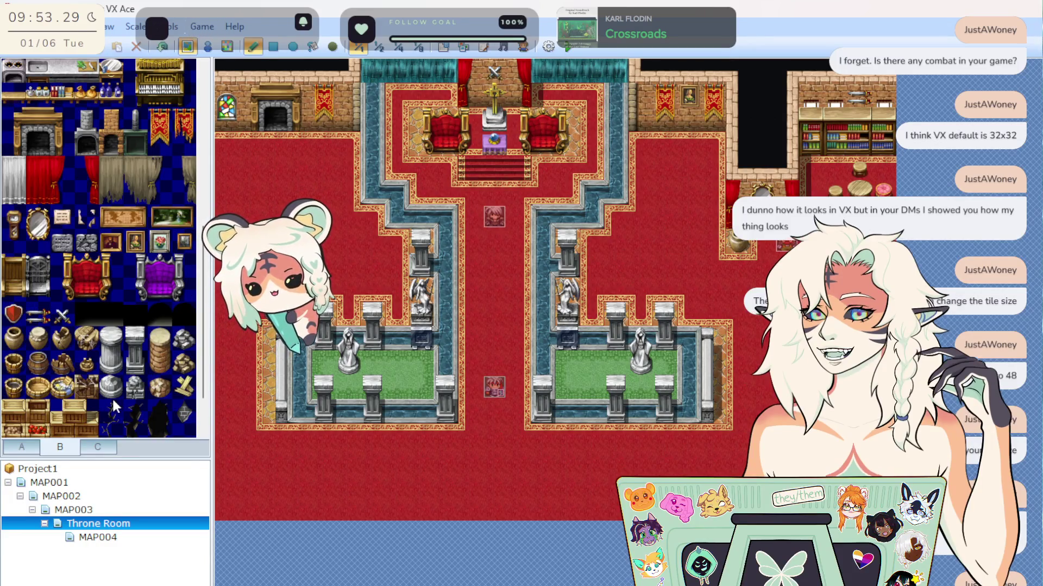
{"action": "scroll", "coordinate": [115, 393], "scroll_direction": "down", "scroll_amount": 2}
{"action": "scroll", "coordinate": [144, 369], "scroll_direction": "up", "scroll_amount": 10}
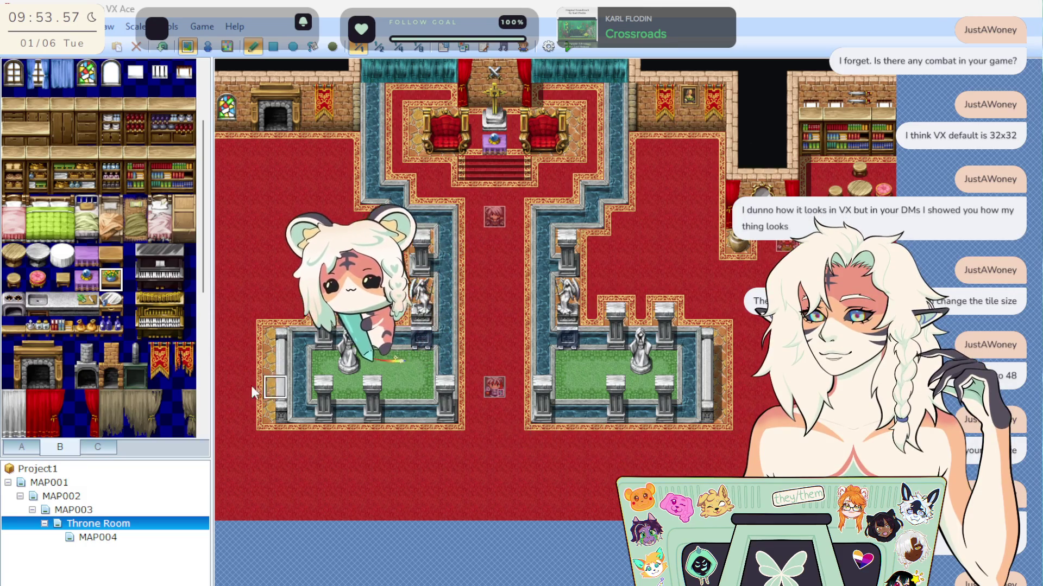
Pick the grandfather clock tile and bring the IMG_2969.jpg artwork window over the map.
{"action": "scroll", "coordinate": [133, 365], "scroll_direction": "down", "scroll_amount": 5}
{"action": "scroll", "coordinate": [136, 375], "scroll_direction": "down", "scroll_amount": 3}
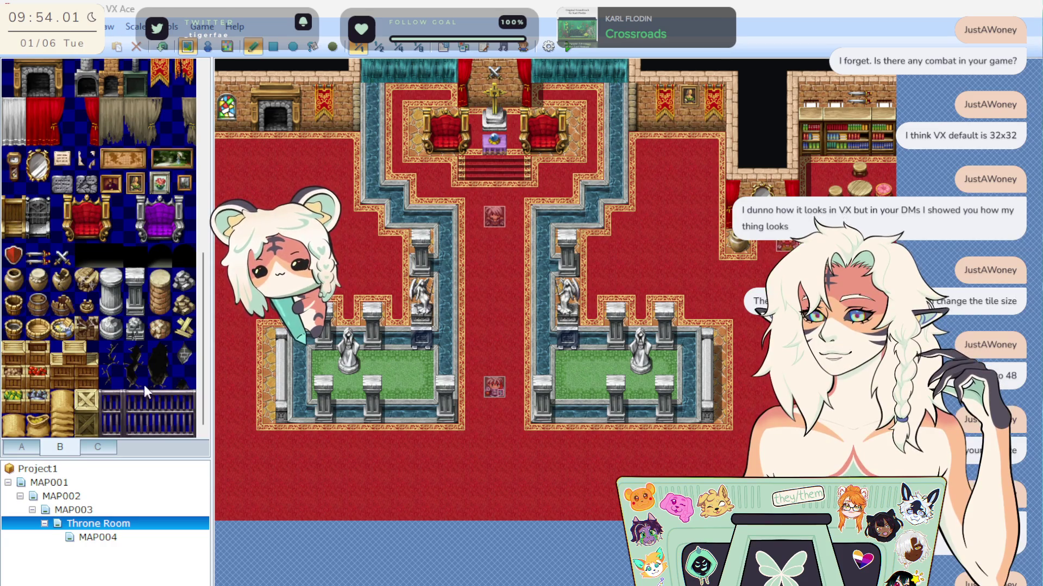
{"action": "scroll", "coordinate": [145, 397], "scroll_direction": "up", "scroll_amount": 1}
{"action": "scroll", "coordinate": [144, 406], "scroll_direction": "down", "scroll_amount": 1}
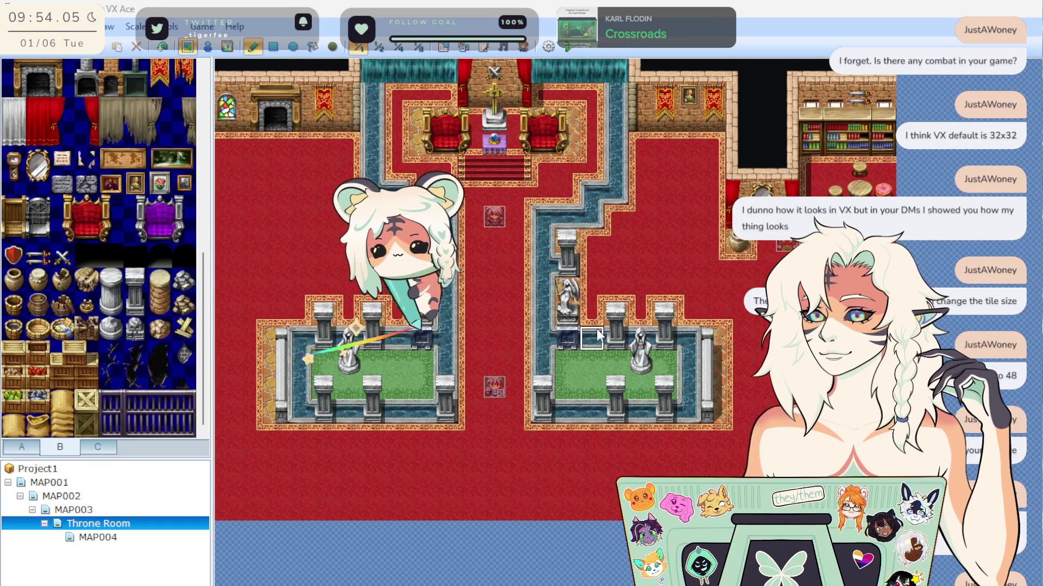
{"action": "scroll", "coordinate": [98, 262], "scroll_direction": "up", "scroll_amount": 1}
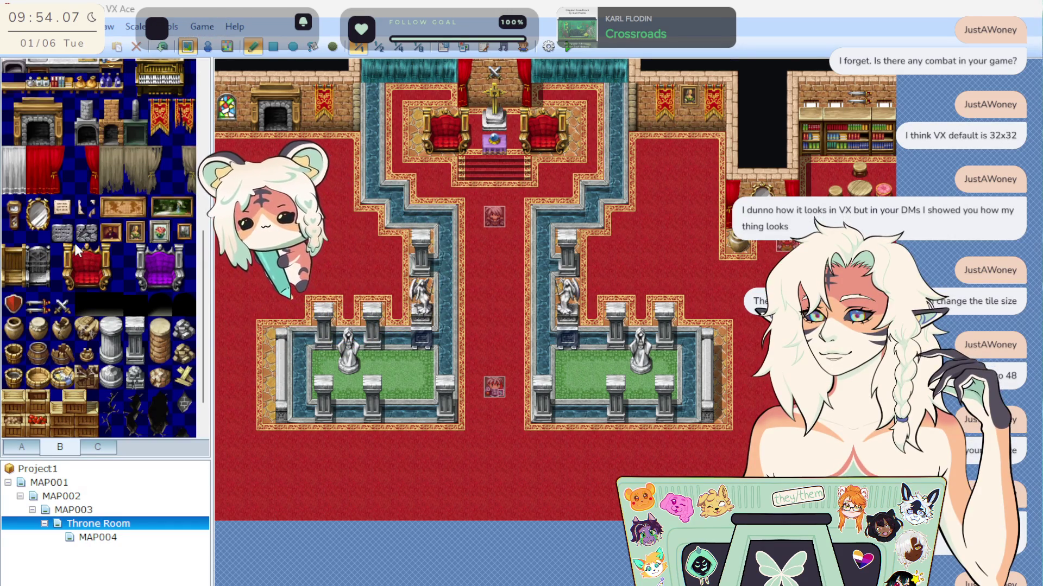
{"action": "left_click", "coordinate": [18, 223]}
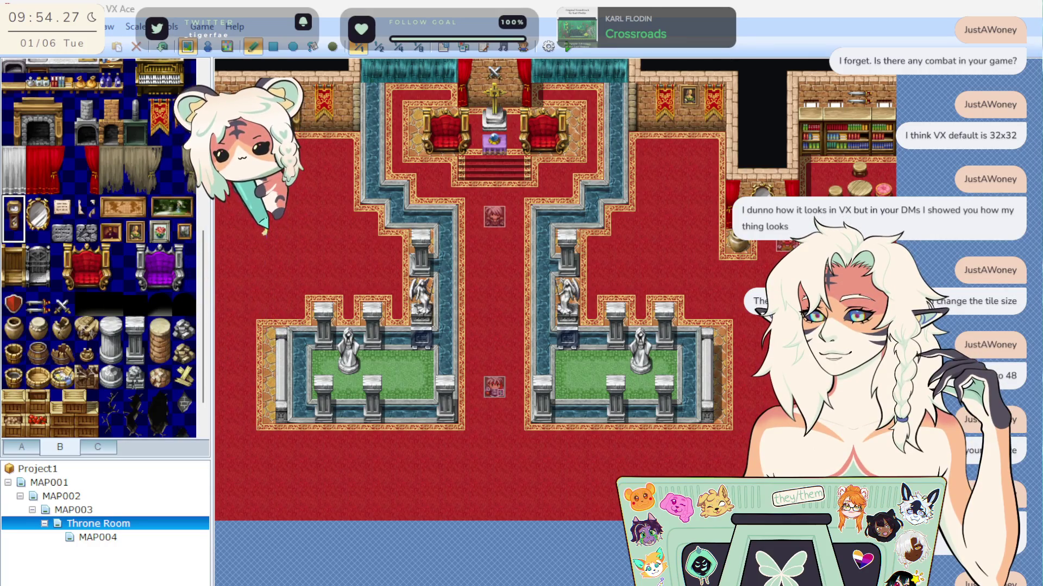
{"action": "mouse_move", "coordinate": [1042, 76]}
{"action": "left_mouse_down"}
{"action": "mouse_move", "coordinate": [467, 76]}
{"action": "mouse_move", "coordinate": [613, 87]}
{"action": "left_mouse_up"}
{"action": "left_click", "coordinate": [549, 287]}
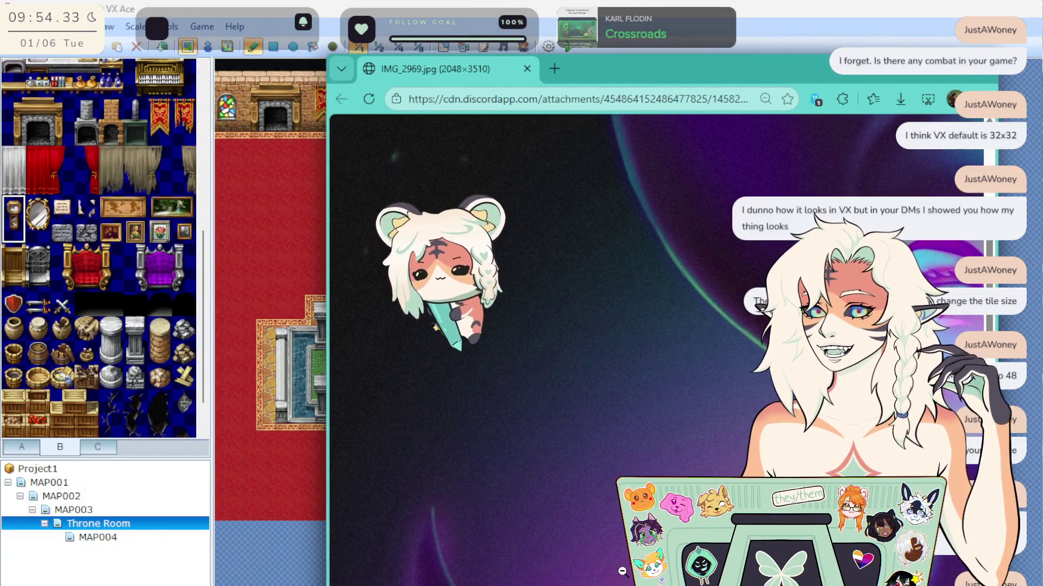
Scroll around the IMG_2969.jpg artwork, then close the browser and switch back to the Throne Room map.
{"action": "scroll", "coordinate": [622, 571], "scroll_direction": "down", "scroll_amount": 5}
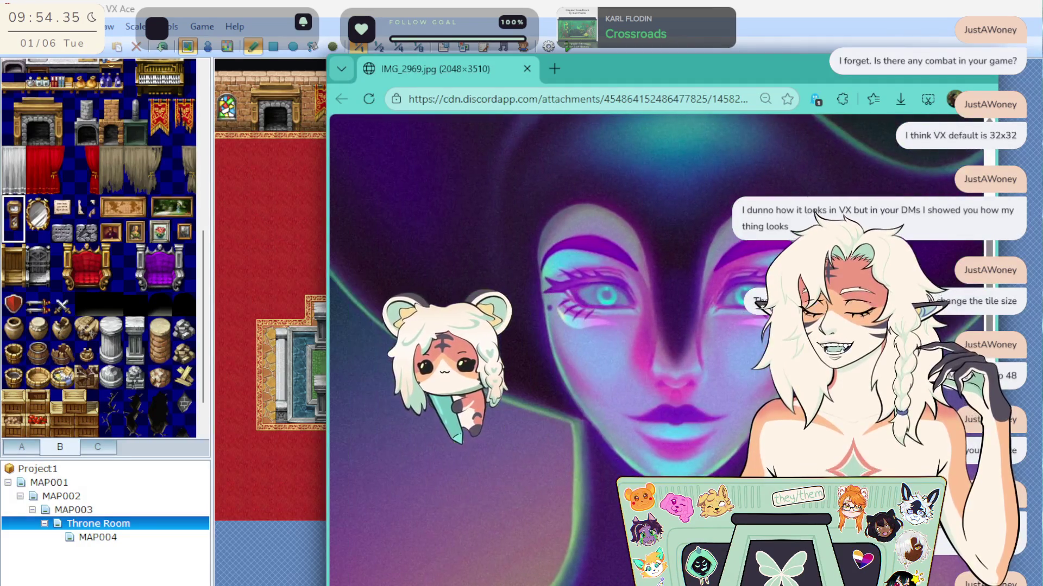
{"action": "scroll", "coordinate": [549, 304], "scroll_direction": "up", "scroll_amount": 5}
{"action": "scroll", "coordinate": [549, 304], "scroll_direction": "down", "scroll_amount": 3}
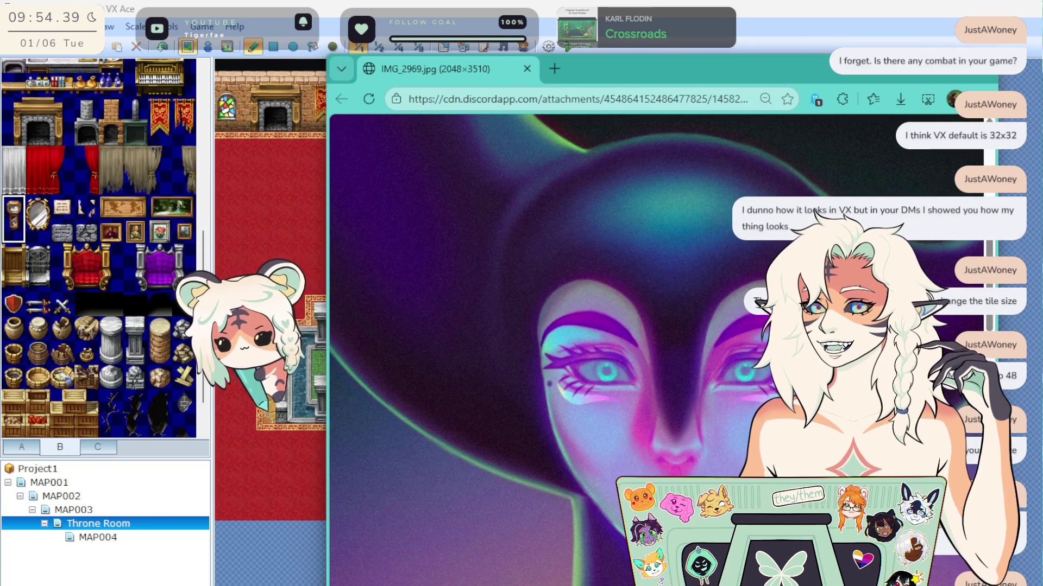
{"action": "key", "text": "ctrl+w"}
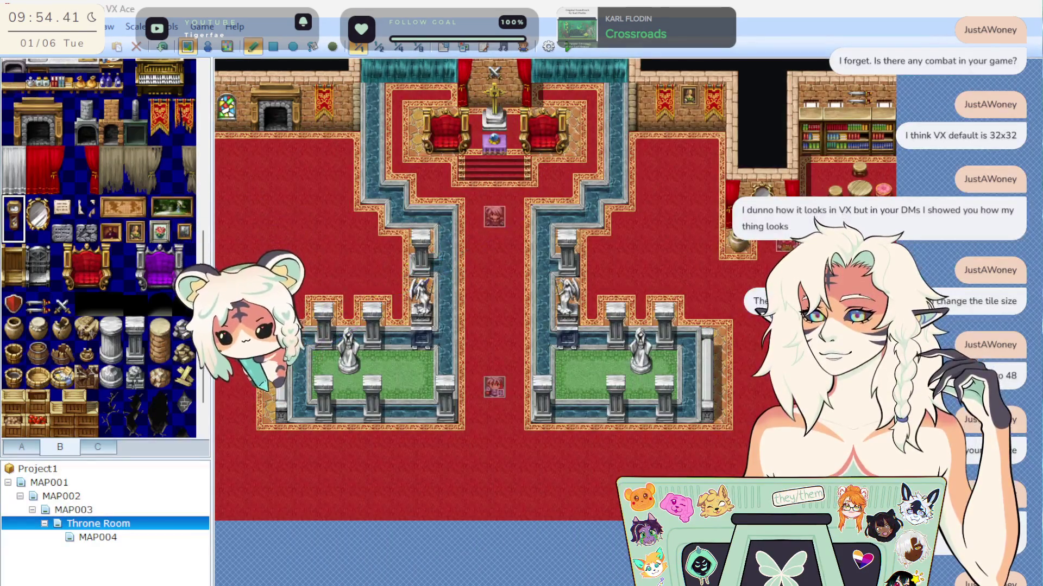
{"action": "key", "text": "alt+Tab"}
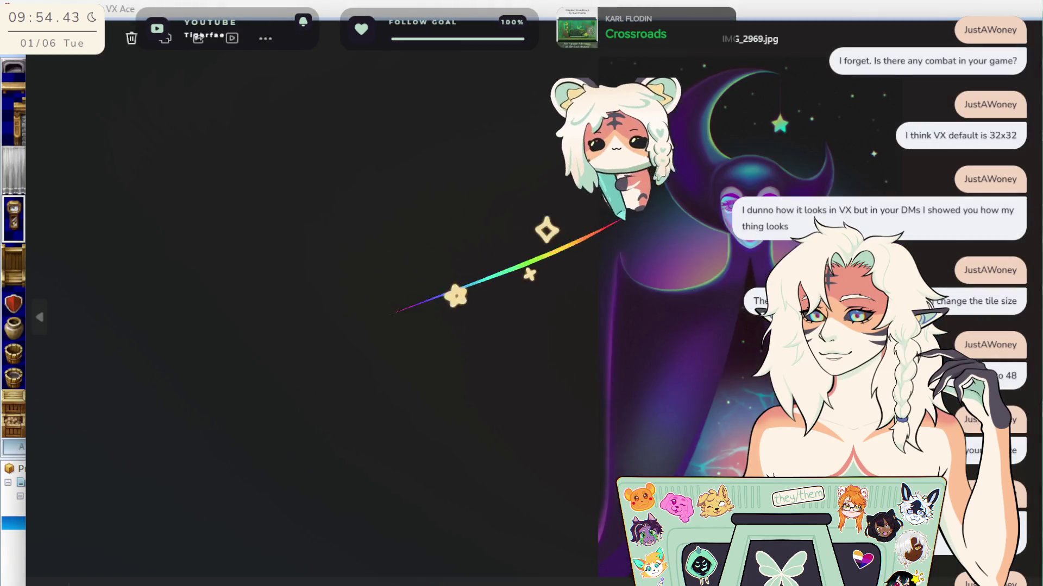
{"action": "key", "text": "alt+Tab"}
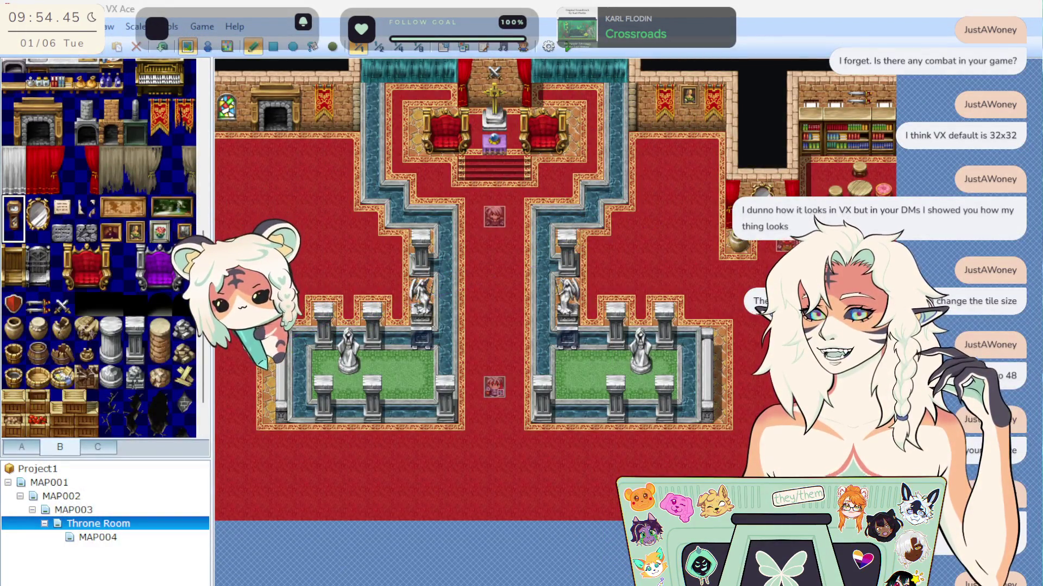
Look over the Game menu's launch options and the Help contents.
{"action": "left_click", "coordinate": [35, 26]}
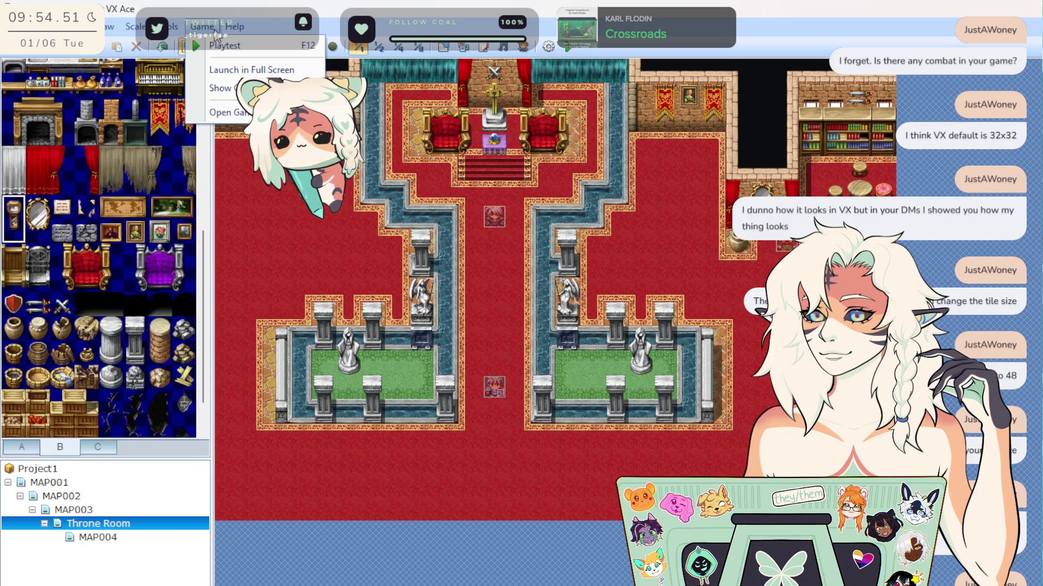
{"action": "mouse_move", "coordinate": [238, 32]}
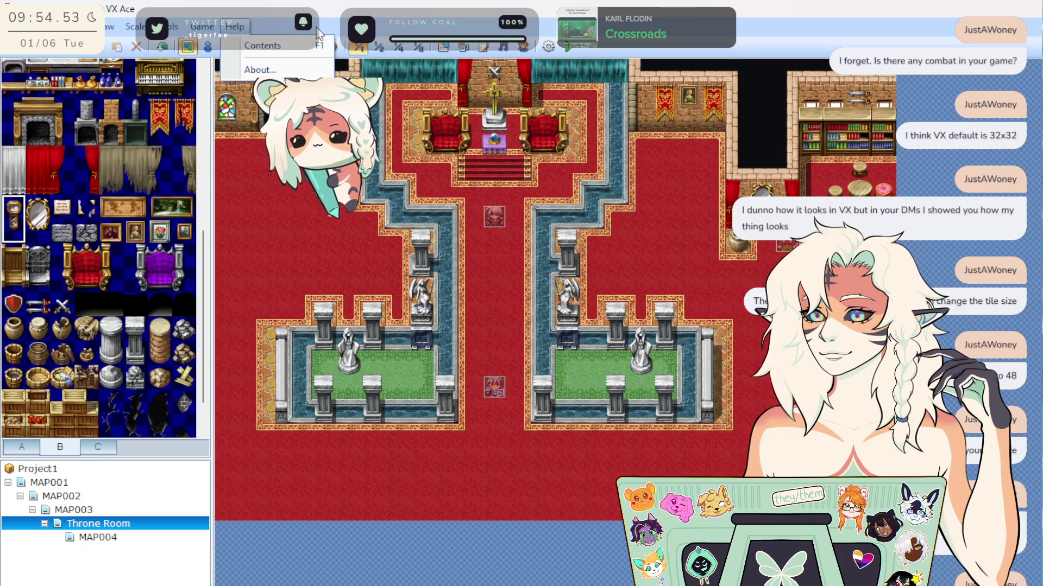
{"action": "left_click", "coordinate": [299, 46]}
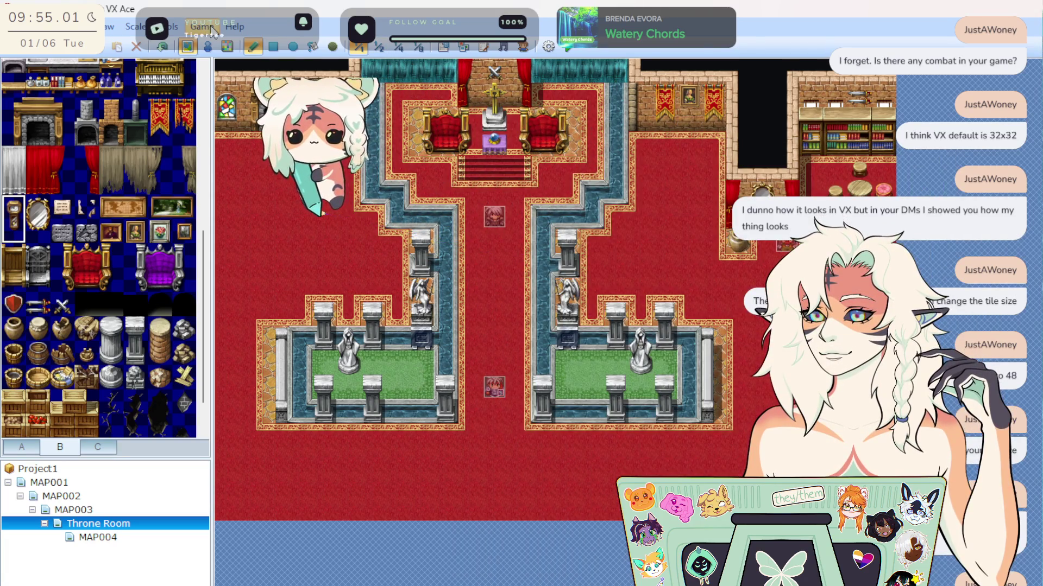
{"action": "left_click", "coordinate": [202, 27]}
{"action": "left_click", "coordinate": [227, 50]}
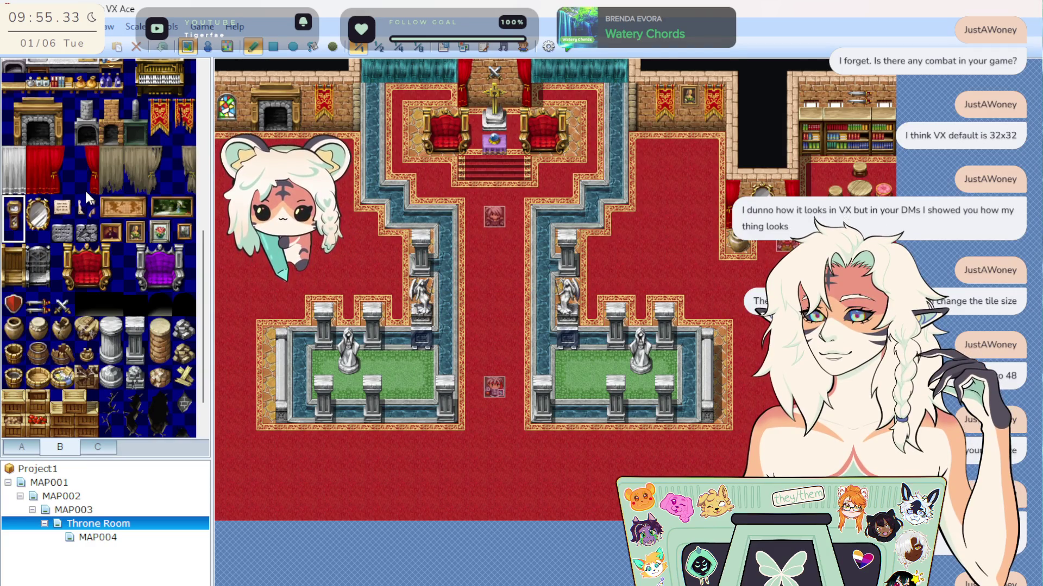
Rename the project from Project1 to 'Feylost Memo' in the project settings.
{"action": "left_click", "coordinate": [548, 47]}
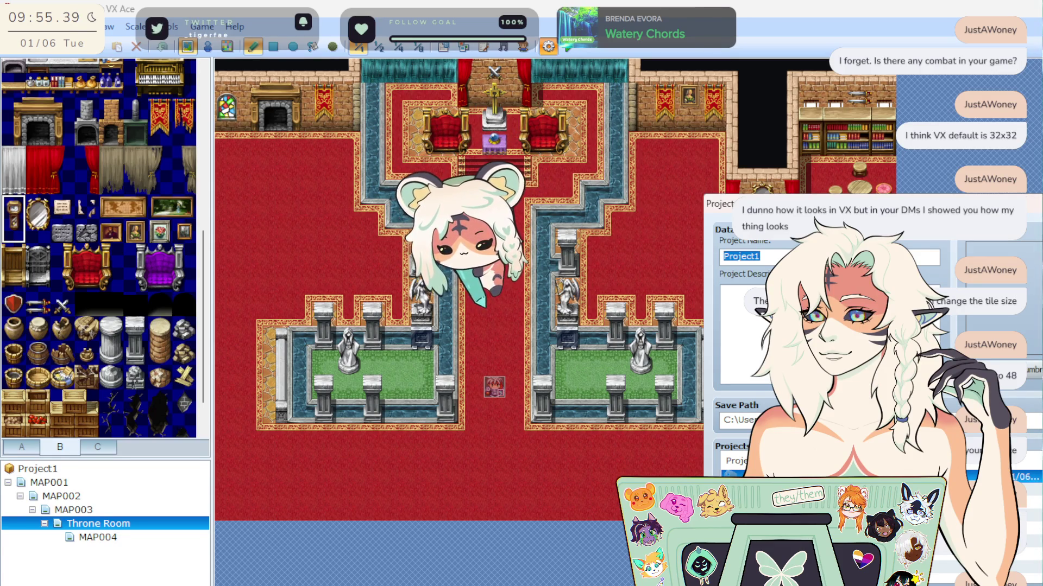
{"action": "type", "text": "Looking for"}
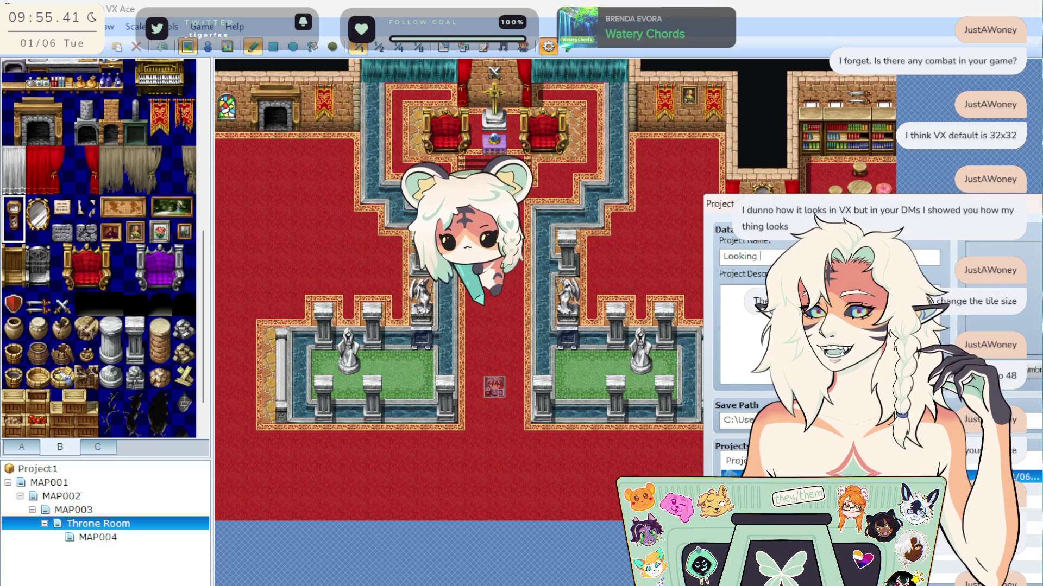
{"action": "key", "text": "ctrl+a"}
{"action": "type", "text": "Feylost Memo"}
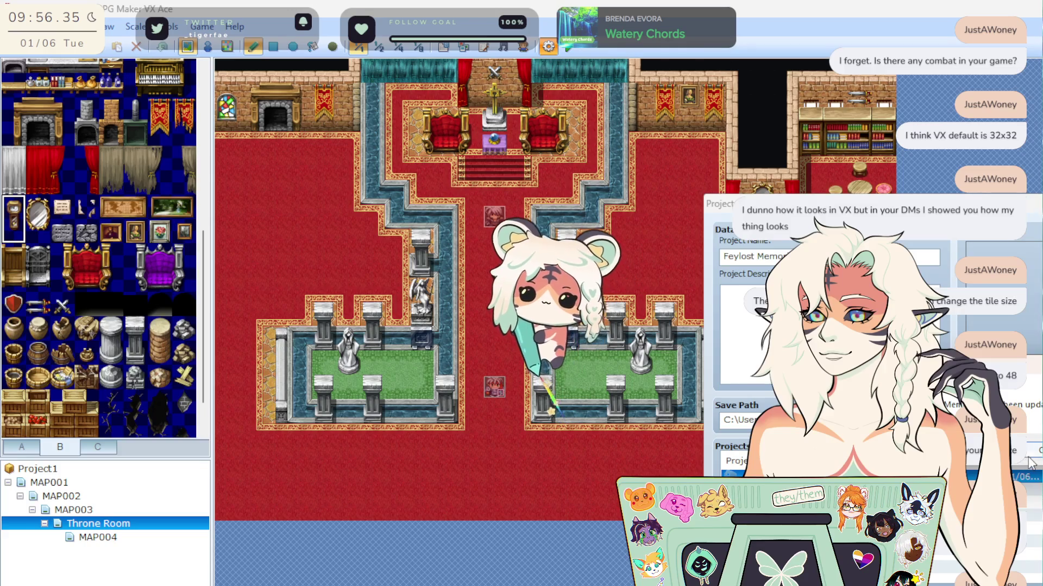
{"action": "right_click", "coordinate": [28, 471]}
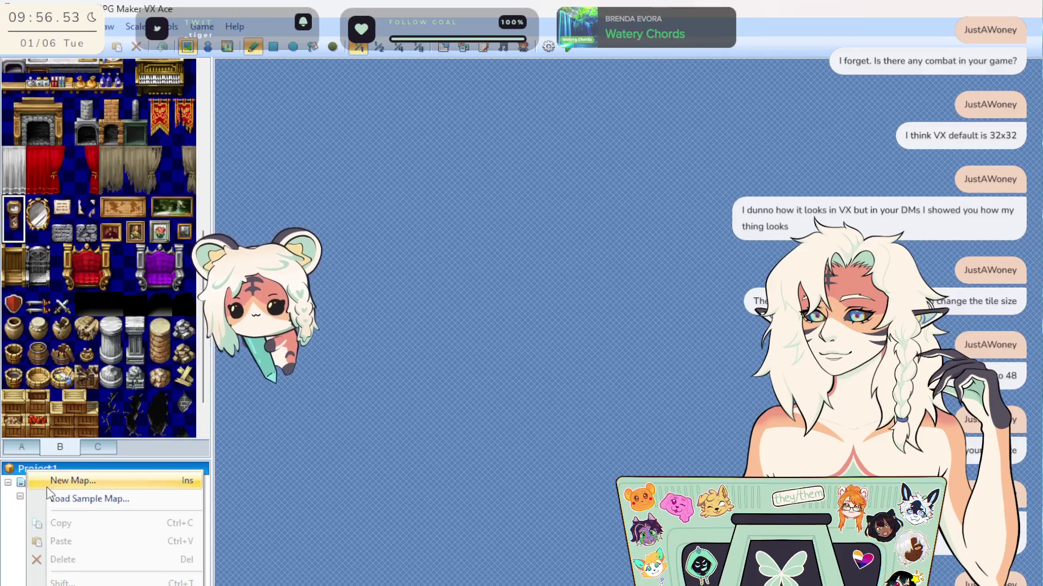
Dismiss the project actions menu and open MAP001 from the map list.
{"action": "key", "text": "Escape"}
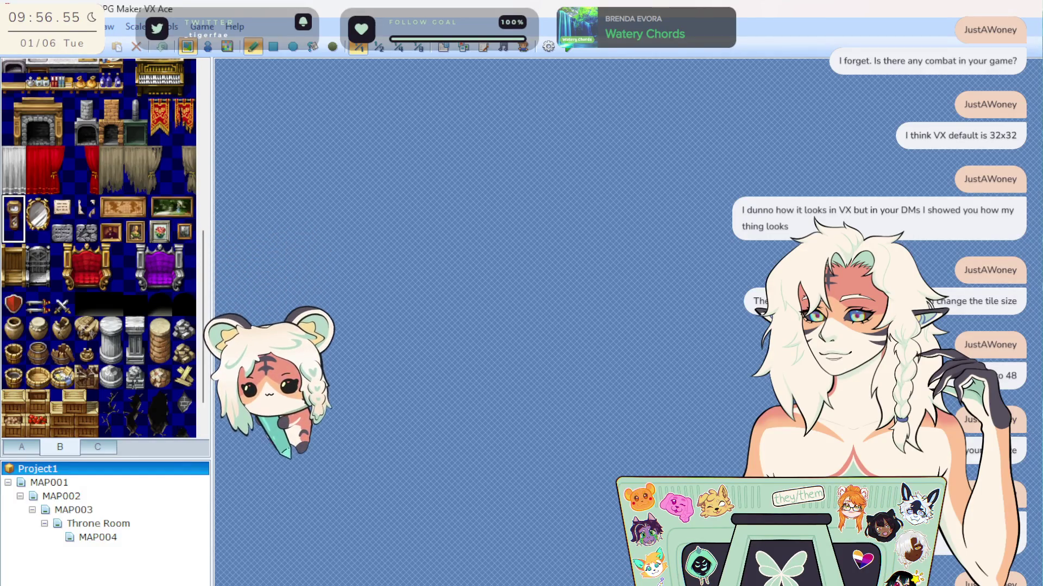
{"action": "key", "text": "Down"}
{"action": "key", "text": "Up"}
{"action": "key", "text": "Down"}
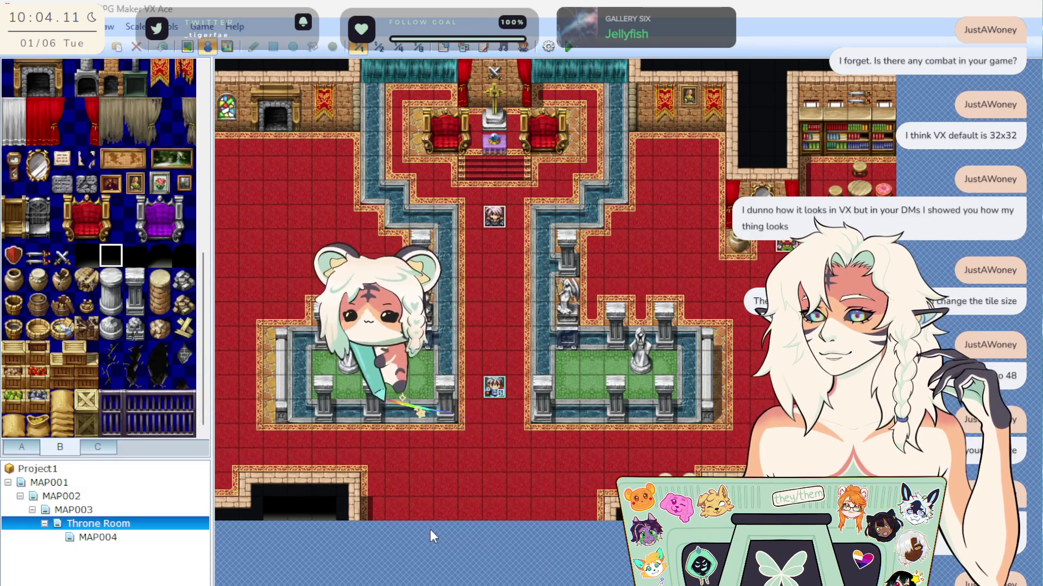
Open the Sephy event's editor and inspect its name and dialogue text commands.
{"action": "right_click", "coordinate": [494, 219]}
{"action": "left_click", "coordinate": [553, 235]}
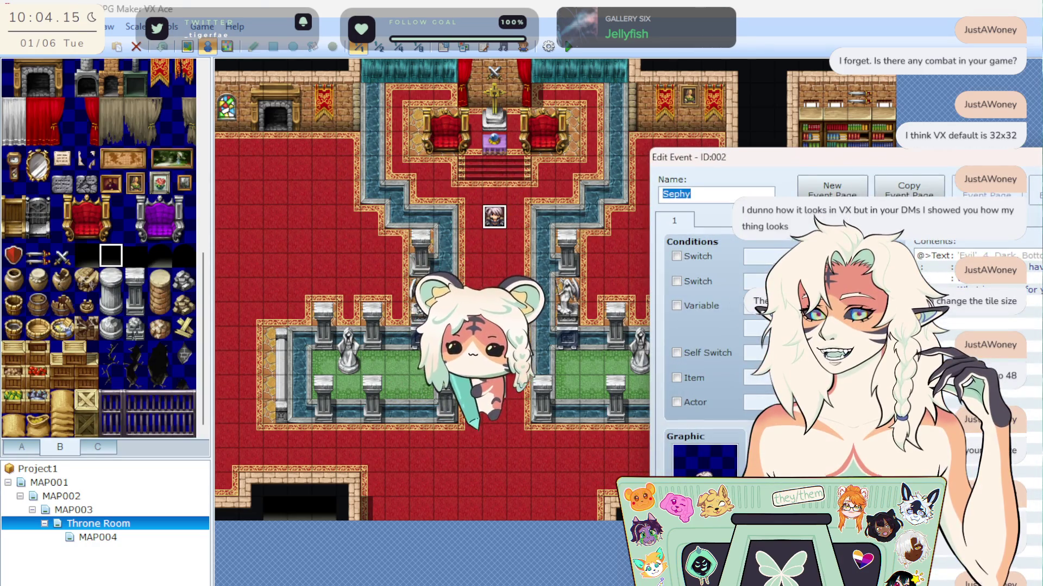
{"action": "left_click", "coordinate": [706, 194]}
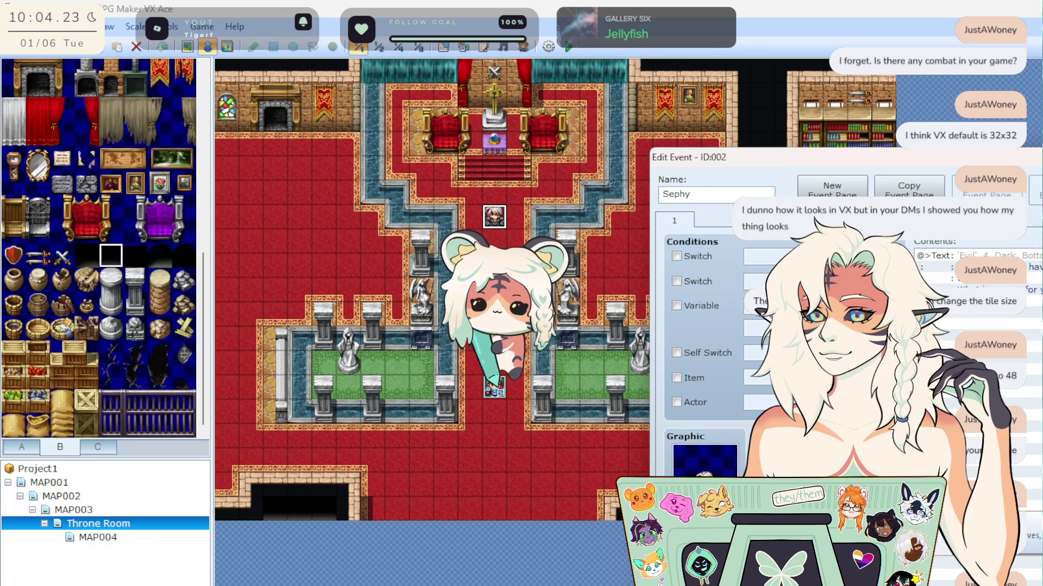
{"action": "double_click", "coordinate": [676, 194]}
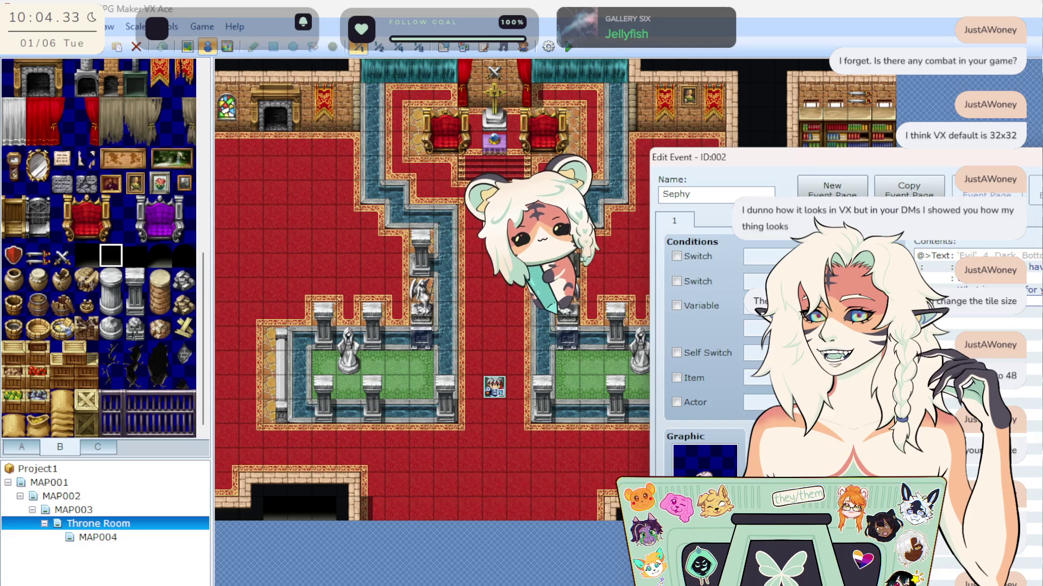
{"action": "left_click", "coordinate": [1034, 320]}
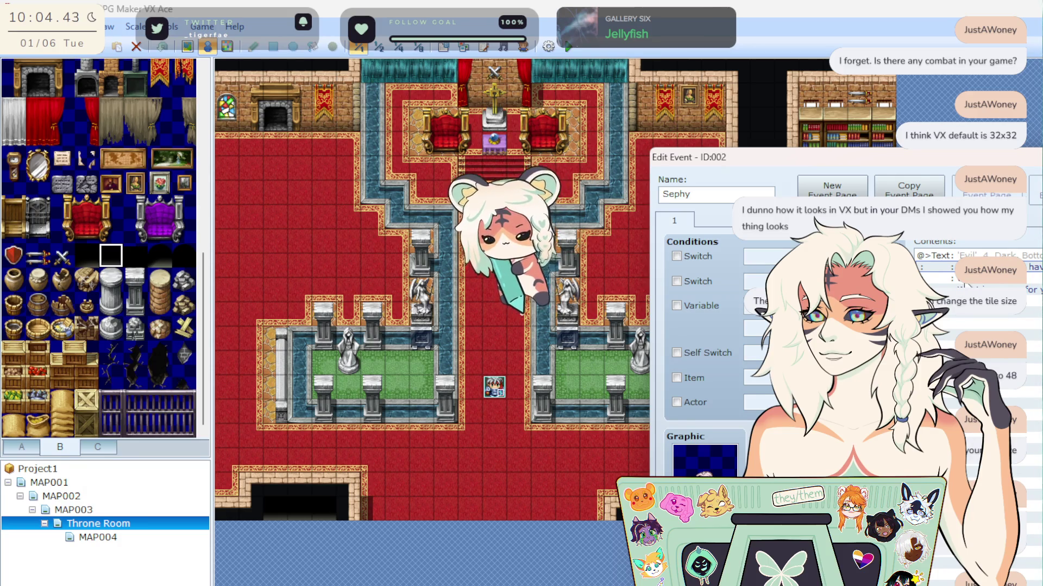
{"action": "left_click", "coordinate": [934, 255]}
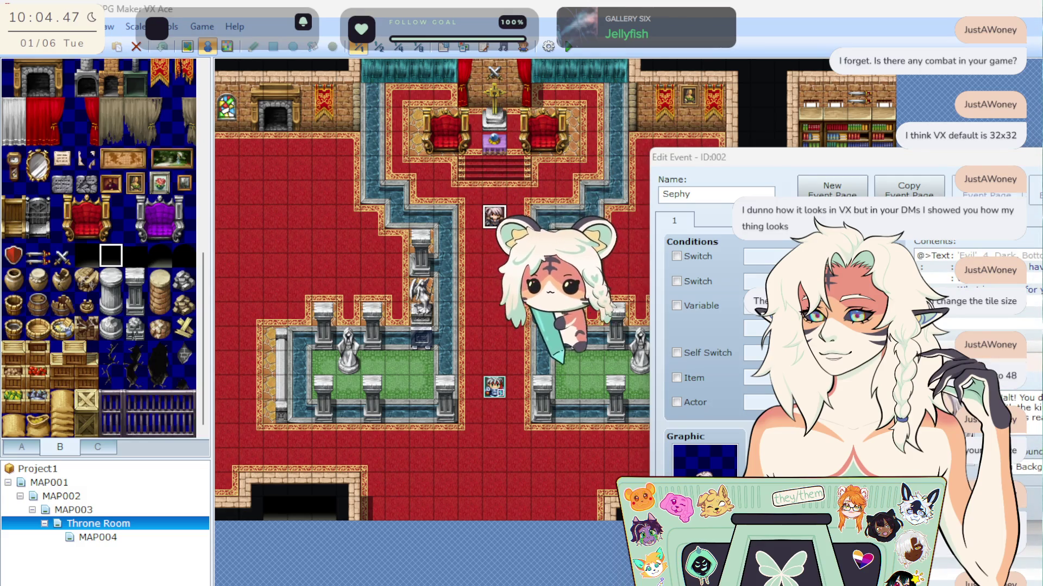
{"action": "left_click", "coordinate": [1009, 398]}
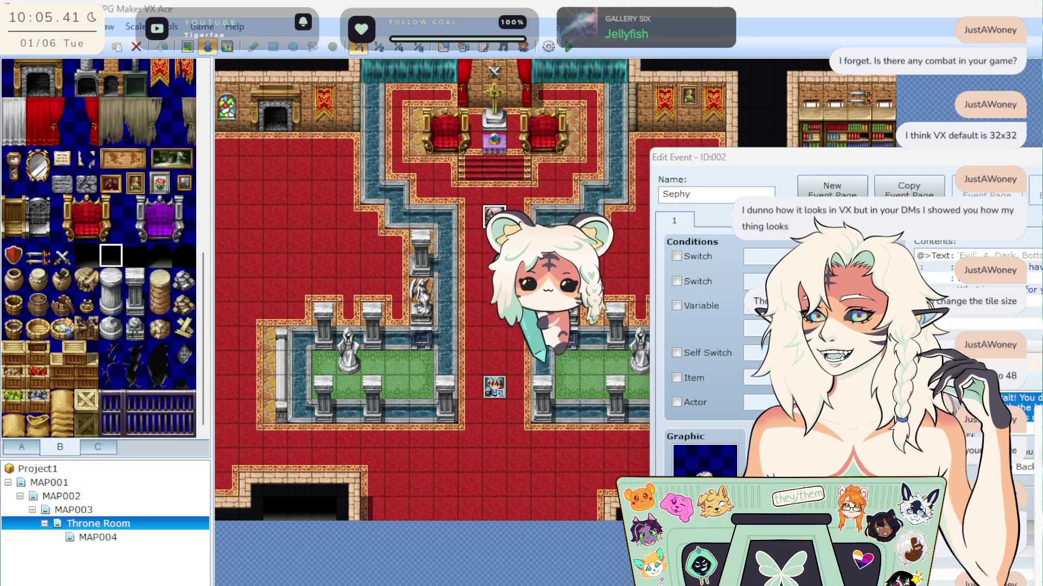
Delete the first 'Evil' text command and cancel an inserted Input Number command.
{"action": "left_click", "coordinate": [945, 255]}
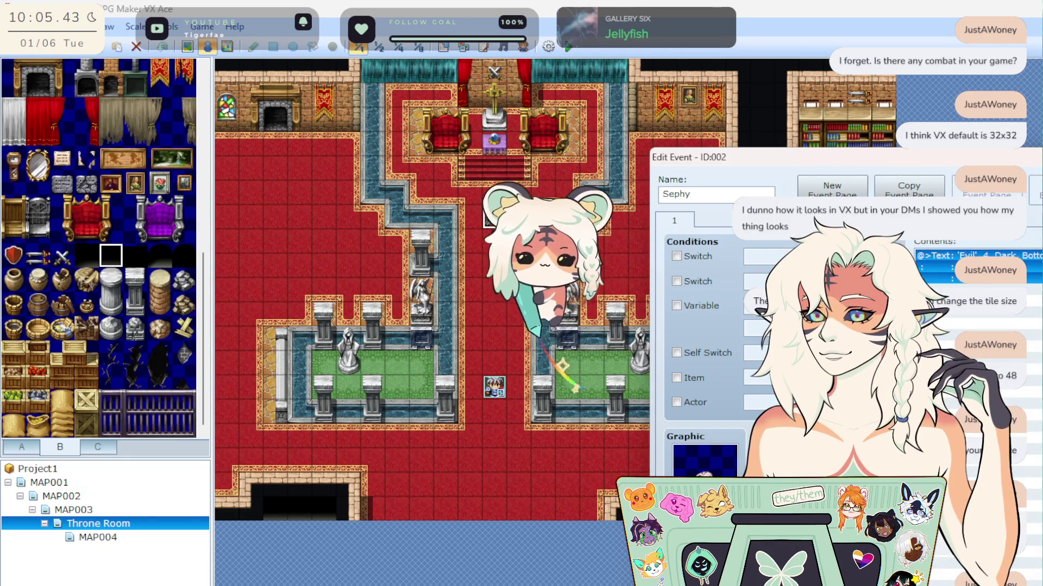
{"action": "key", "text": "Delete"}
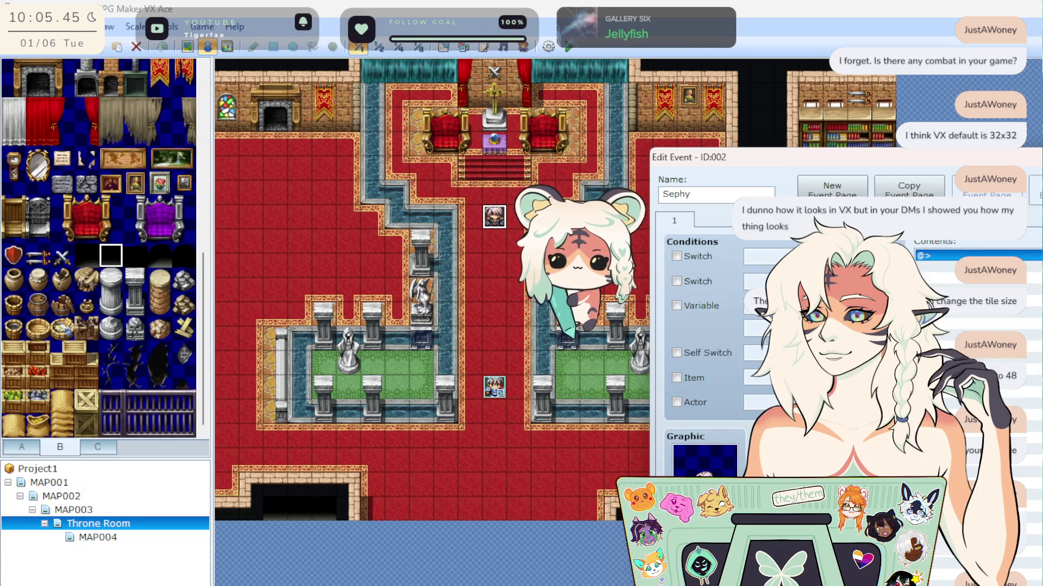
{"action": "right_click", "coordinate": [1031, 260]}
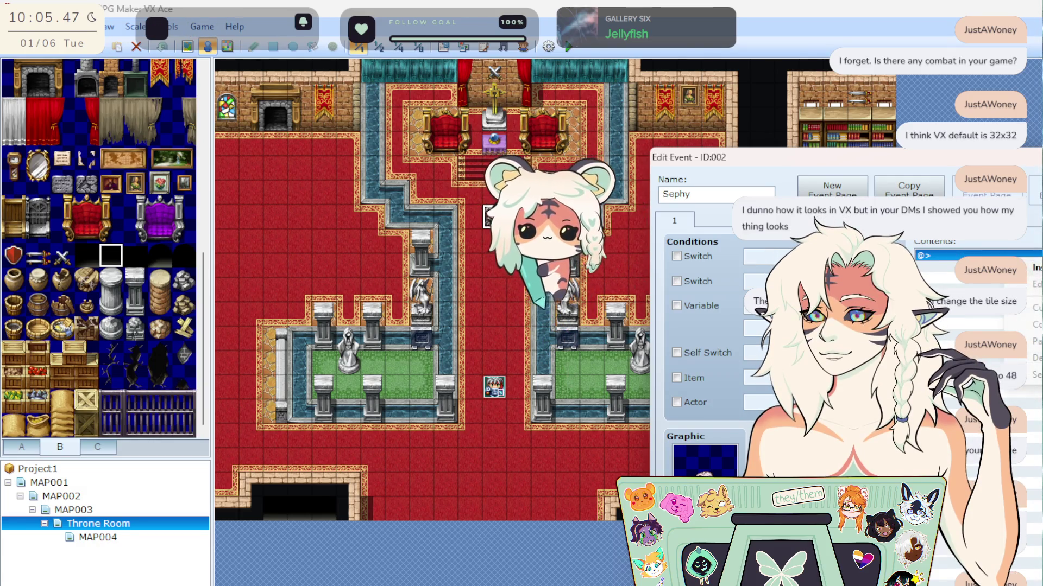
{"action": "left_click", "coordinate": [1036, 267]}
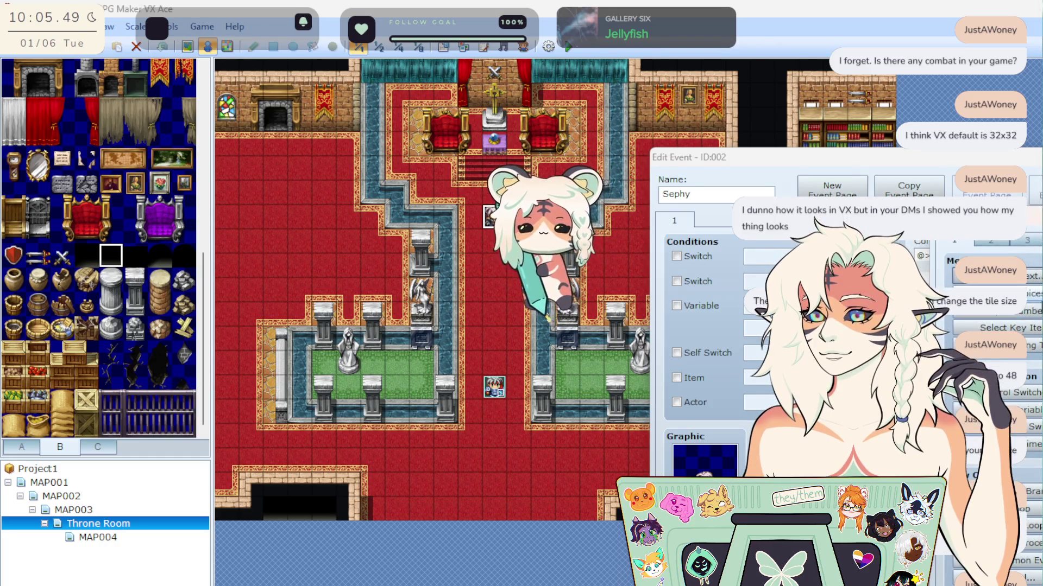
{"action": "left_click", "coordinate": [1029, 310]}
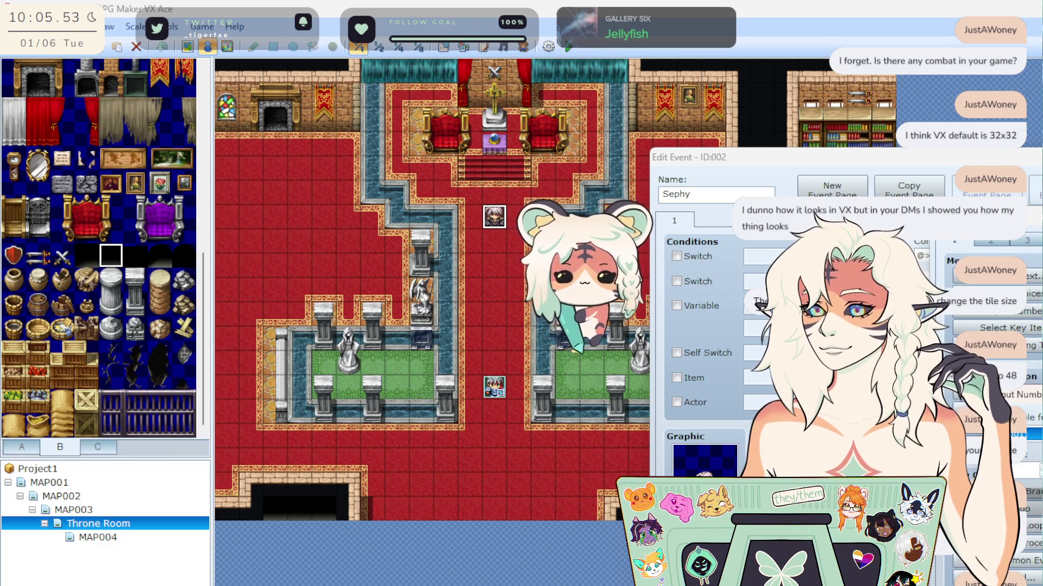
{"action": "key", "text": "Escape"}
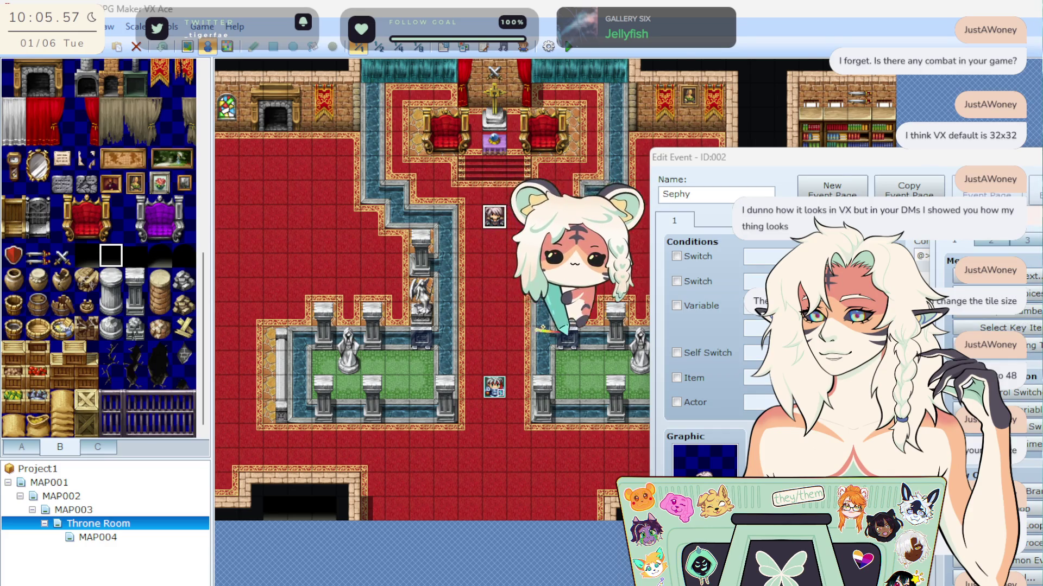
Open and cancel Show Scrolling Text and Show Text, then close Event Commands.
{"action": "left_click", "coordinate": [999, 344]}
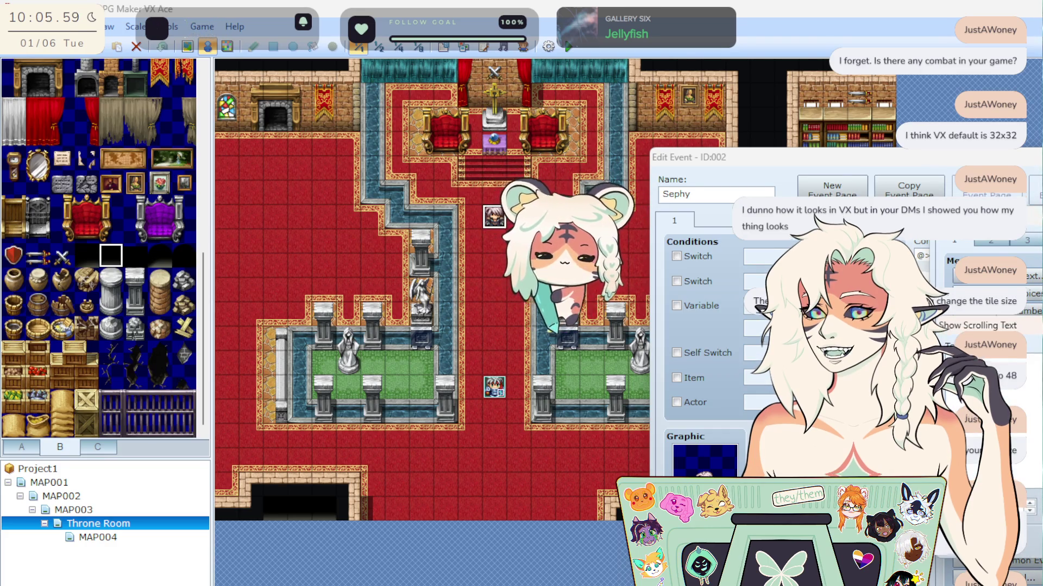
{"action": "key", "text": "Escape"}
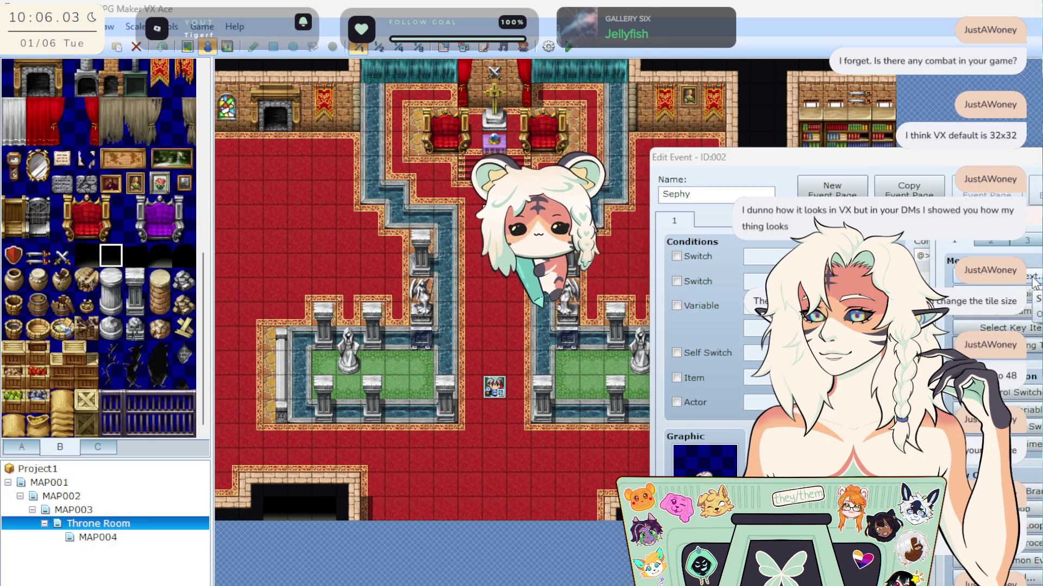
{"action": "left_click", "coordinate": [1034, 281]}
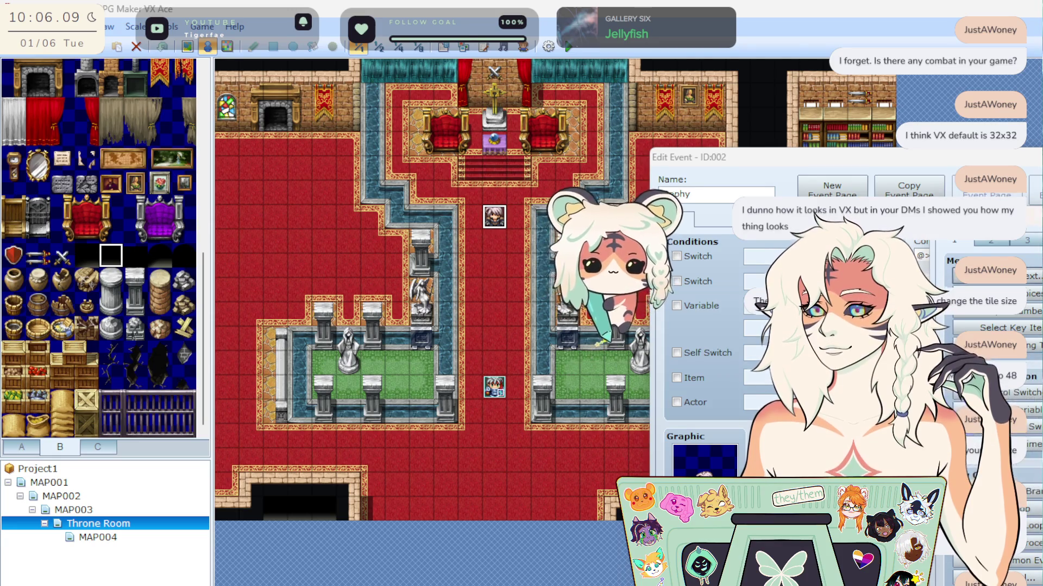
{"action": "key", "text": "Escape"}
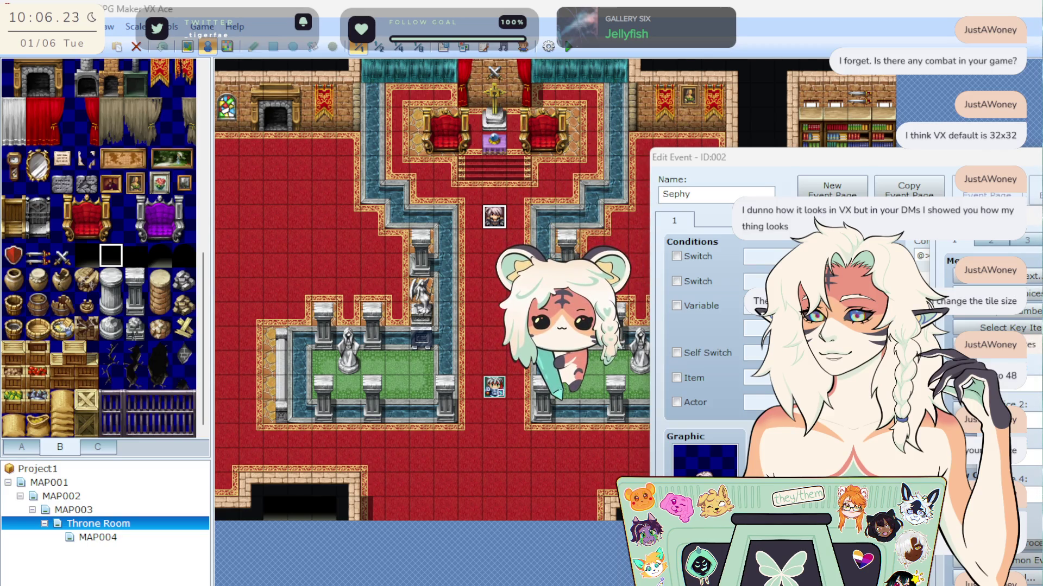
{"action": "key", "text": "Escape"}
{"action": "left_click", "coordinate": [944, 255]}
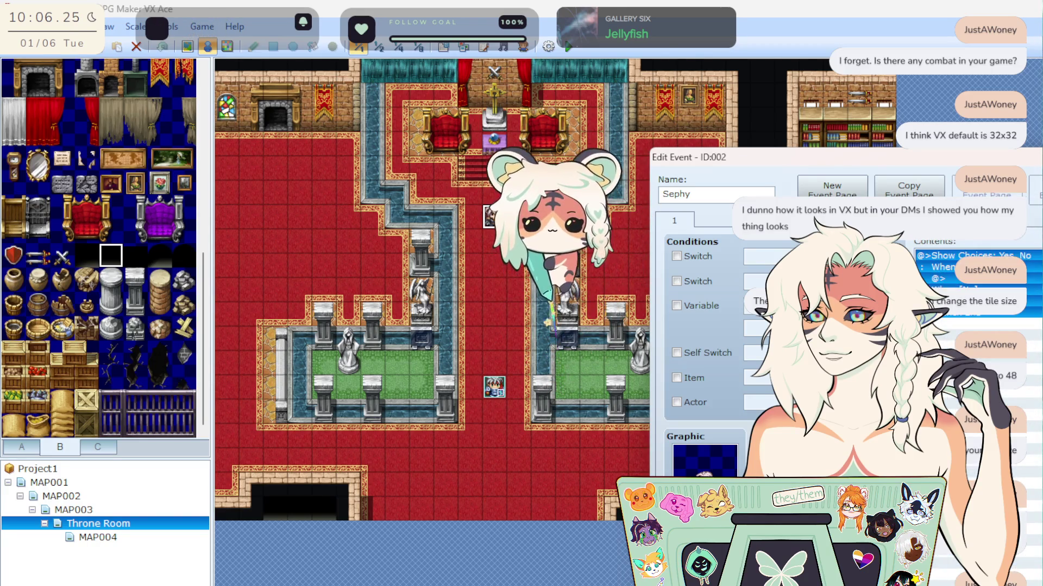
Delete the Yes, No choice block and start inserting a new command on the empty line.
{"action": "key", "text": "Delete"}
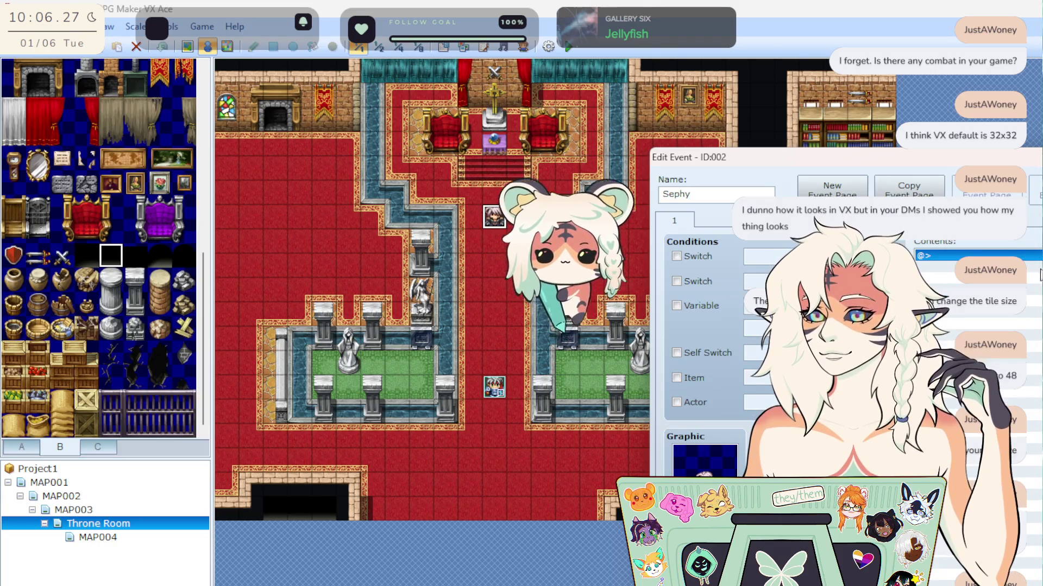
{"action": "double_click", "coordinate": [1001, 283]}
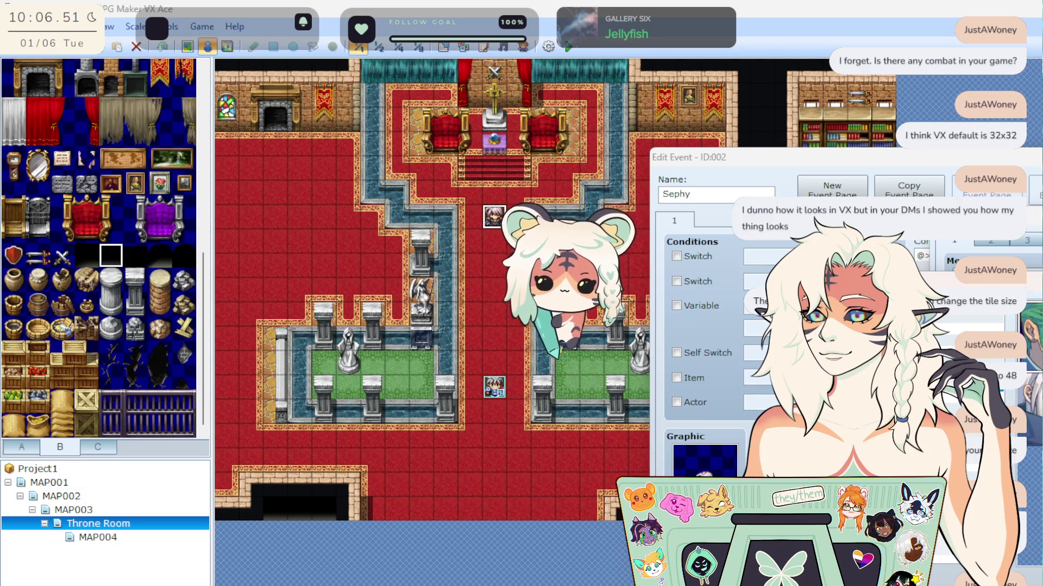
{"action": "key", "text": "Return"}
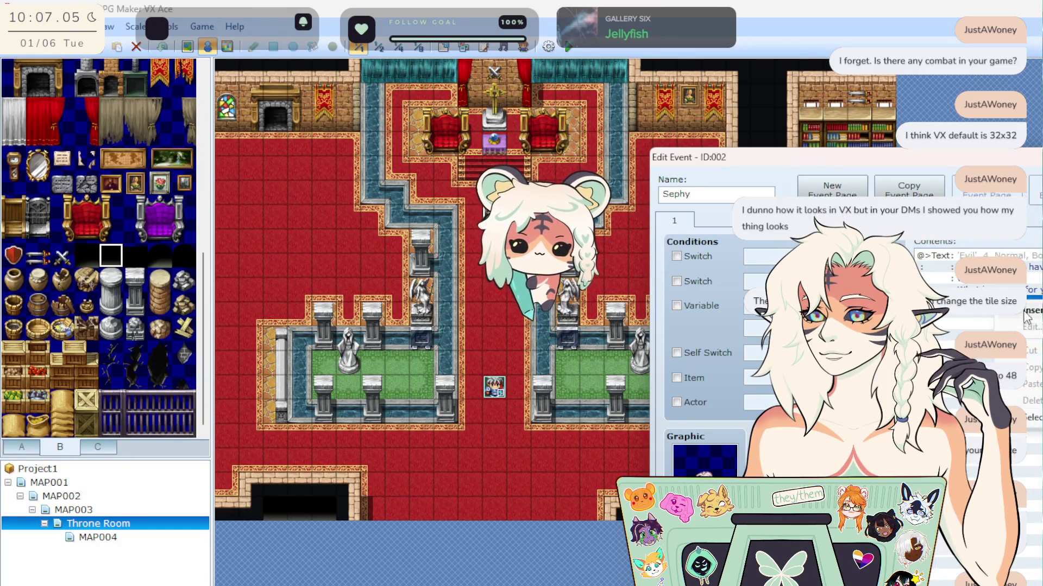
{"action": "key", "text": "space"}
Add a set of player choices and paste a copy of the 'Evil' message block.
{"action": "key", "text": "Return"}
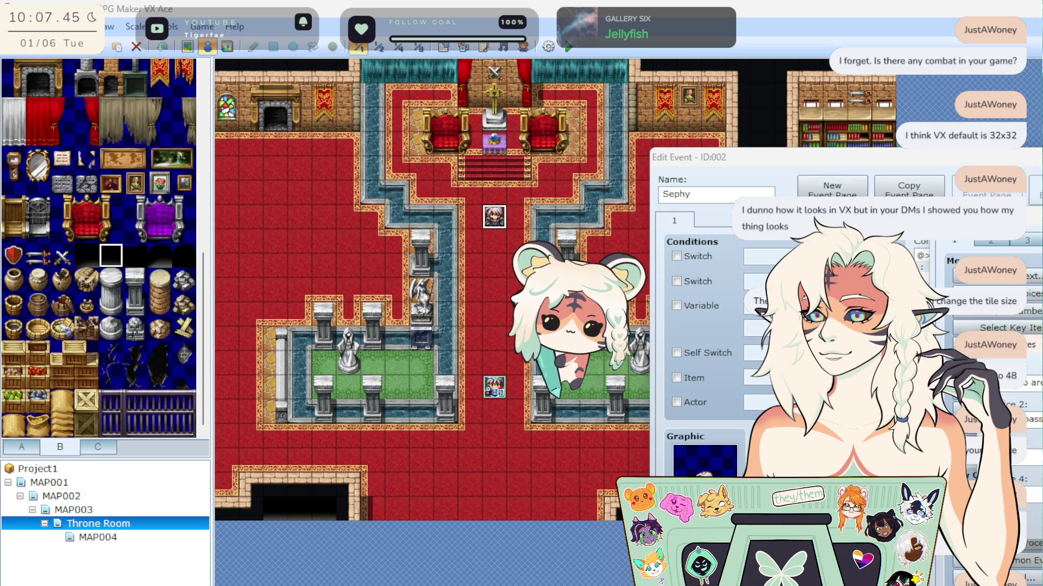
{"action": "key", "text": "Escape"}
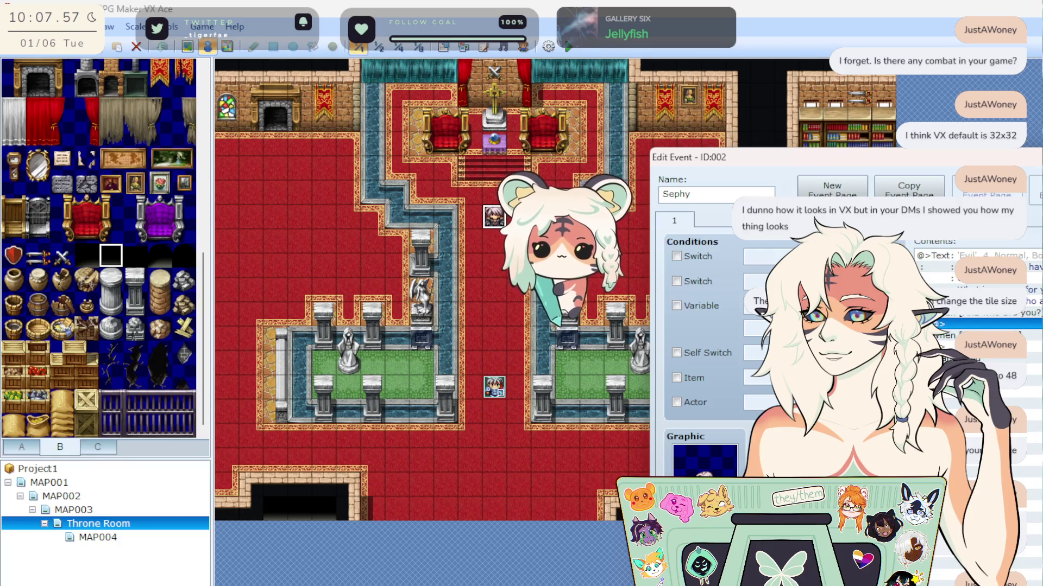
{"action": "key", "text": "Return"}
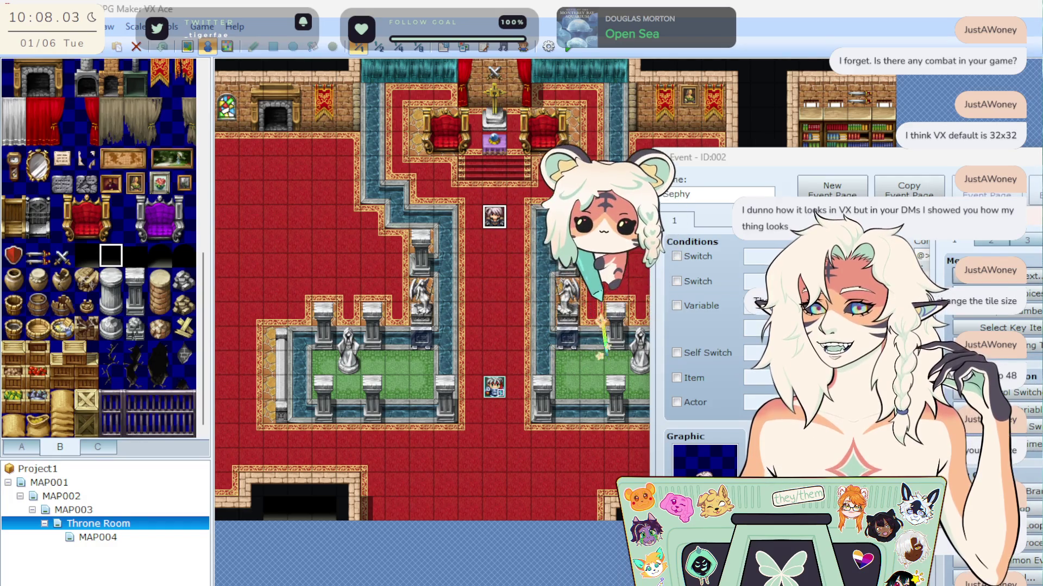
{"action": "right_click", "coordinate": [983, 263]}
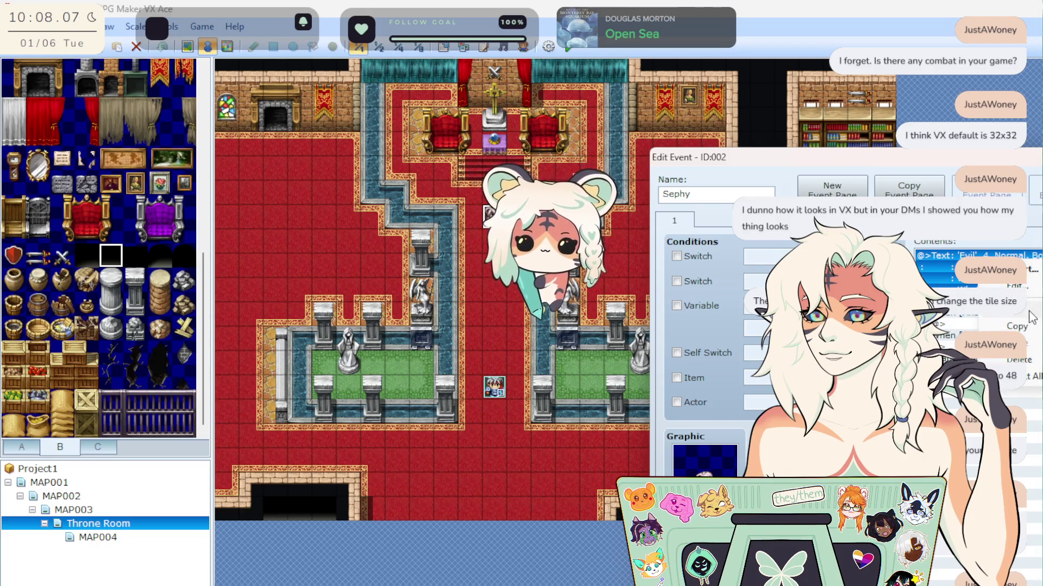
{"action": "left_click", "coordinate": [956, 325]}
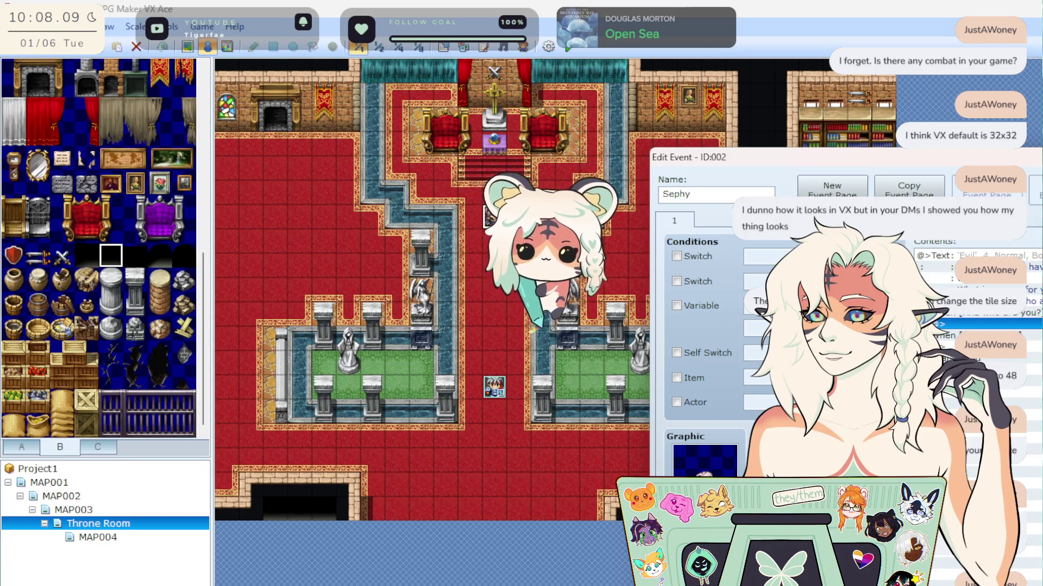
{"action": "key", "text": "ctrl+v"}
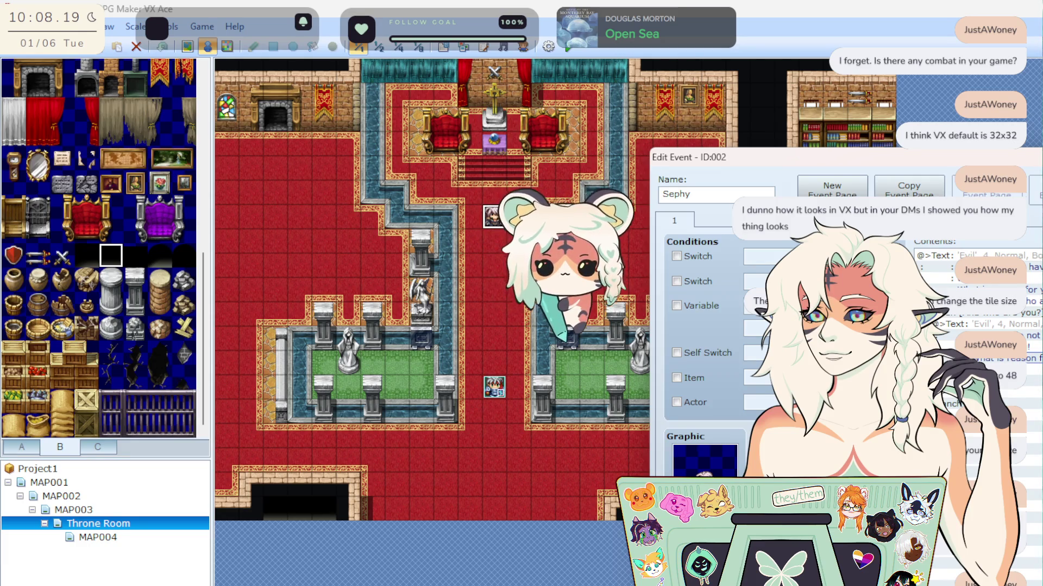
Edit the pasted message to read 'How dare…', add another text reply, and close the event.
{"action": "left_click", "coordinate": [983, 324]}
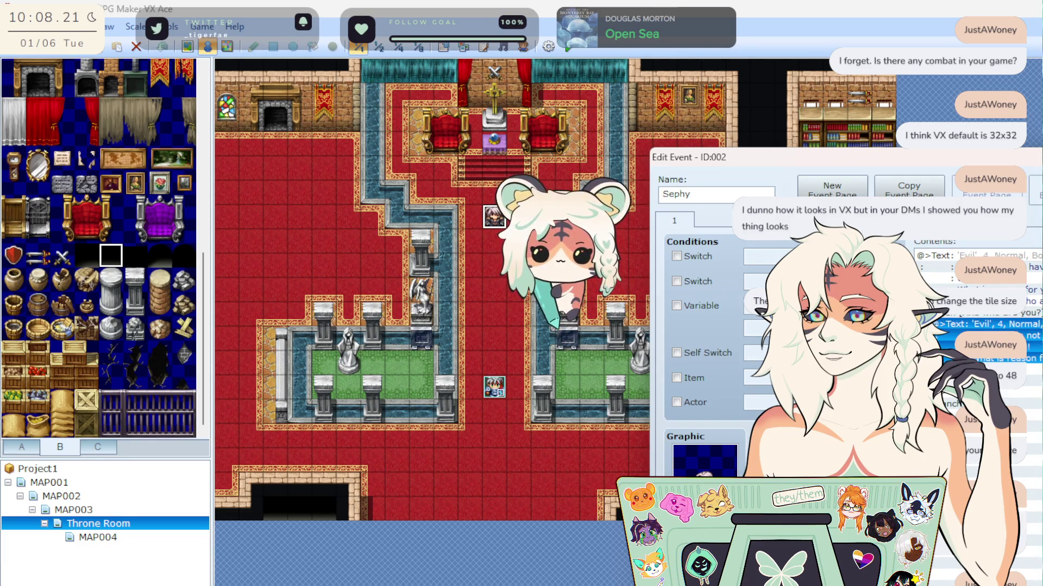
{"action": "double_click", "coordinate": [983, 324]}
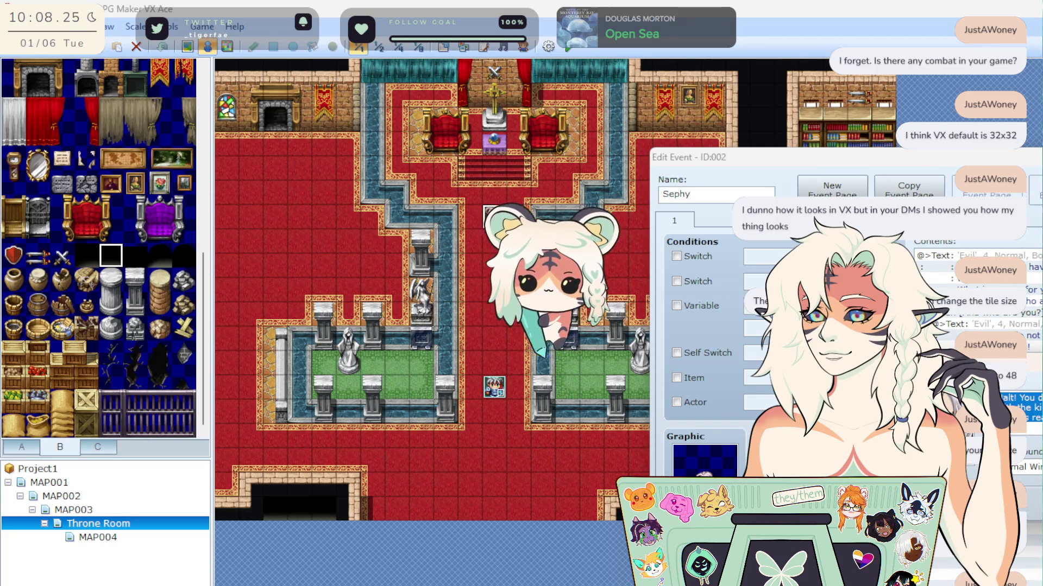
{"action": "type", "text": "How dare"}
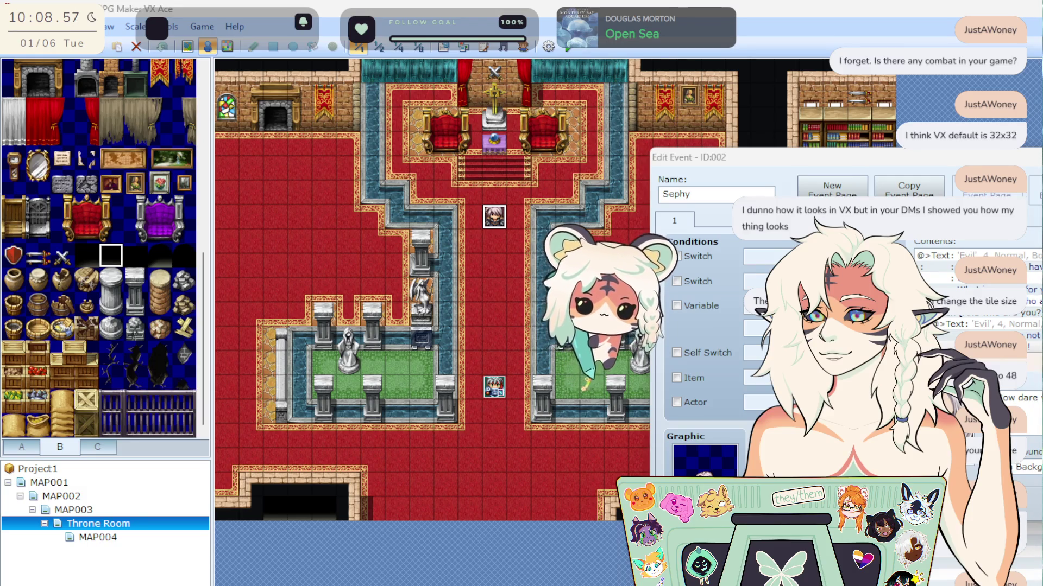
{"action": "scroll", "coordinate": [977, 326], "scroll_direction": "down", "scroll_amount": 2}
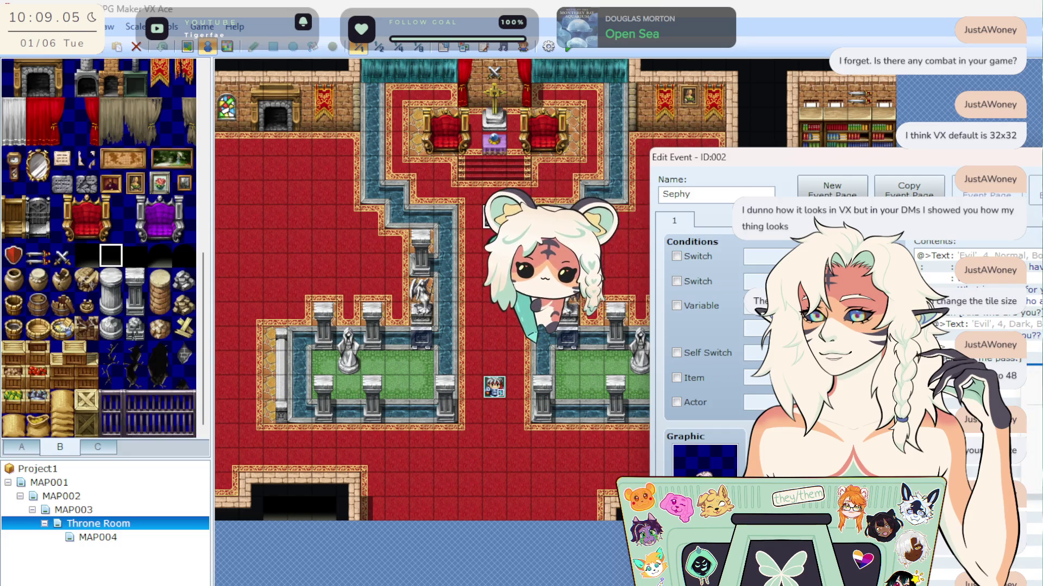
{"action": "key", "text": "space"}
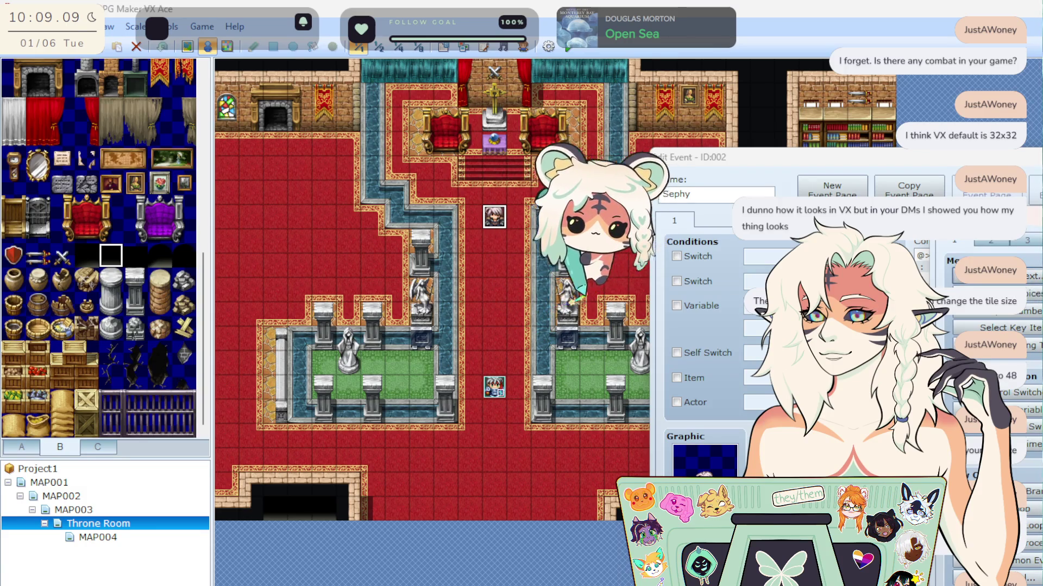
{"action": "left_click", "coordinate": [1024, 277]}
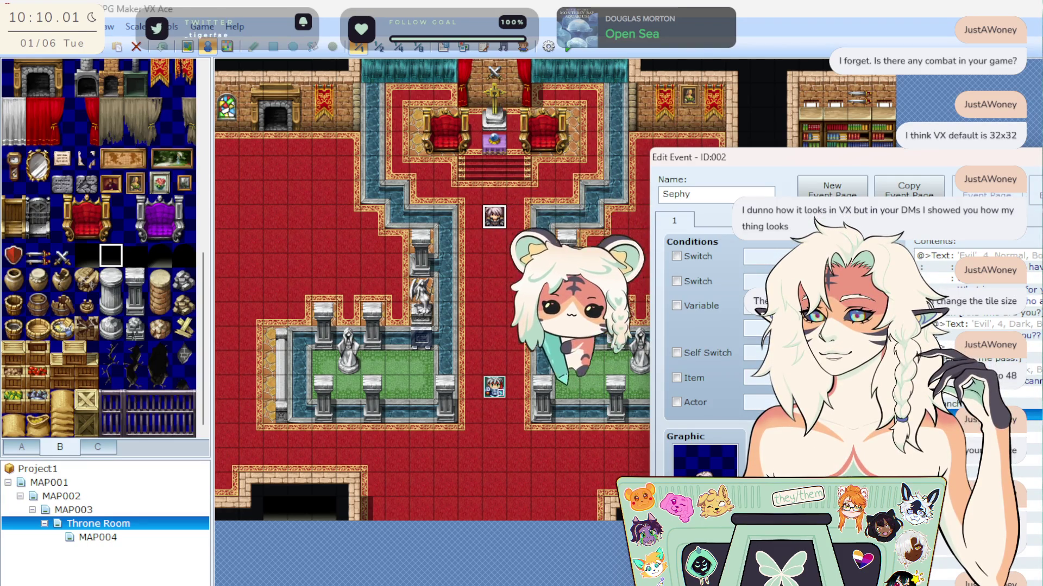
{"action": "key", "text": "Escape"}
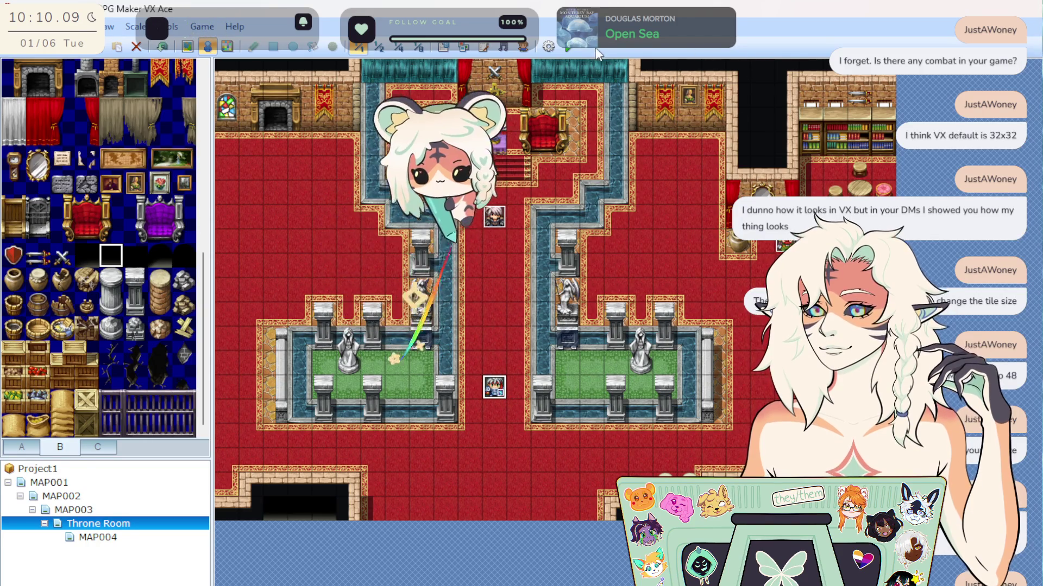
Start a playtest, begin a new game, and centre the game window.
{"action": "left_click", "coordinate": [568, 48]}
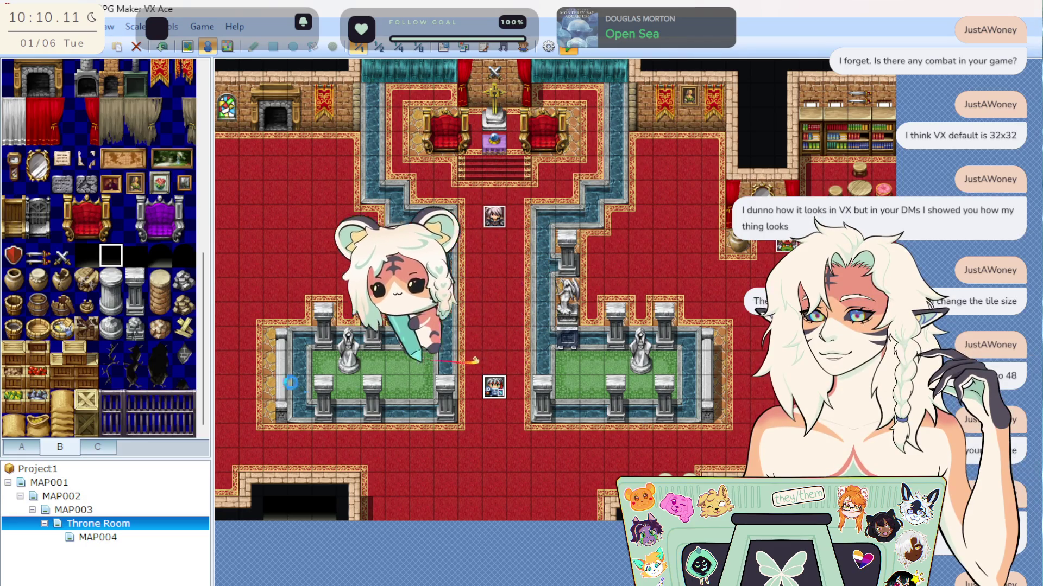
{"action": "mouse_move", "coordinate": [970, 260]}
{"action": "left_mouse_down"}
{"action": "mouse_move", "coordinate": [436, 272]}
{"action": "mouse_move", "coordinate": [497, 262]}
{"action": "left_mouse_up"}
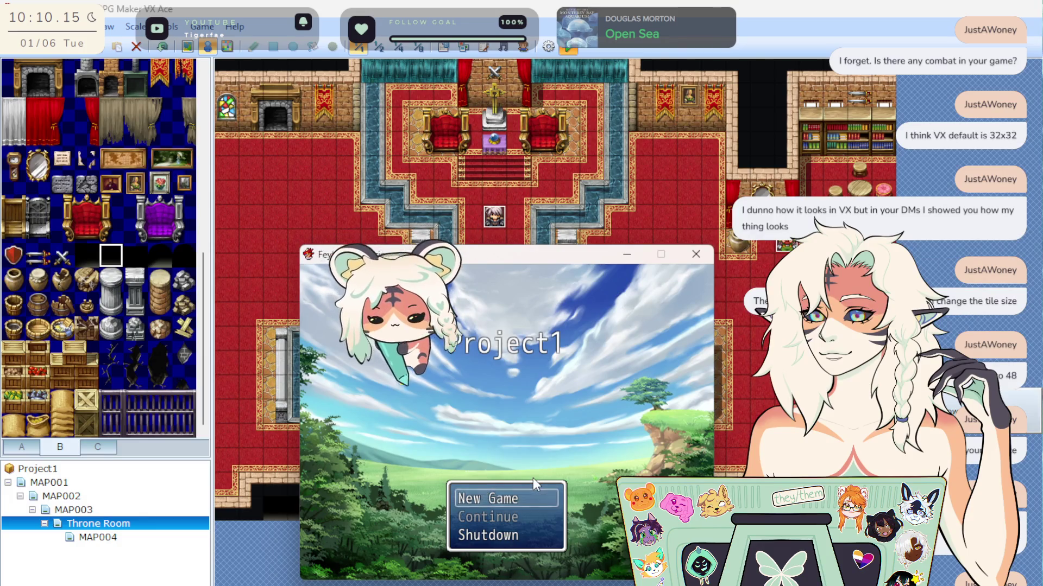
{"action": "key", "text": "Return"}
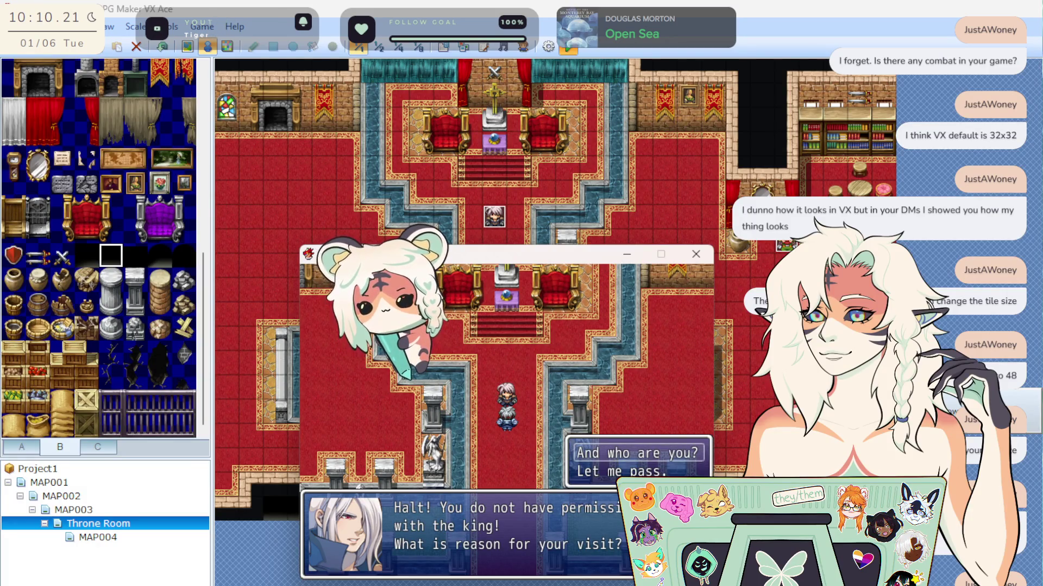
{"action": "mouse_move", "coordinate": [605, 263]}
{"action": "left_mouse_down"}
{"action": "mouse_move", "coordinate": [517, 315]}
{"action": "mouse_move", "coordinate": [480, 408]}
{"action": "mouse_move", "coordinate": [460, 249]}
{"action": "left_mouse_up"}
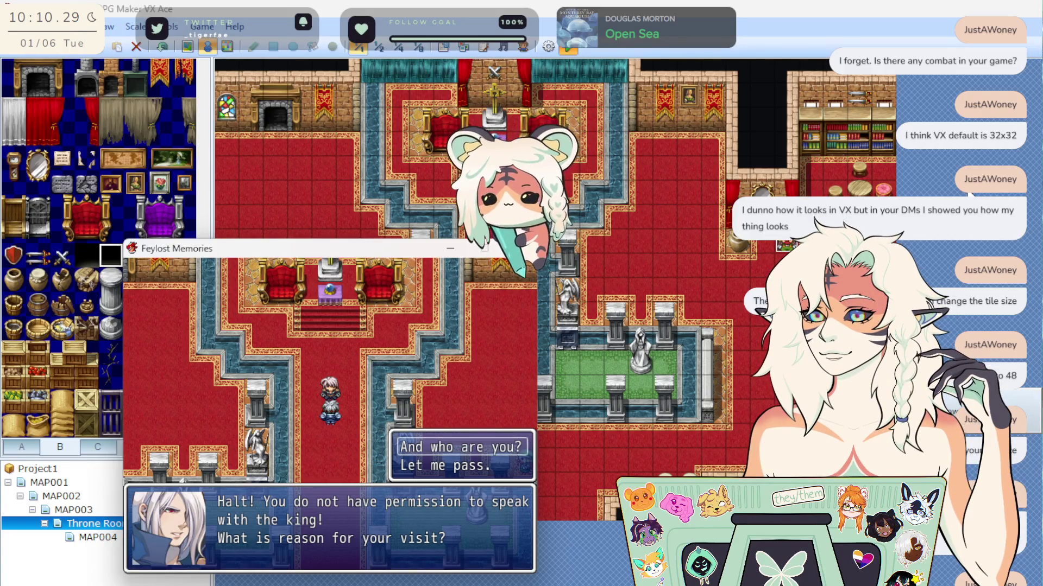
Run Sephy's dialogue choosing 'Let me pass.', read the refusal, and close the game window.
{"action": "key", "text": "Return"}
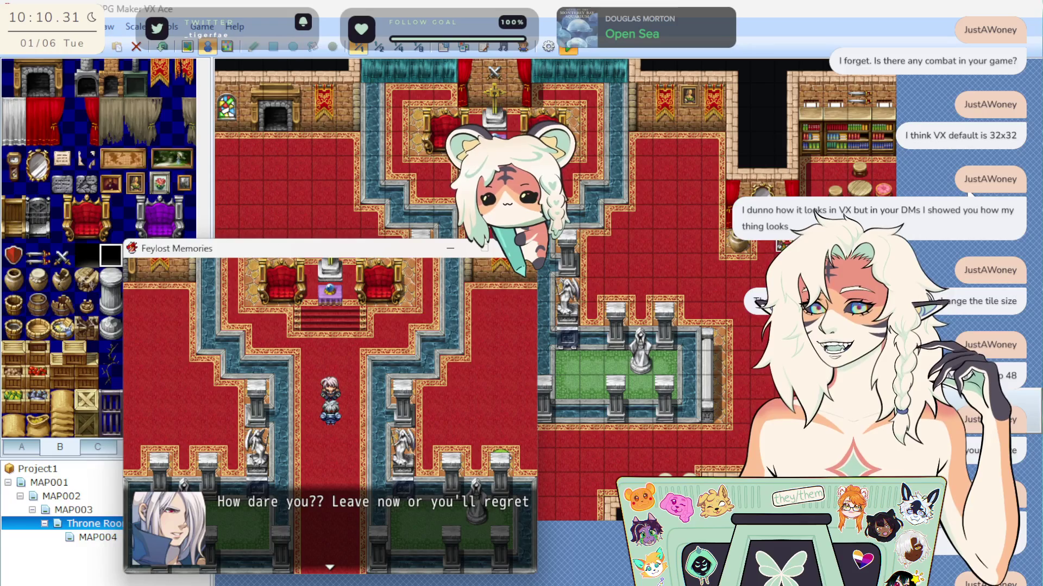
{"action": "key", "text": "Return"}
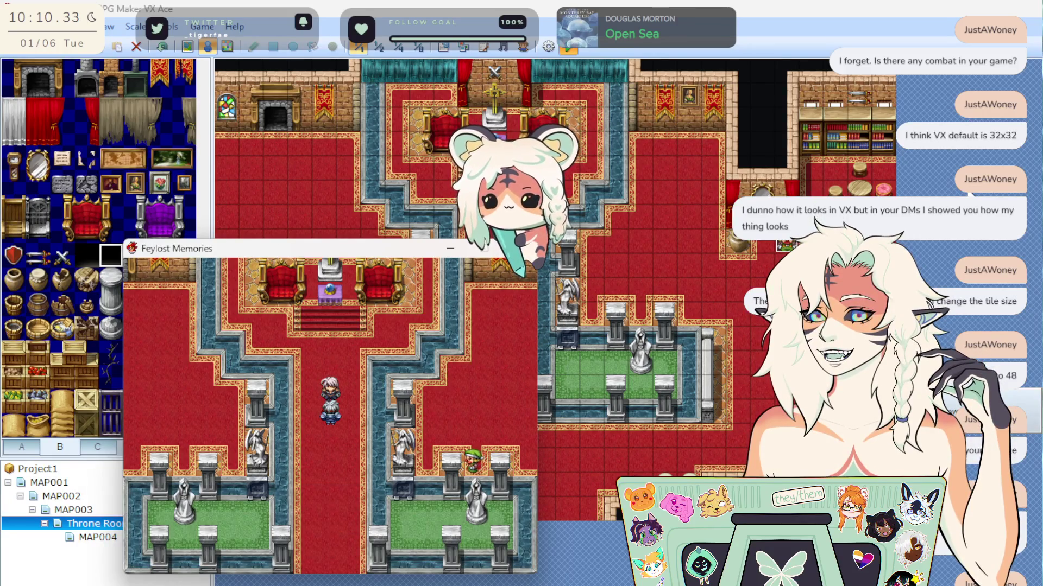
{"action": "key", "text": "Return"}
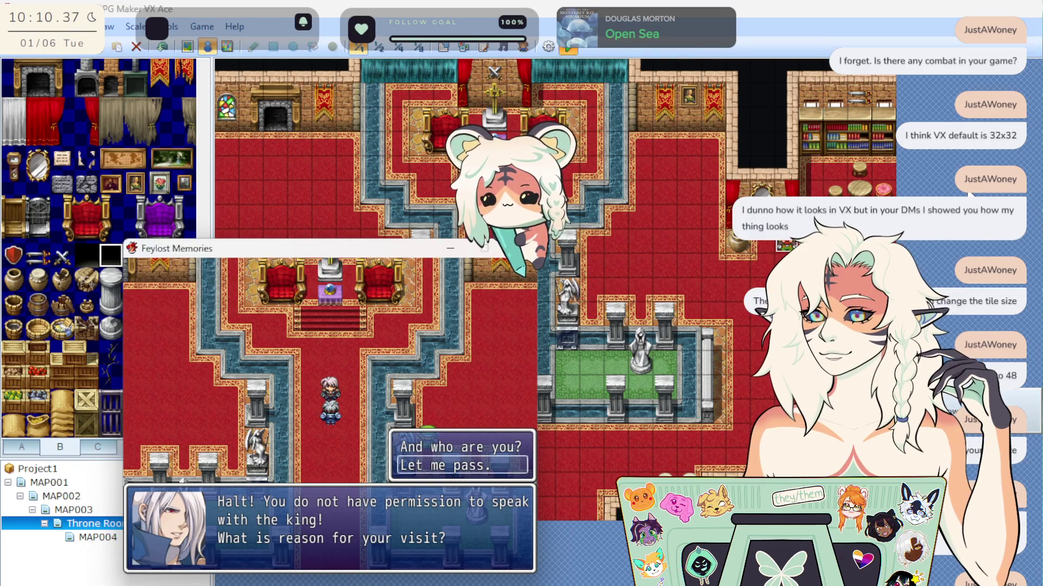
{"action": "key", "text": "Return"}
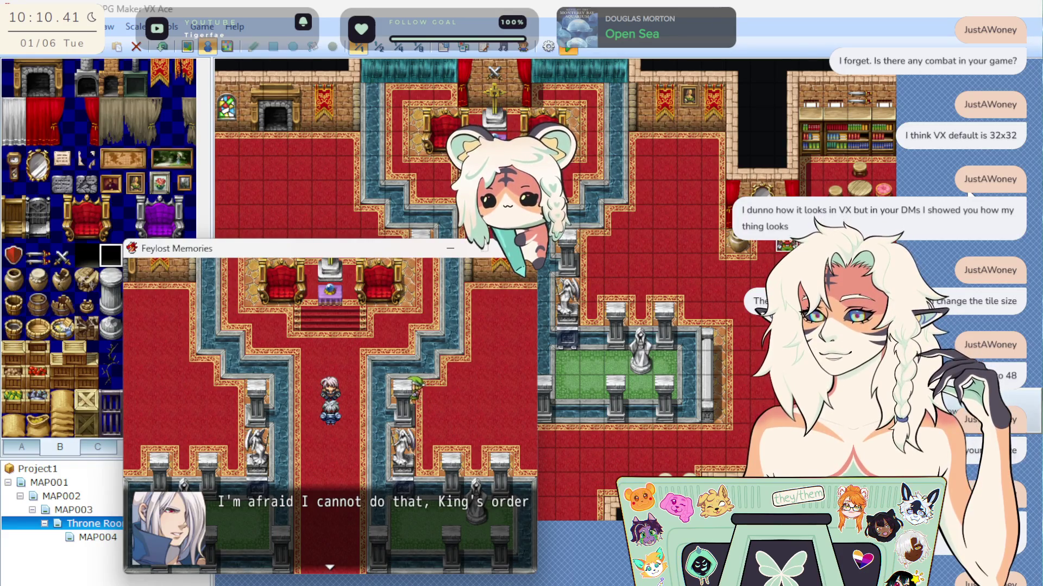
{"action": "key", "text": "Return"}
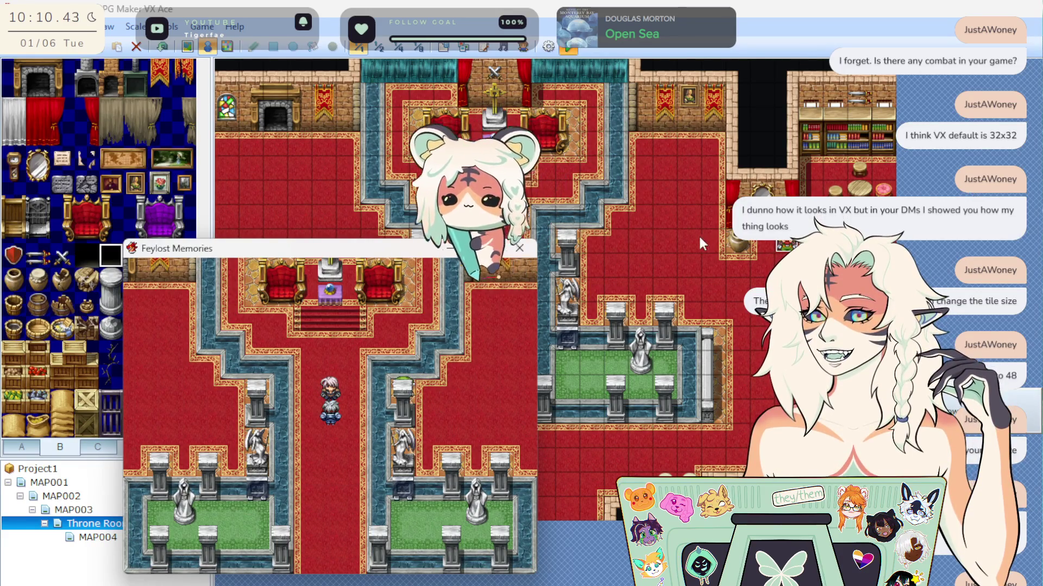
{"action": "left_click", "coordinate": [522, 248]}
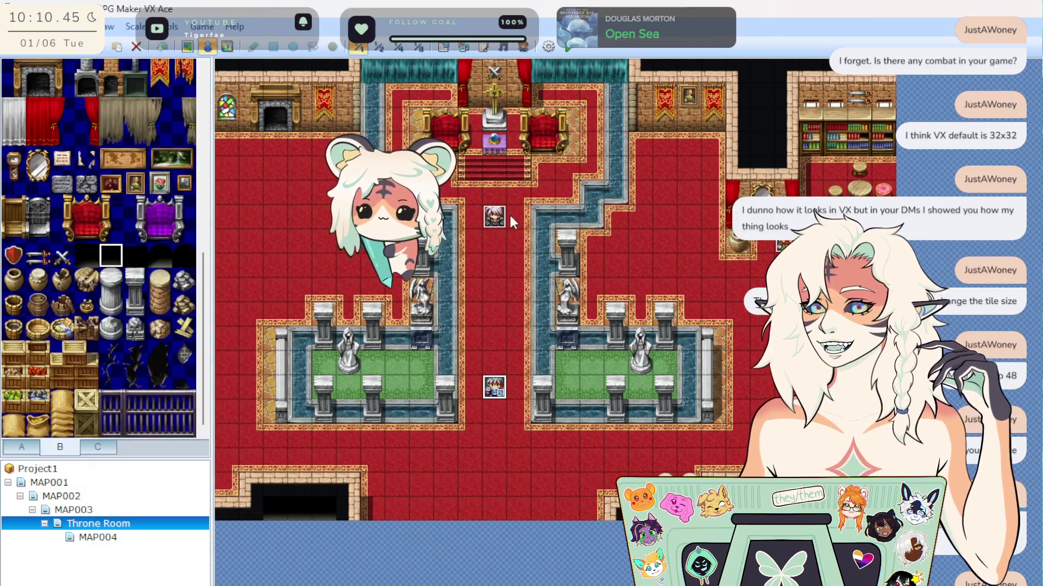
Open Sephy's event and select the dark 'Evil' text commands in its Contents list.
{"action": "right_click", "coordinate": [492, 220]}
{"action": "left_click", "coordinate": [531, 234]}
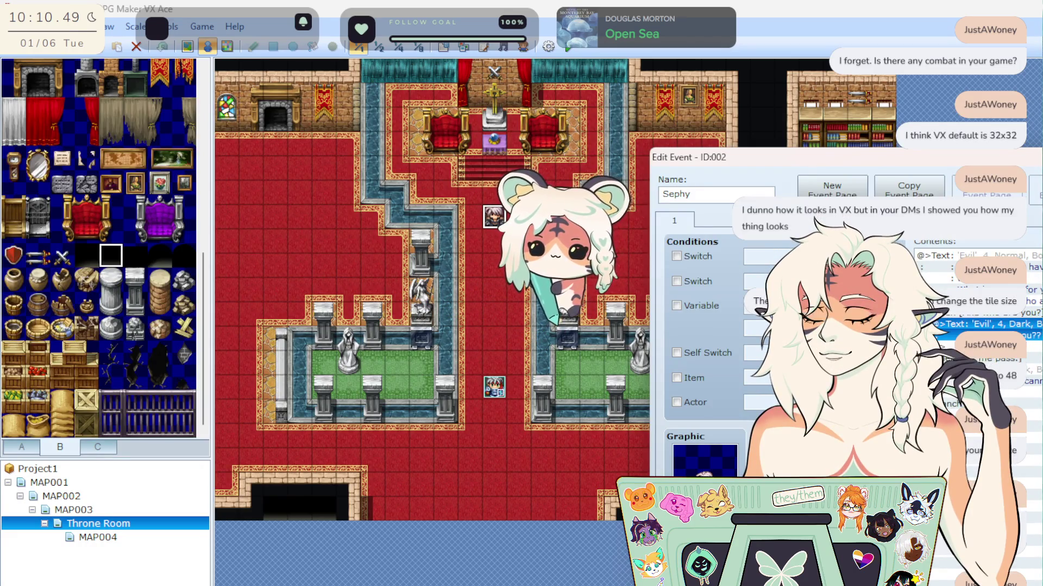
{"action": "left_click", "coordinate": [977, 375]}
{"action": "left_click", "coordinate": [982, 324]}
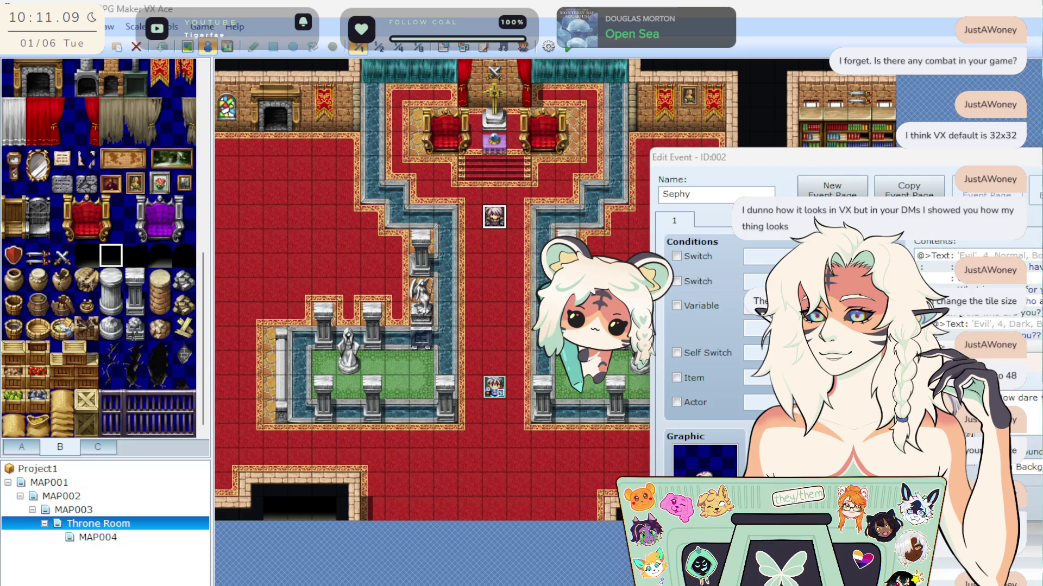
{"action": "left_click", "coordinate": [977, 325]}
{"action": "left_click", "coordinate": [977, 381]}
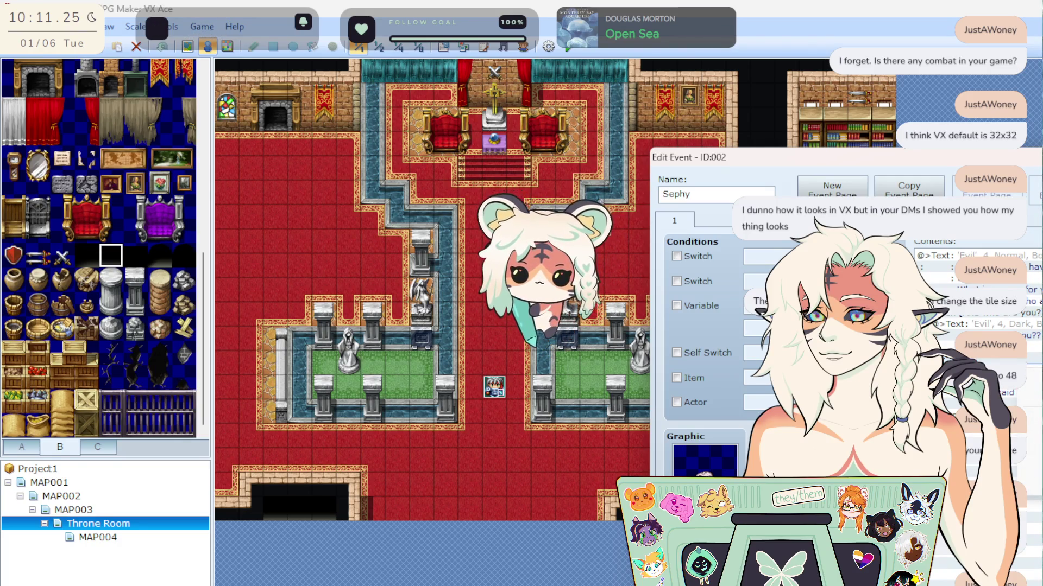
Paste the copied text commands at the chosen row and confirm the event editor.
{"action": "left_click", "coordinate": [1033, 360]}
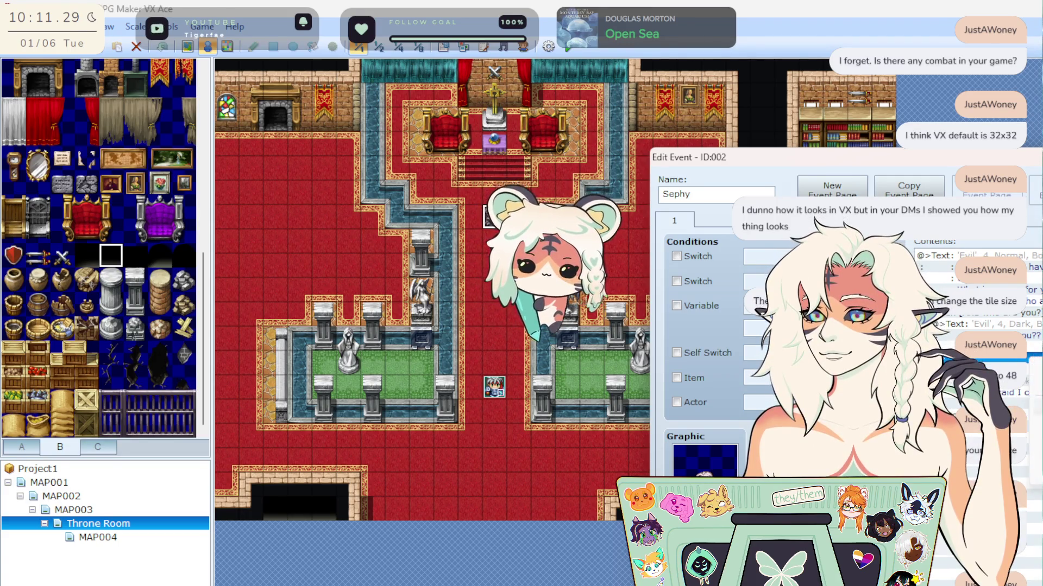
{"action": "key", "text": "ctrl+v"}
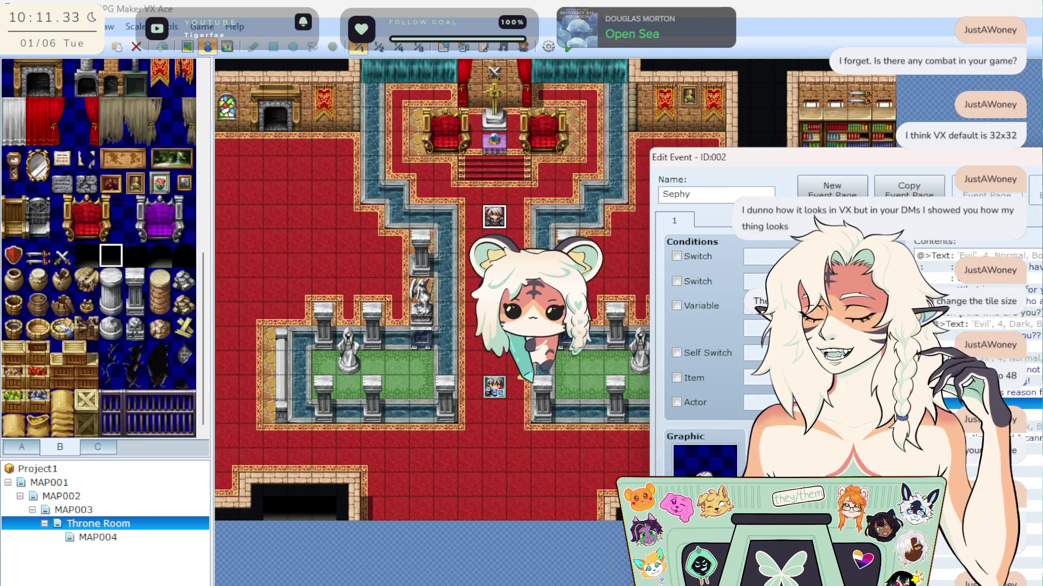
{"action": "key", "text": "Return"}
{"action": "right_click", "coordinate": [491, 216]}
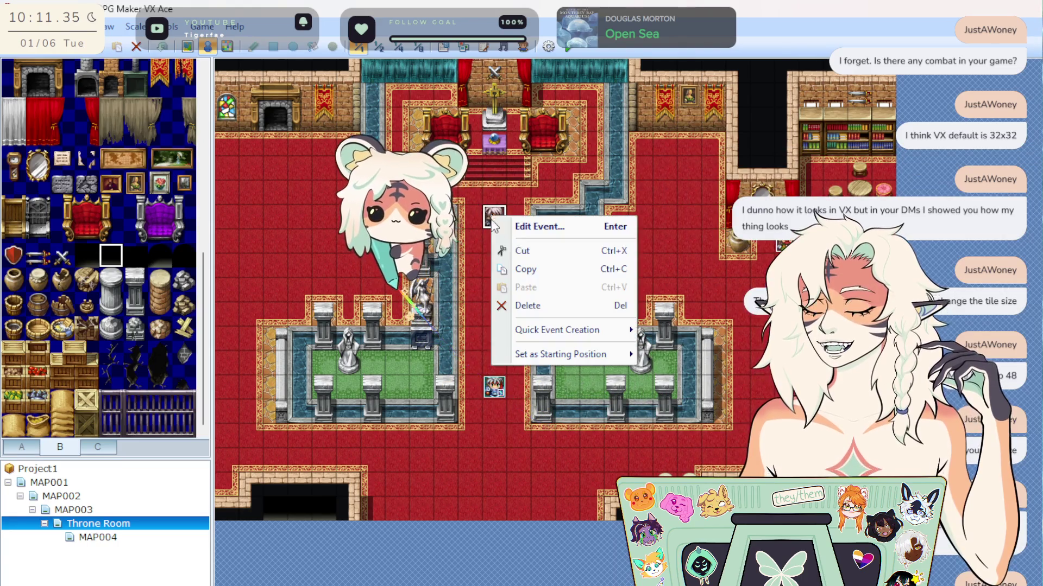
Reopen Sephy's event (ID 002) and review its 'Evil' text commands in Contents.
{"action": "key", "text": "Escape"}
{"action": "key", "text": "Return"}
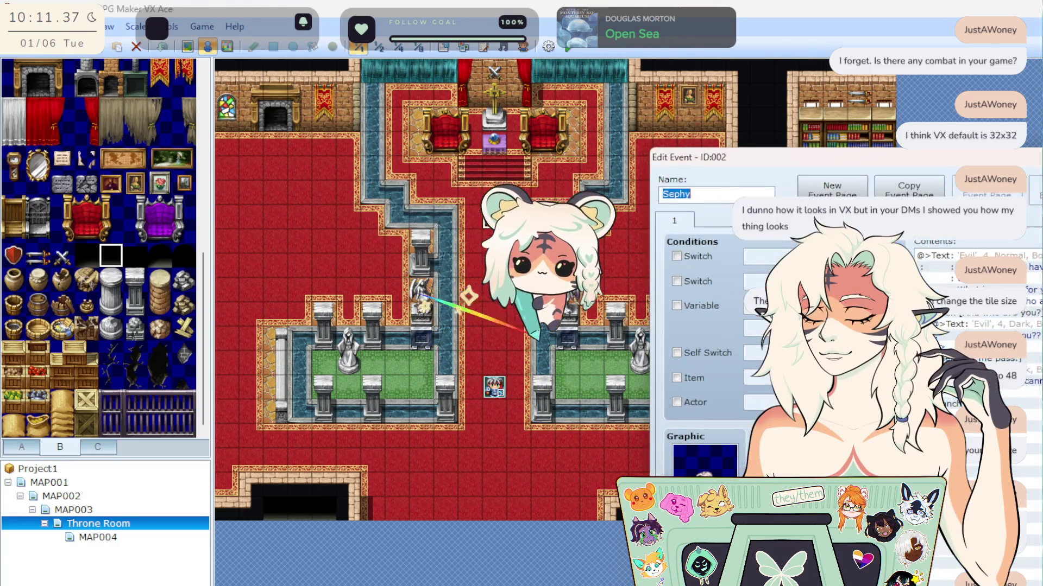
{"action": "left_click", "coordinate": [972, 324]}
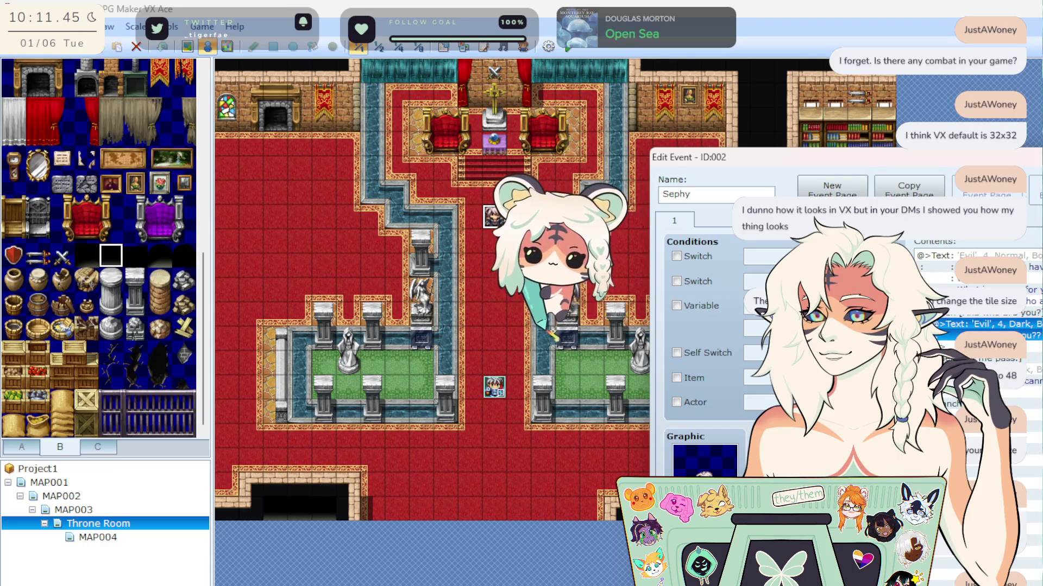
{"action": "left_click", "coordinate": [977, 324]}
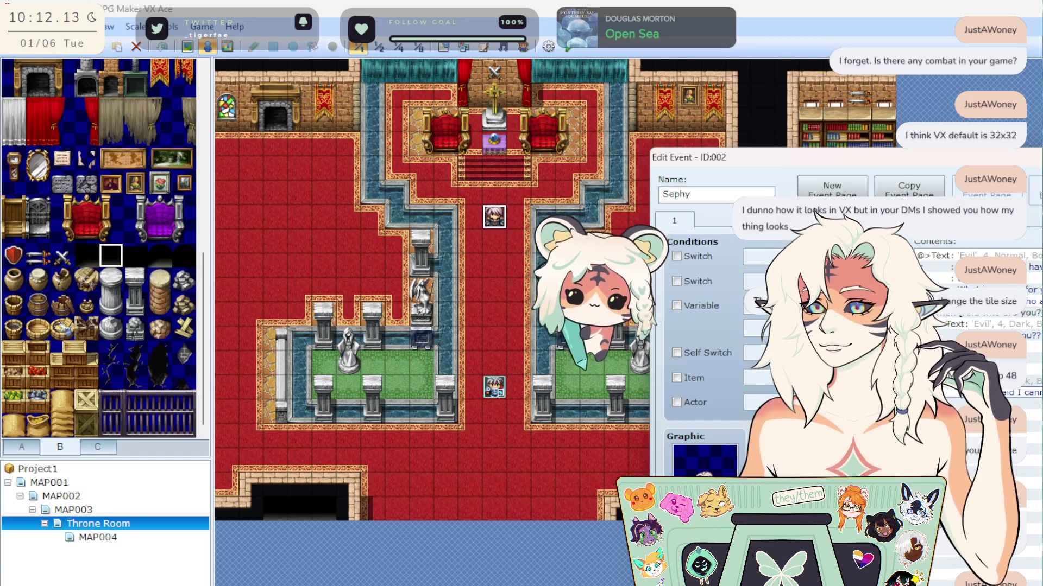
{"action": "left_click", "coordinate": [1015, 392]}
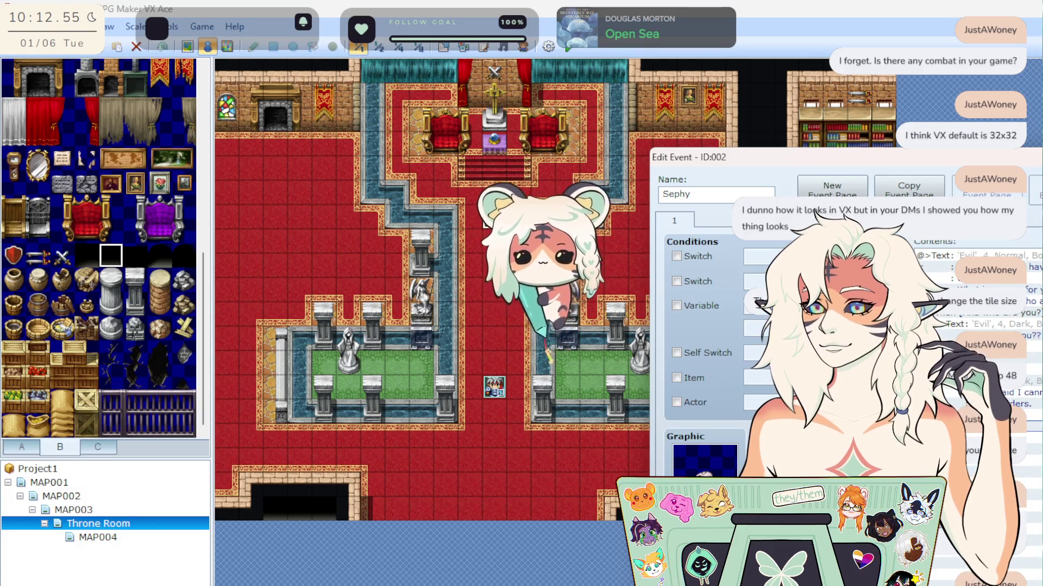
{"action": "key", "text": "Return"}
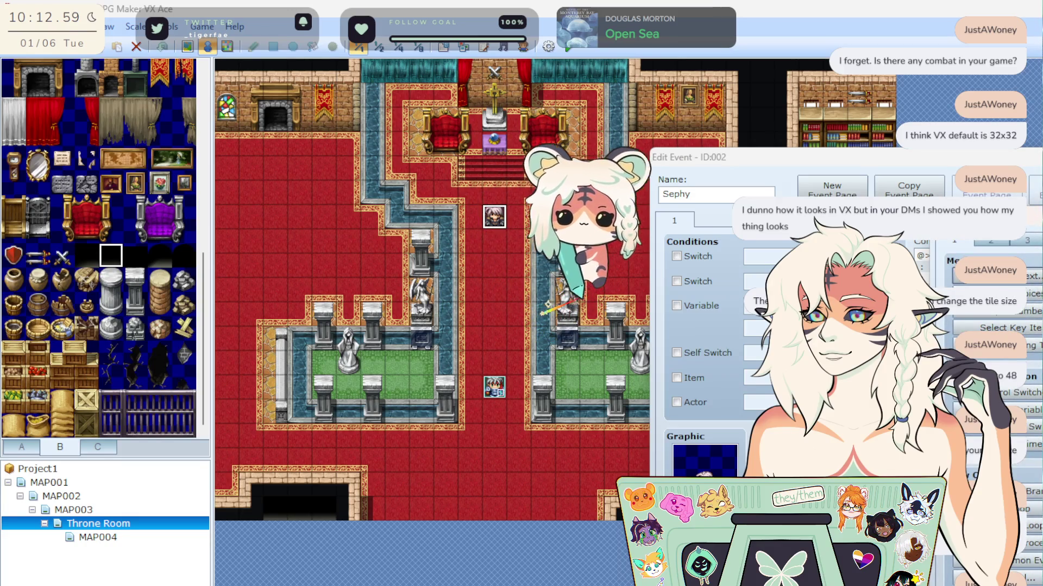
Insert the Show Text line '(What's this guy's deal....?)' into Sephy's dialogue and close the editor.
{"action": "key", "text": "Escape"}
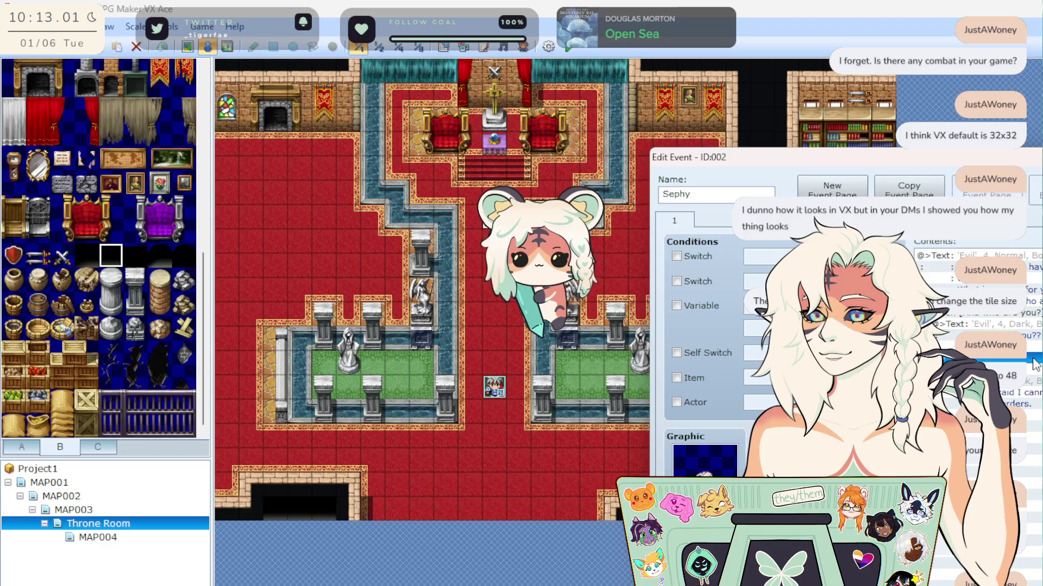
{"action": "key", "text": "Return"}
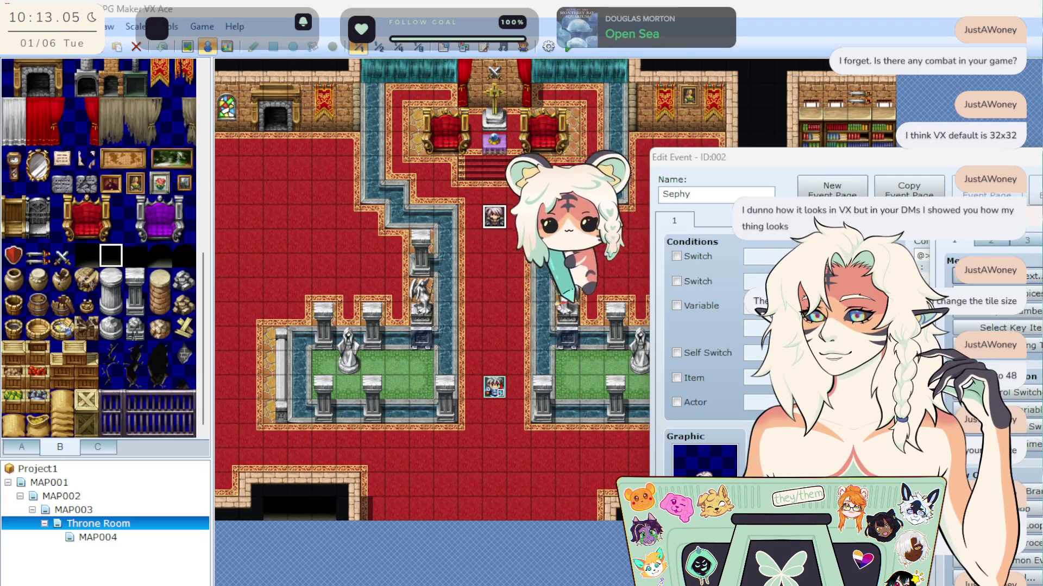
{"action": "key", "text": "Escape"}
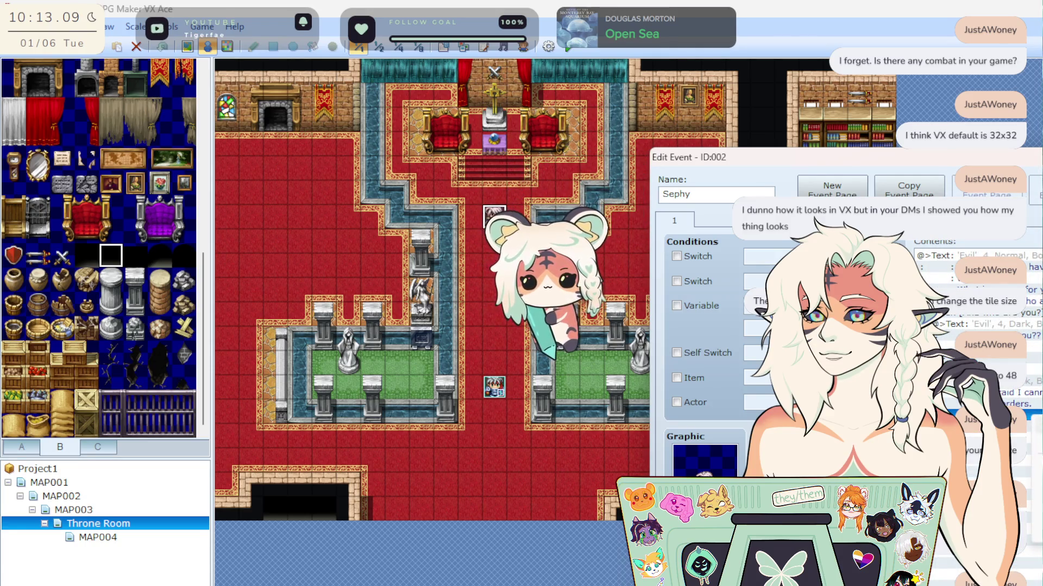
{"action": "key", "text": "Return"}
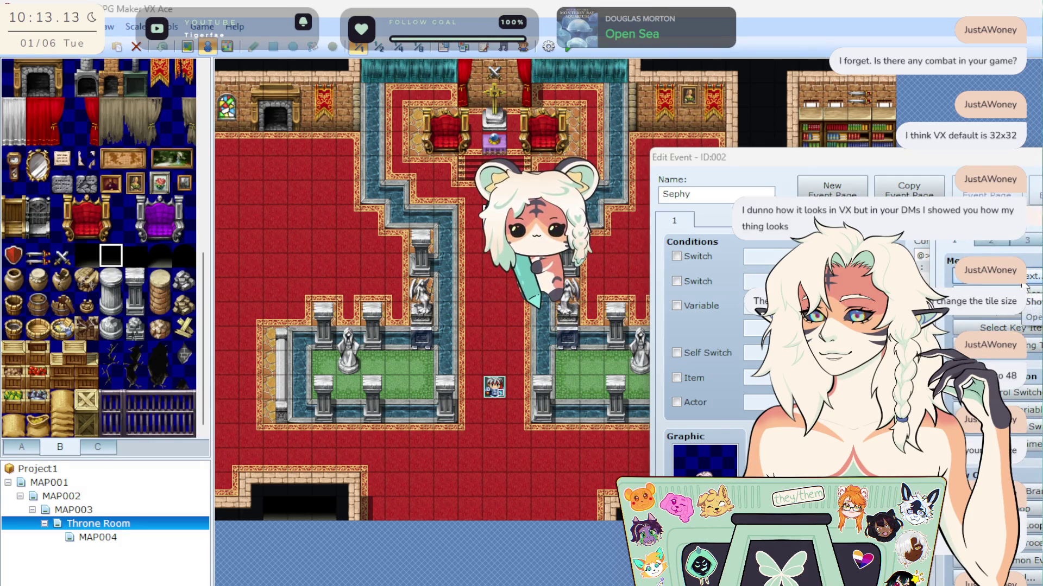
{"action": "key", "text": "Escape"}
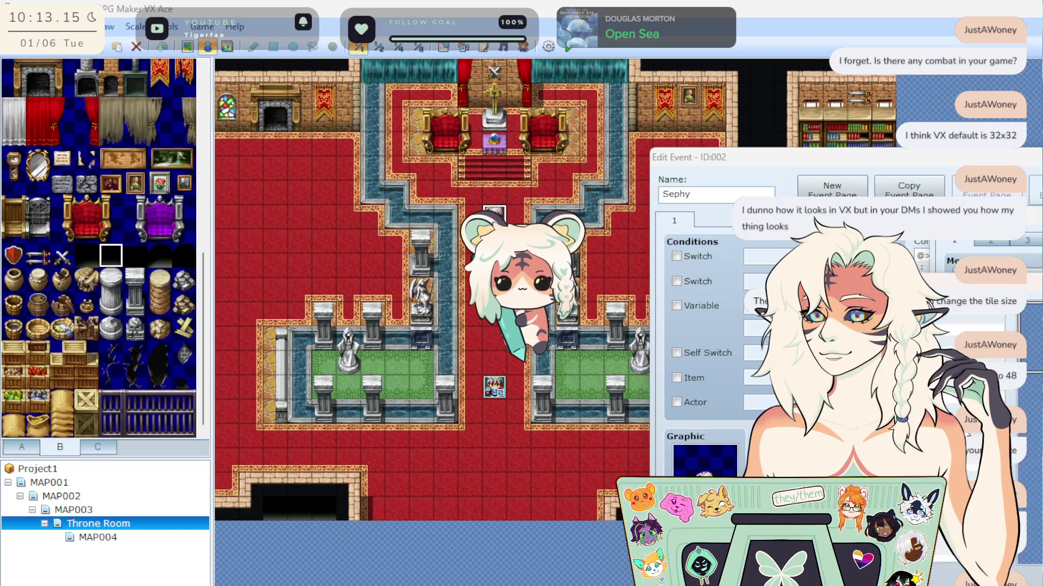
{"action": "left_click", "coordinate": [941, 328]}
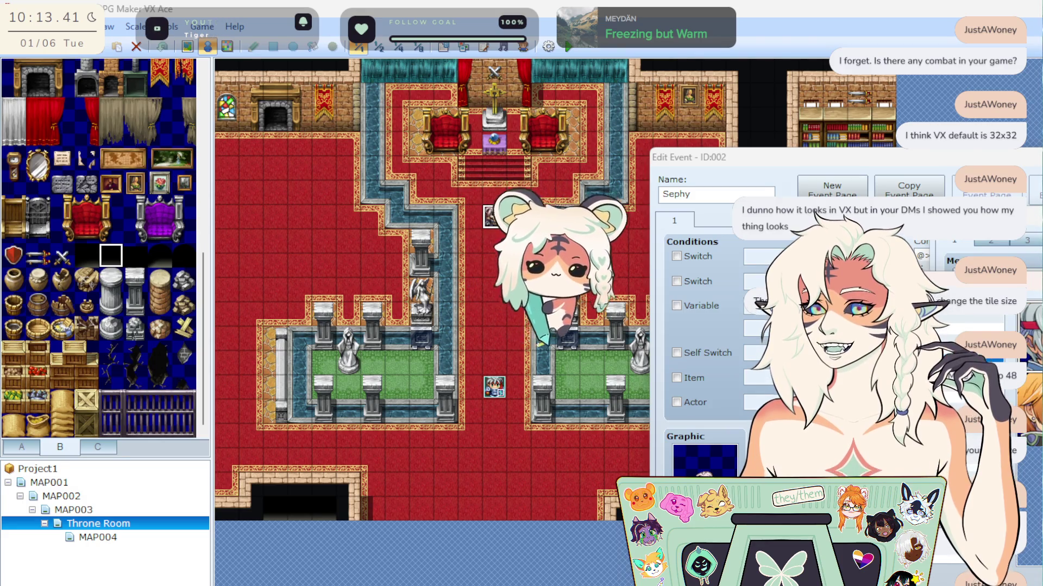
{"action": "double_click", "coordinate": [1025, 404]}
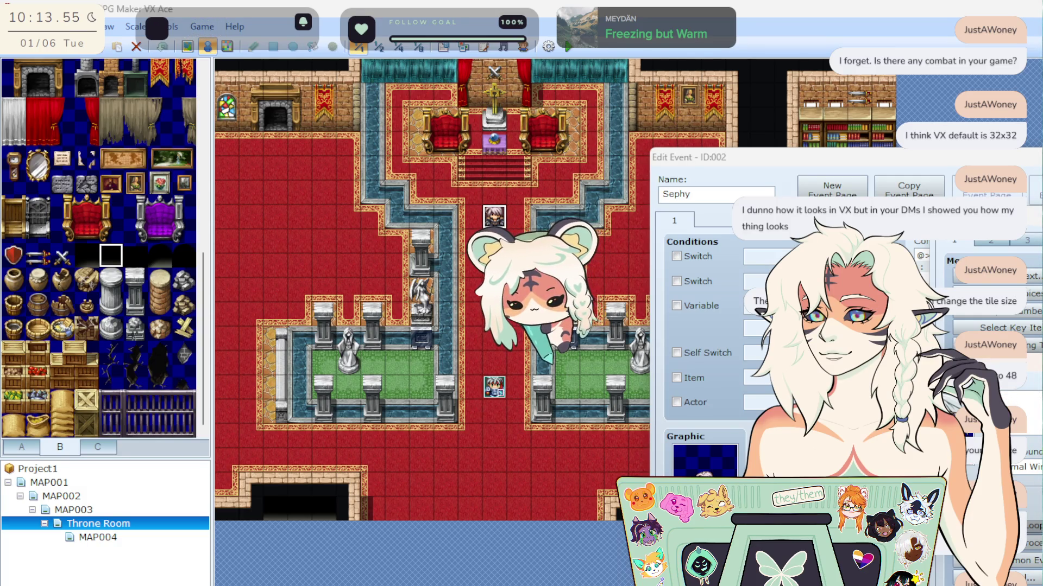
{"action": "type", "text": "thi"}
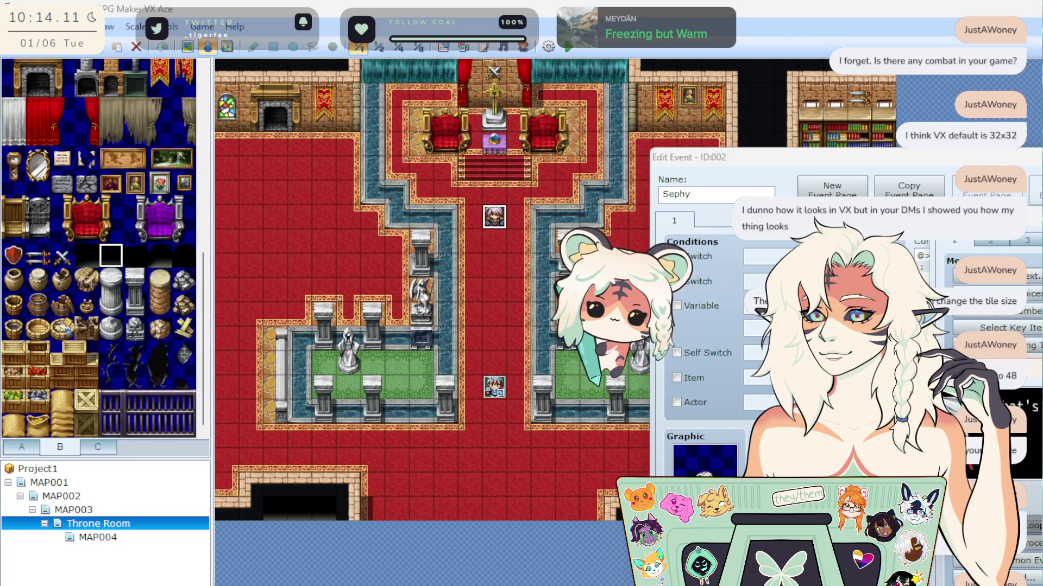
{"action": "key", "text": "Escape"}
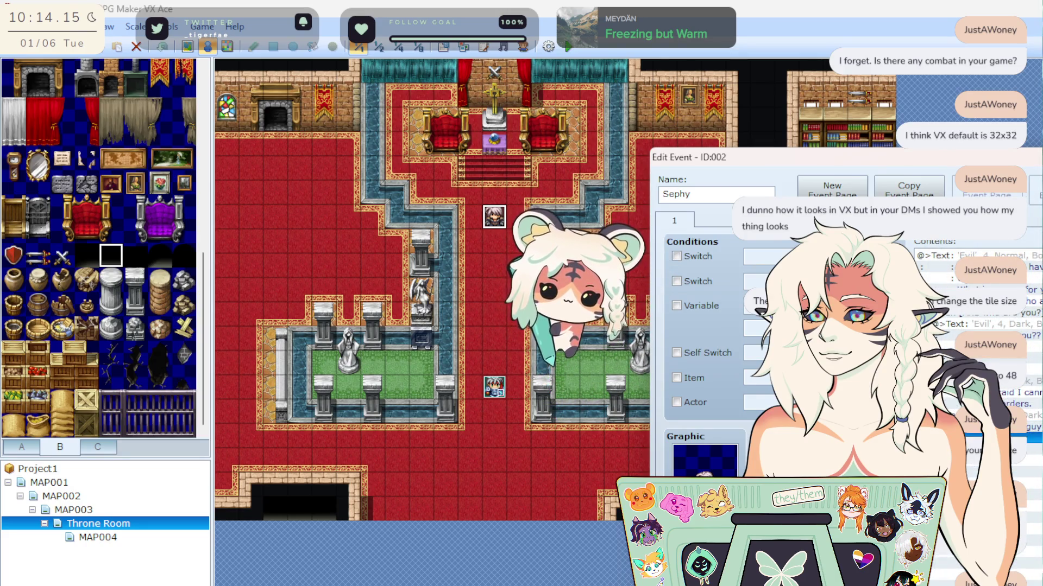
{"action": "left_click", "coordinate": [676, 194]}
{"action": "key", "text": "Escape"}
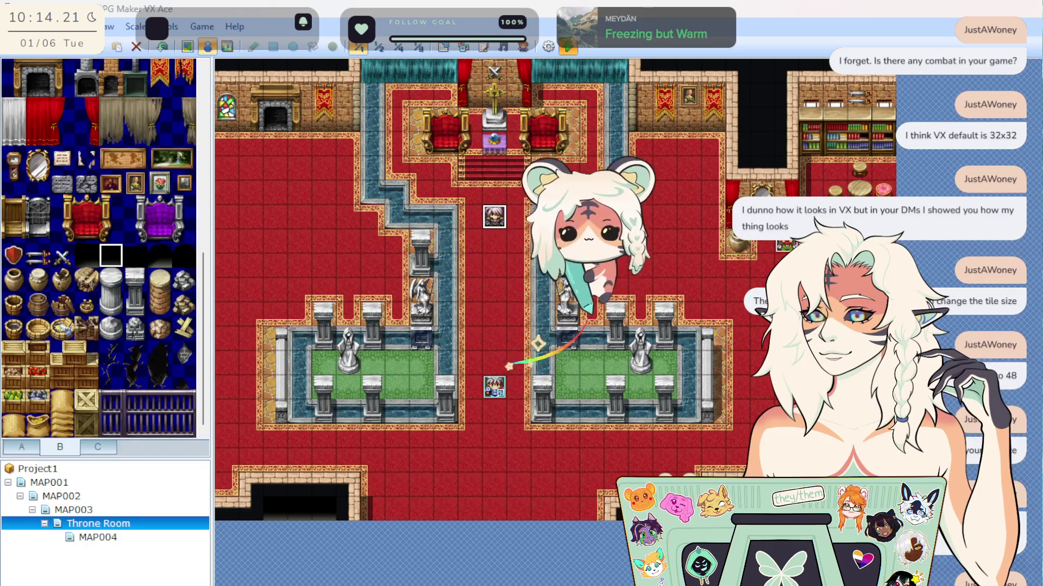
Playtest with F12, start a new game, talk to the guard and choose 'Let me pass.'.
{"action": "key", "text": "F12"}
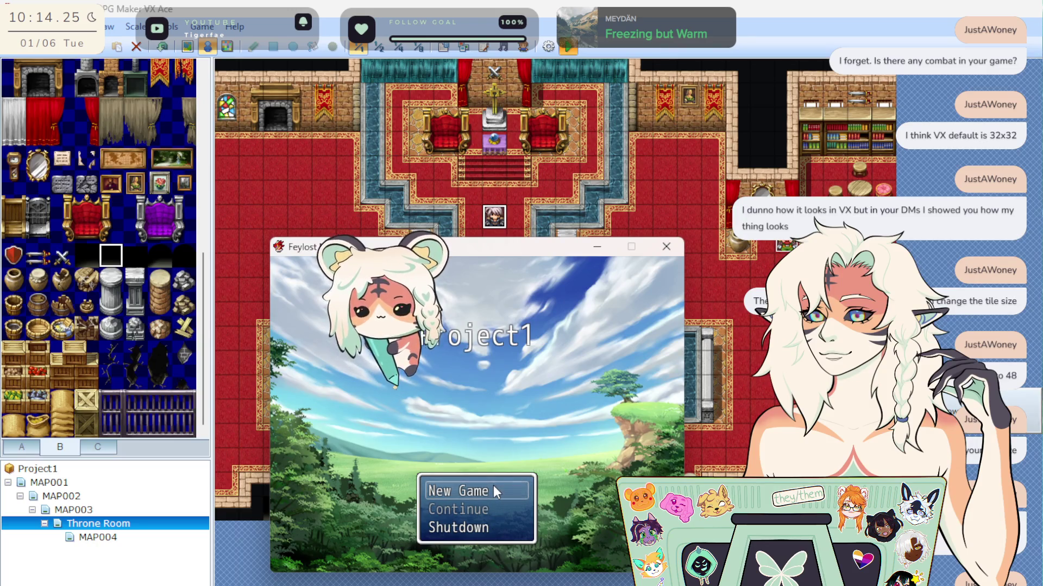
{"action": "key", "text": "Return"}
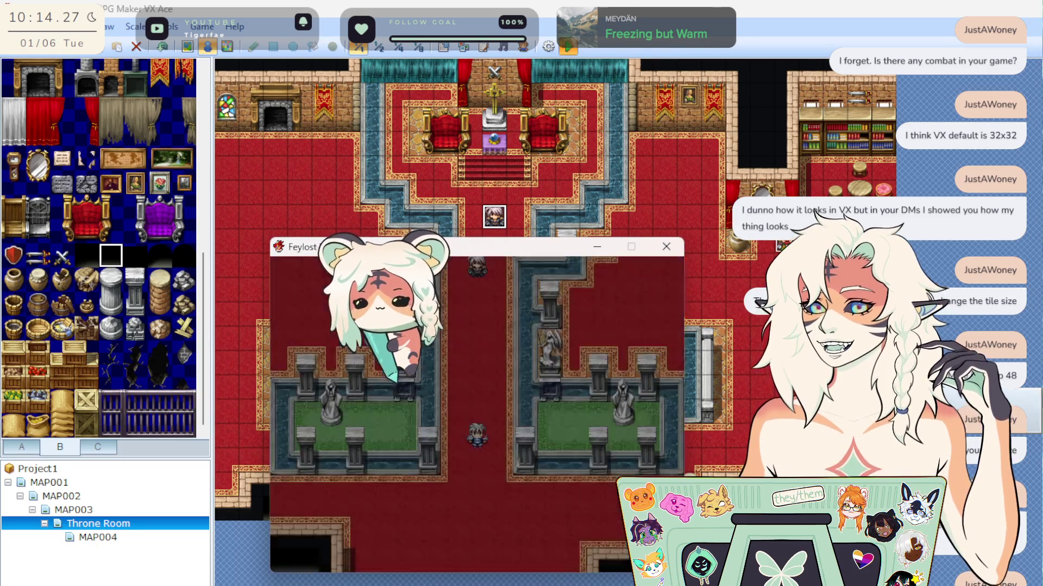
{"action": "key", "text": "Up"}
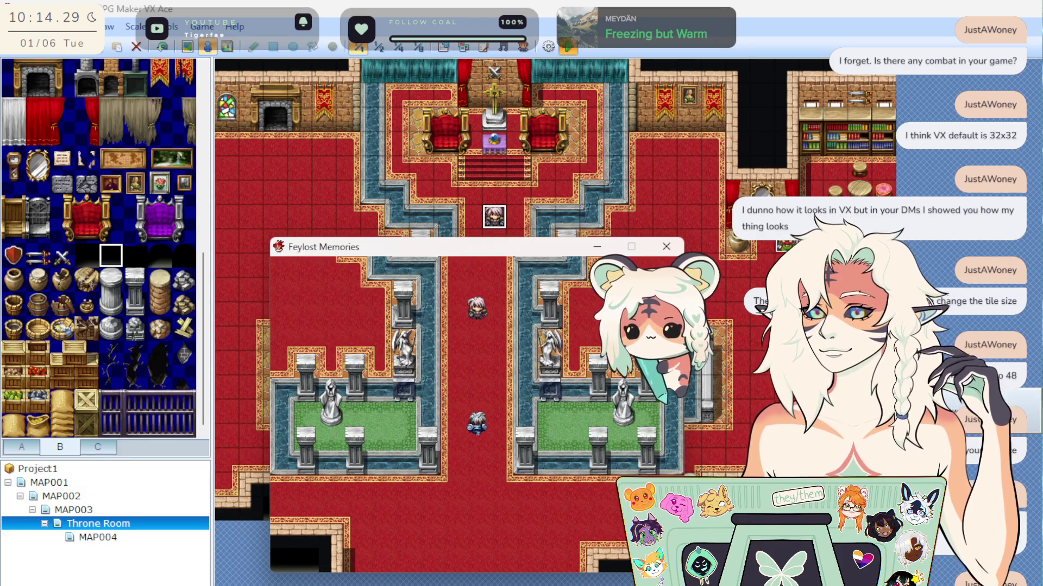
{"action": "key", "text": "Up"}
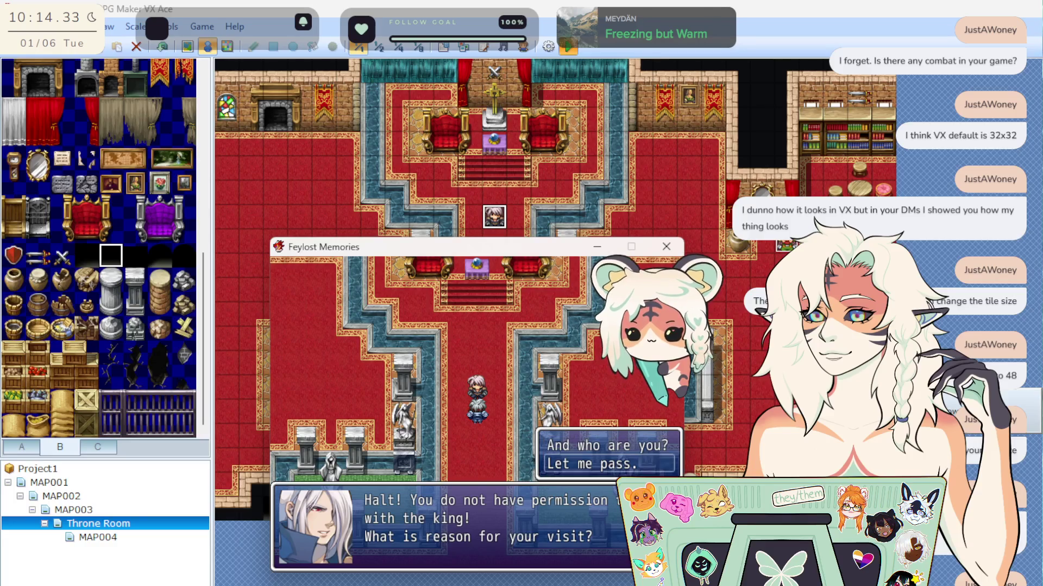
{"action": "key", "text": "Return"}
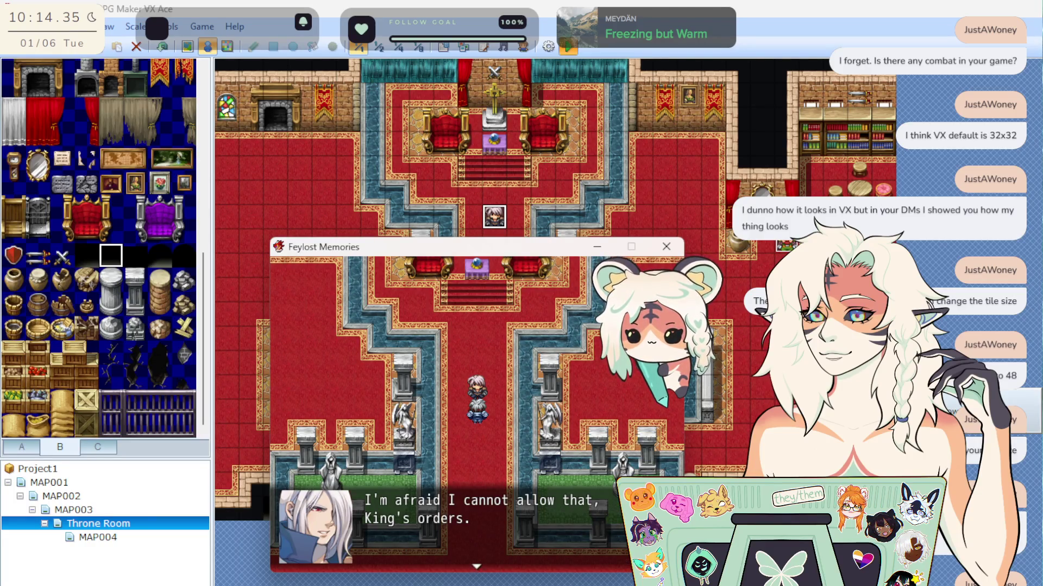
{"action": "key", "text": "Return"}
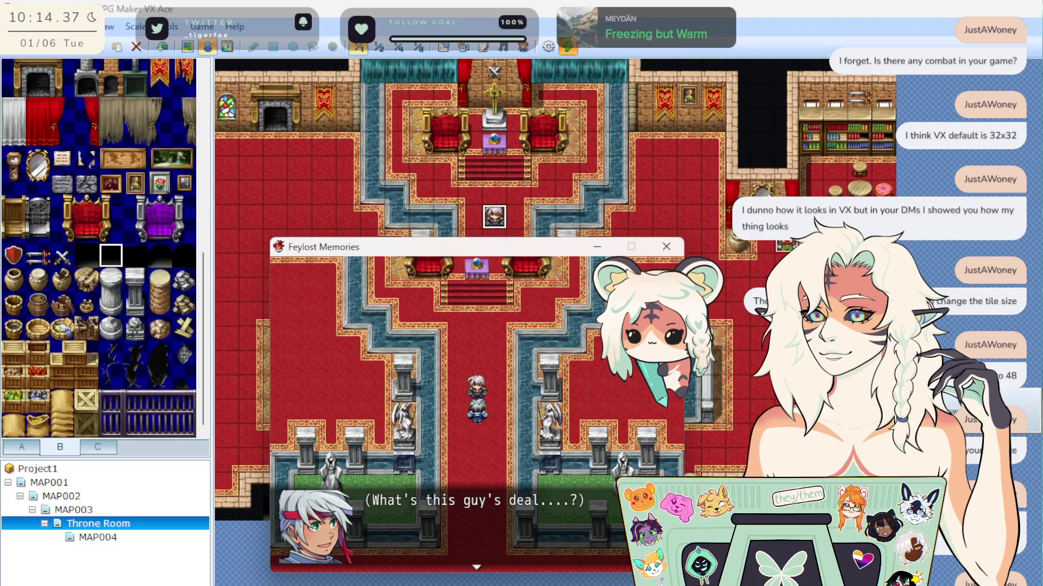
{"action": "key", "text": "Return"}
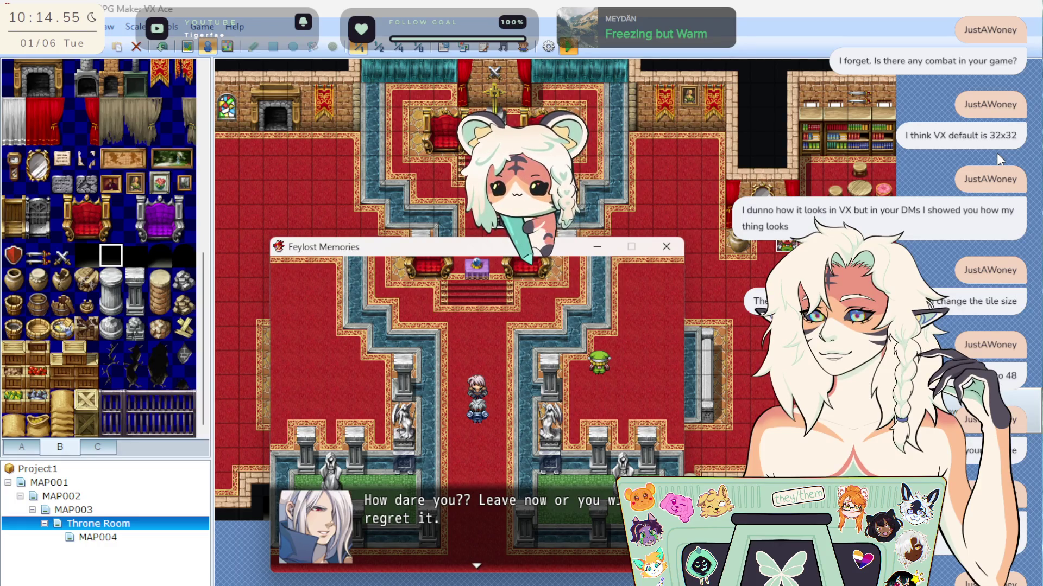
Dismiss the guard's reply and walk the hero around the west side near the fireplace.
{"action": "key", "text": "Return"}
{"action": "key", "text": "Down"}
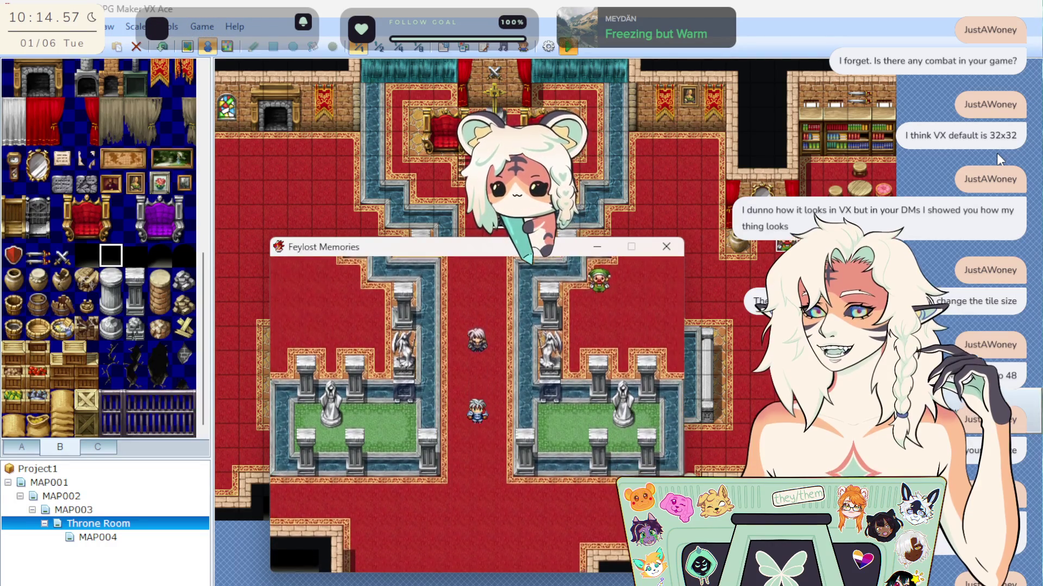
{"action": "key", "text": "Down"}
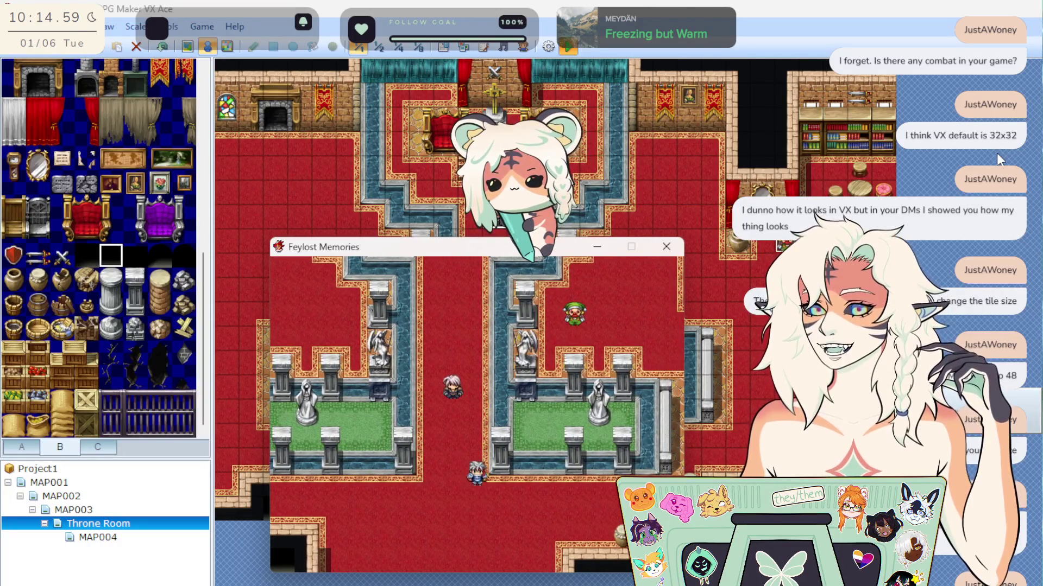
{"action": "key", "text": "Right"}
{"action": "key", "text": "Left"}
{"action": "key", "text": "Up"}
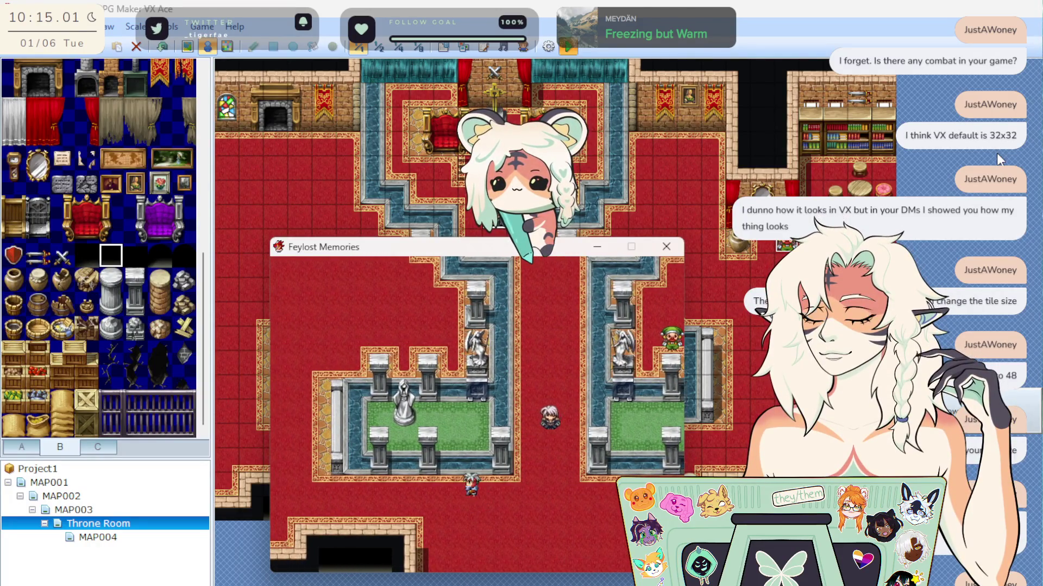
{"action": "key", "text": "Left"}
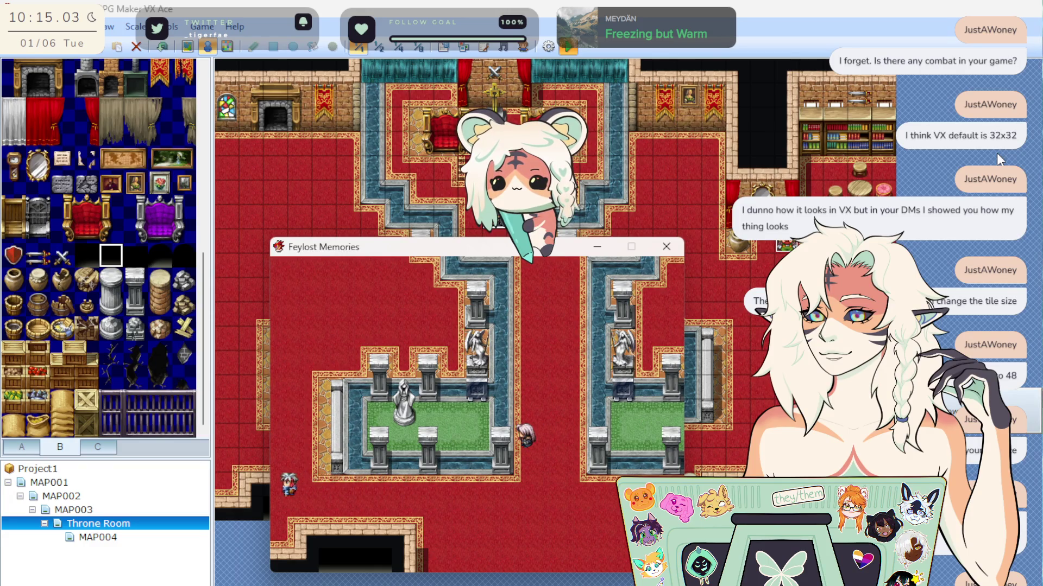
{"action": "key", "text": "Up"}
{"action": "key", "text": "Up"}
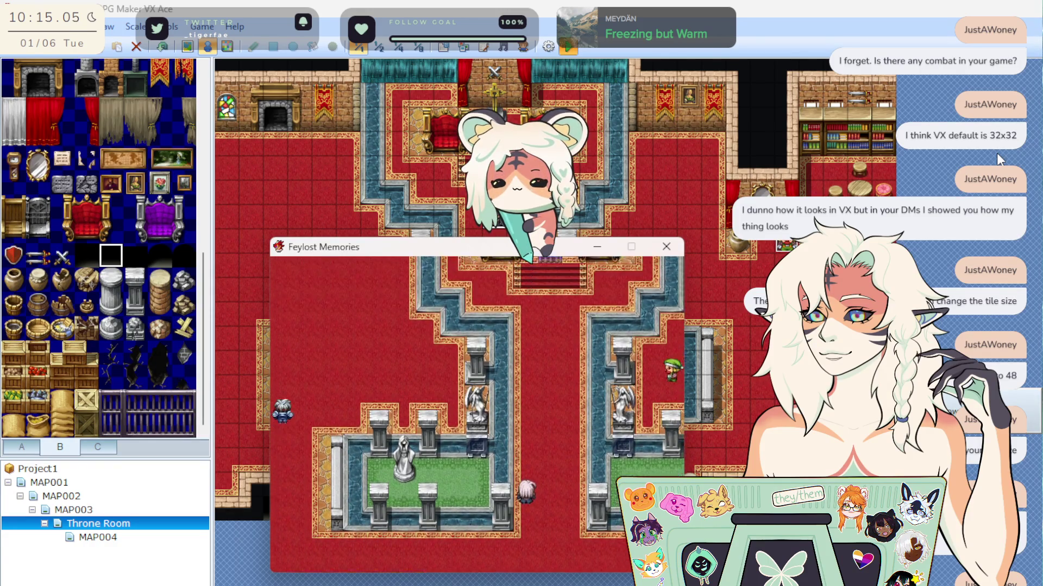
{"action": "key", "text": "Up"}
{"action": "key", "text": "Right"}
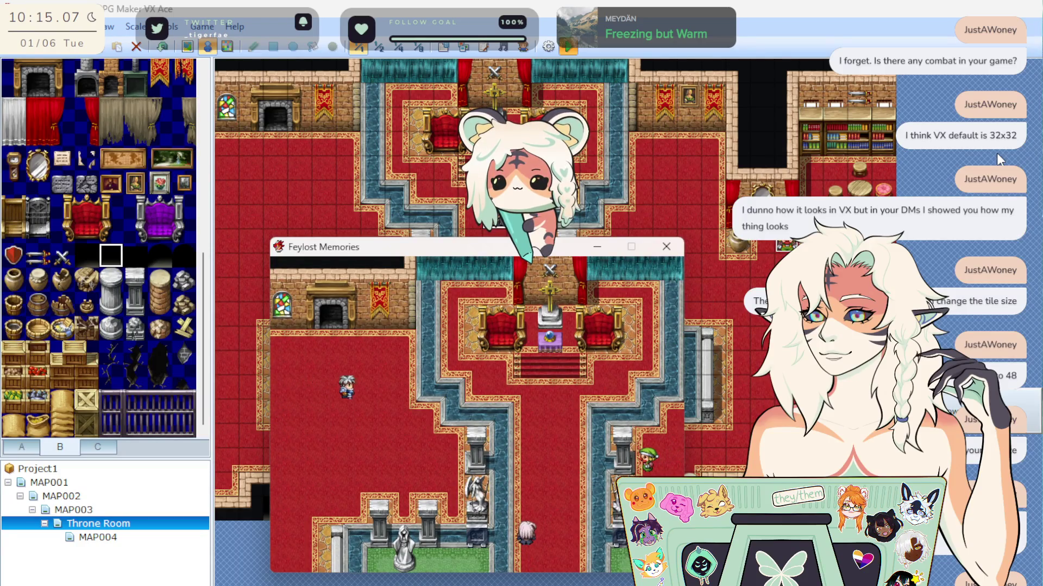
{"action": "key", "text": "Left"}
{"action": "key", "text": "Down"}
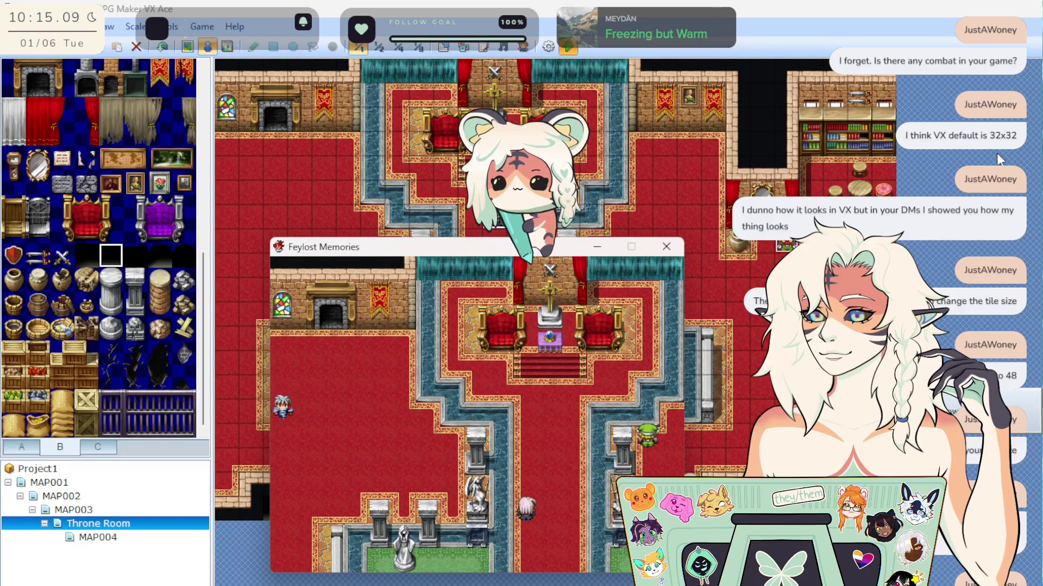
{"action": "key", "text": "Right"}
{"action": "key", "text": "Up"}
{"action": "key", "text": "Up"}
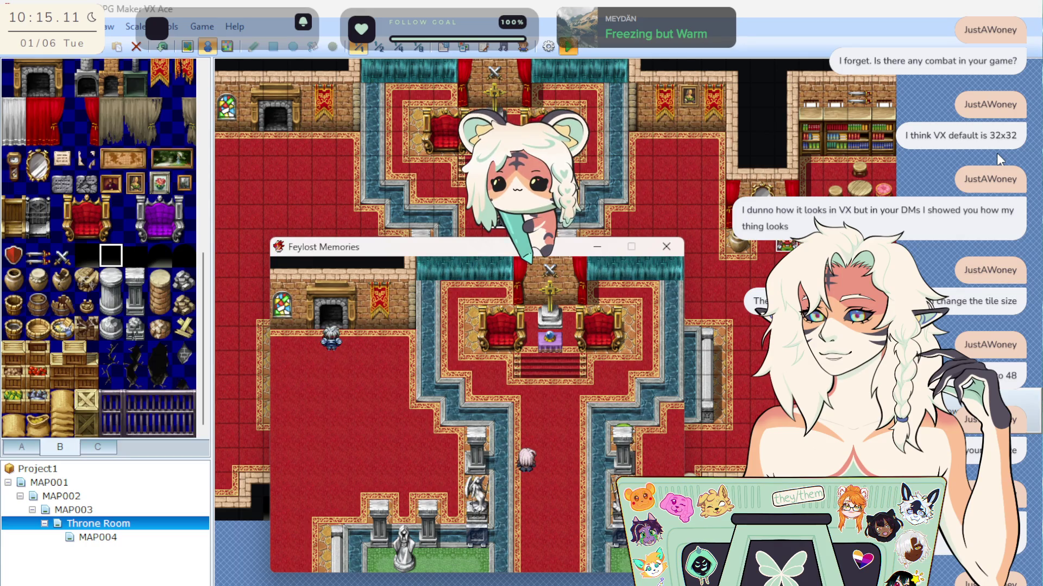
Walk the hero across the lower hall to the library corner, then close the playtest.
{"action": "key", "text": "Down"}
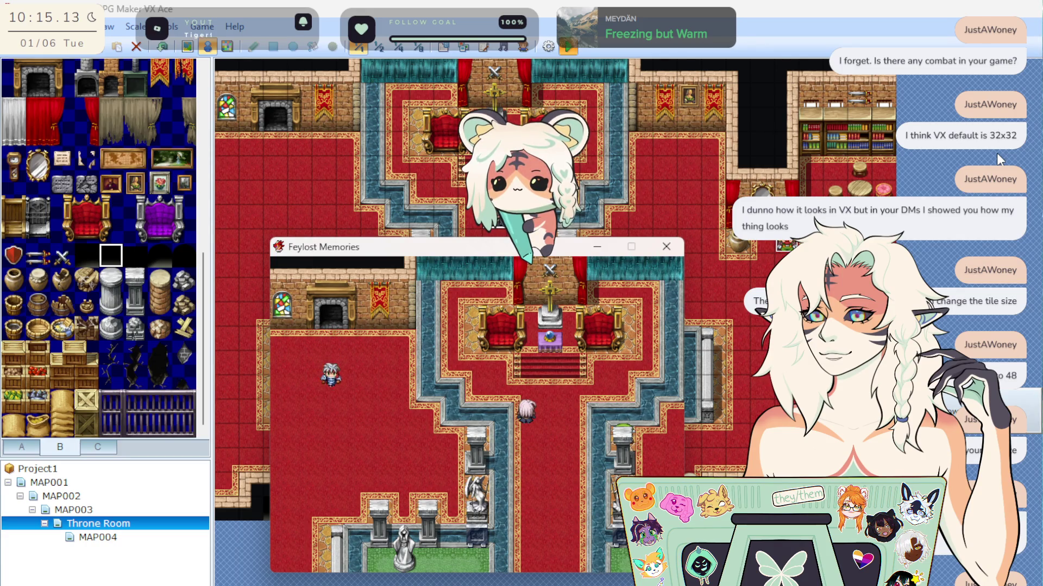
{"action": "key", "text": "Down"}
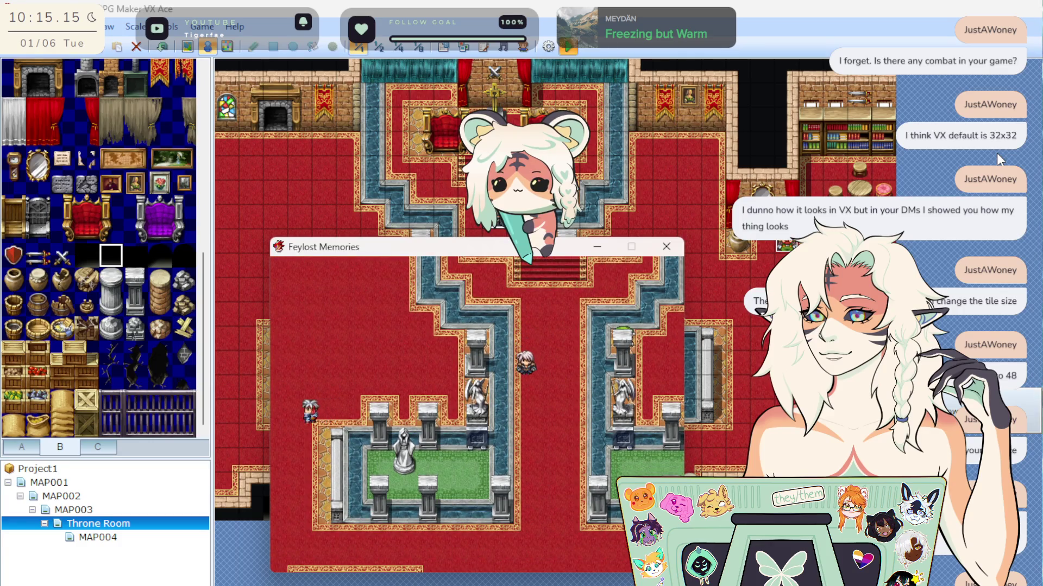
{"action": "key", "text": "Down"}
{"action": "key", "text": "Left"}
{"action": "key", "text": "Down"}
{"action": "key", "text": "Right"}
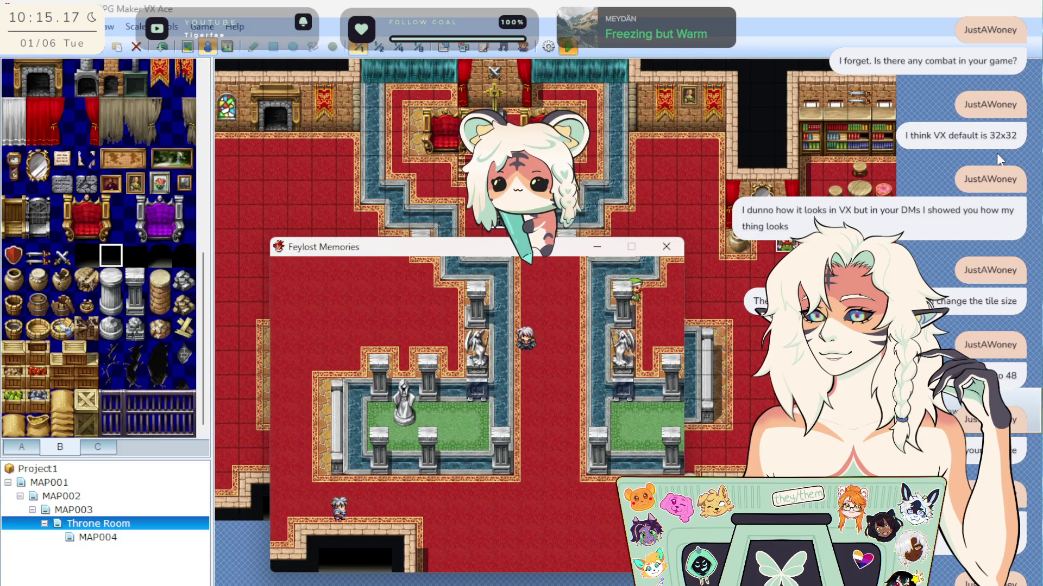
{"action": "key", "text": "Right"}
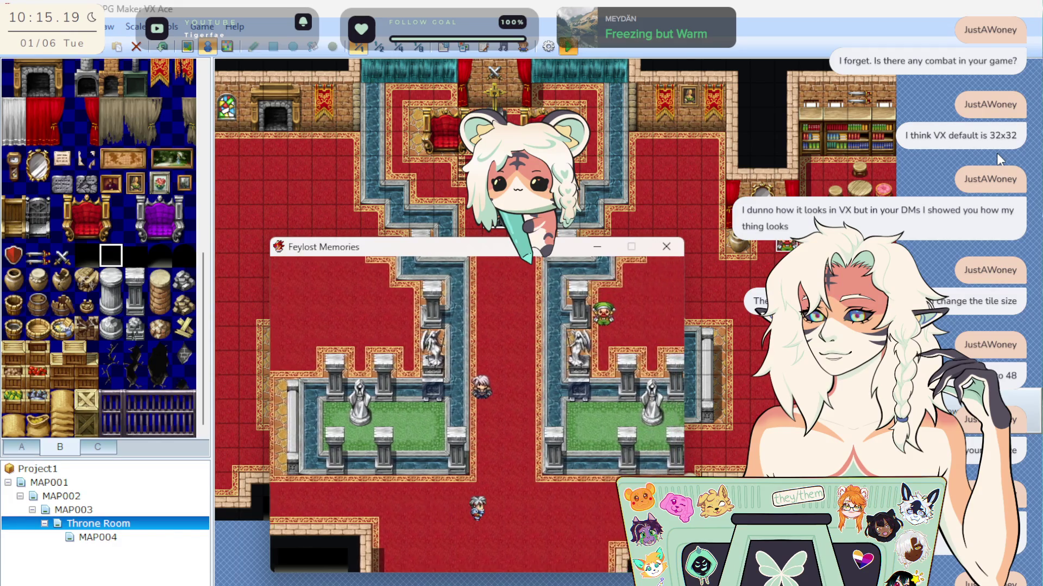
{"action": "key", "text": "Right"}
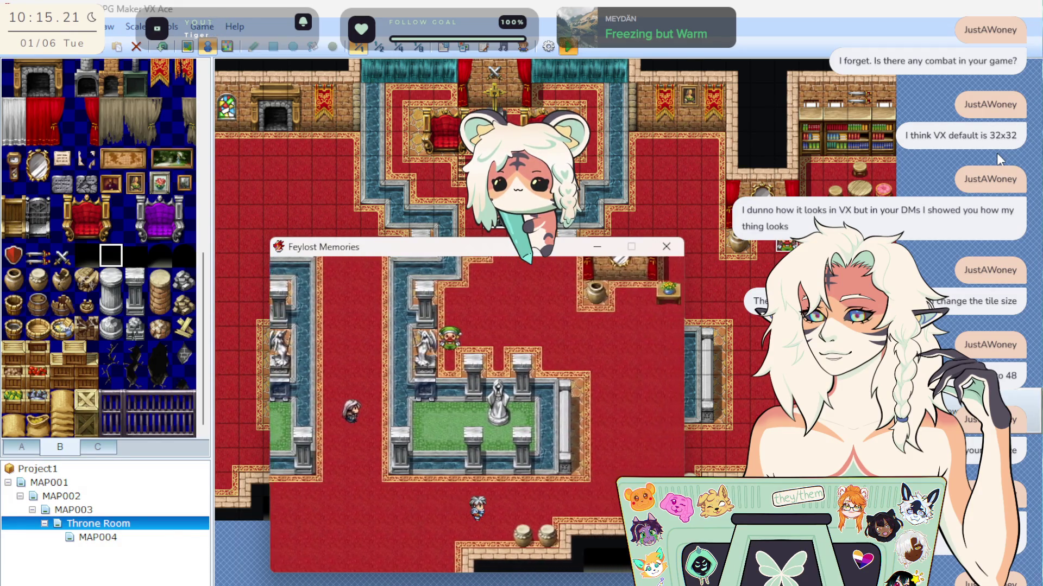
{"action": "key", "text": "Up"}
{"action": "key", "text": "Right"}
{"action": "key", "text": "Right"}
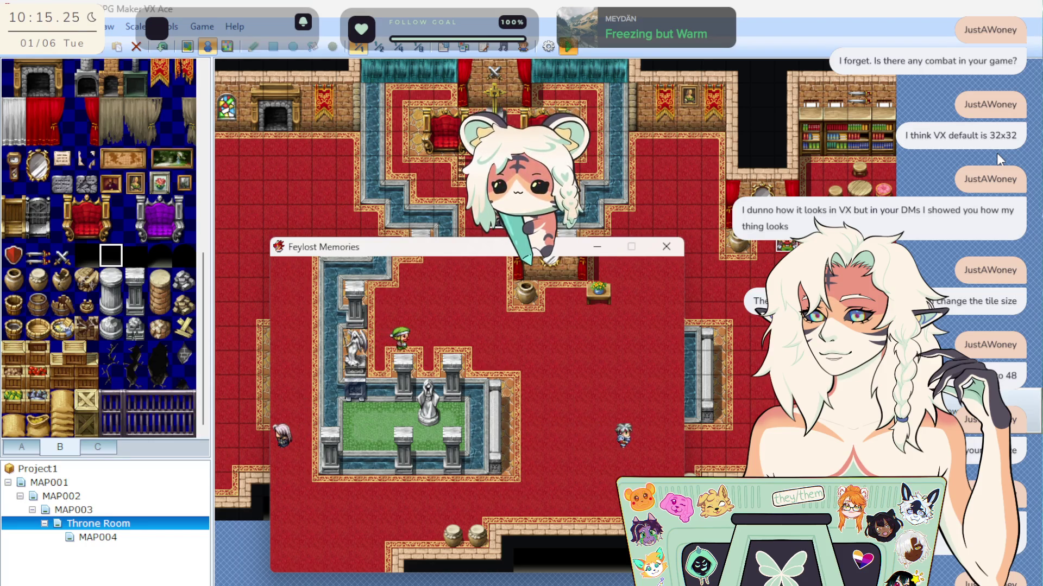
{"action": "key", "text": "Right"}
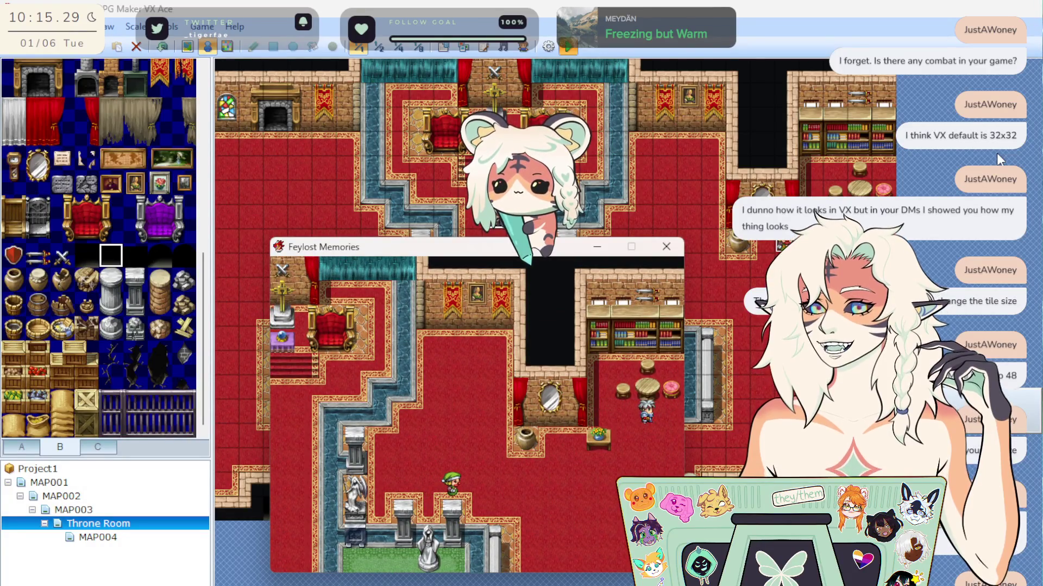
{"action": "key", "text": "Left"}
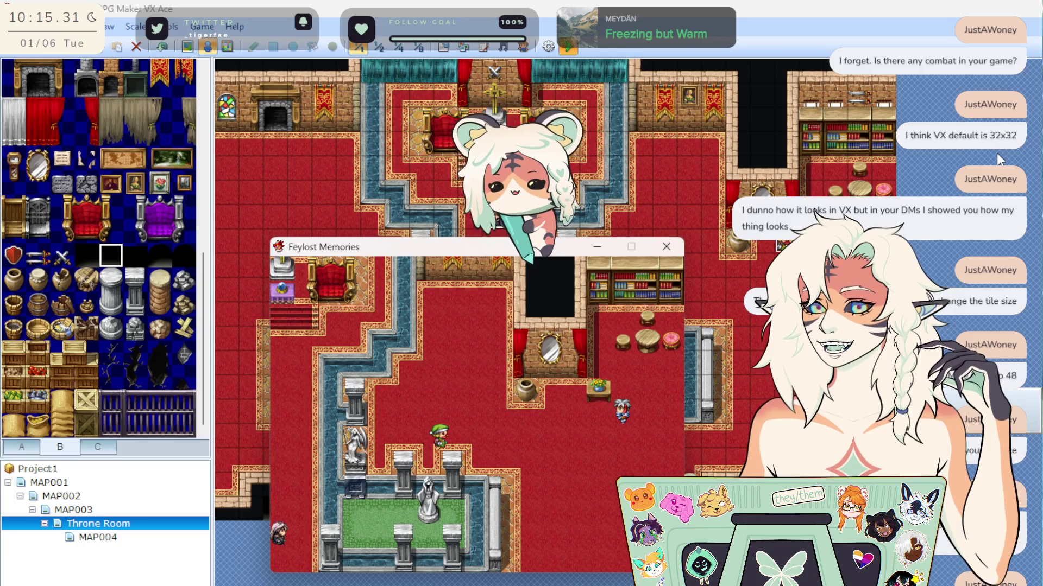
{"action": "left_click", "coordinate": [668, 248]}
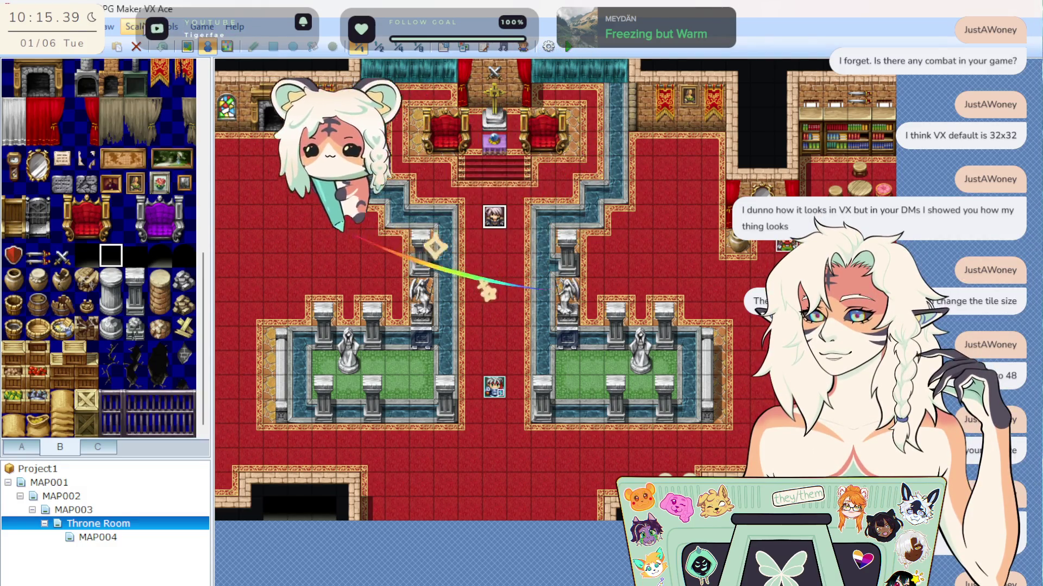
Toggle Launch in Full Screen in the Game menu.
{"action": "left_click", "coordinate": [202, 27]}
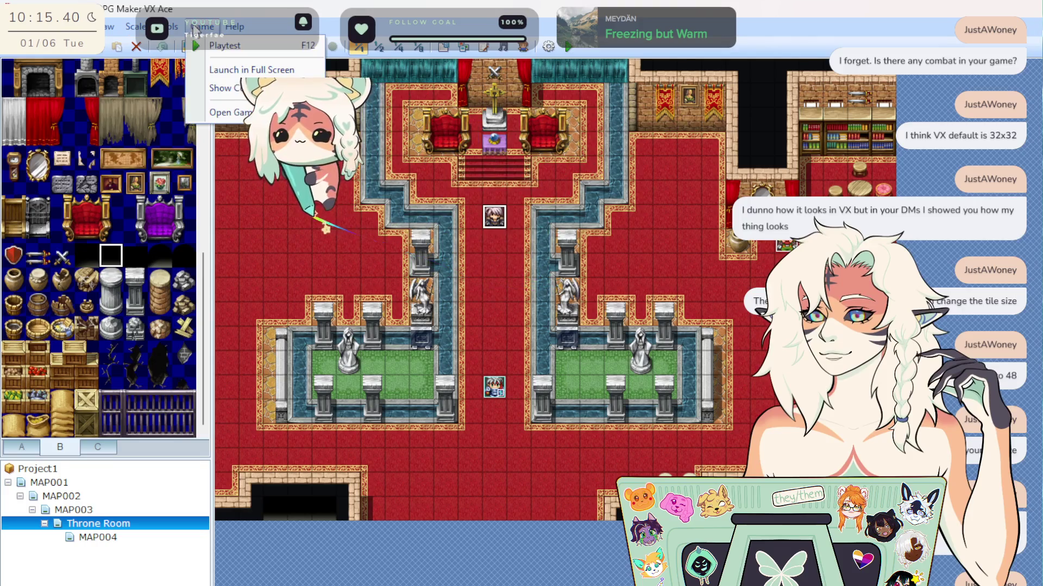
{"action": "left_click", "coordinate": [273, 70]}
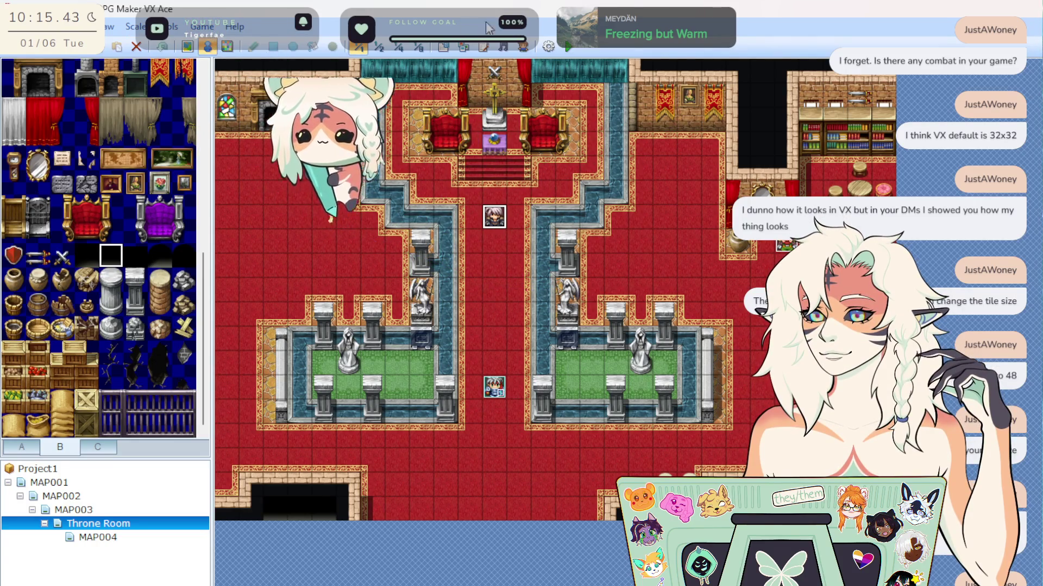
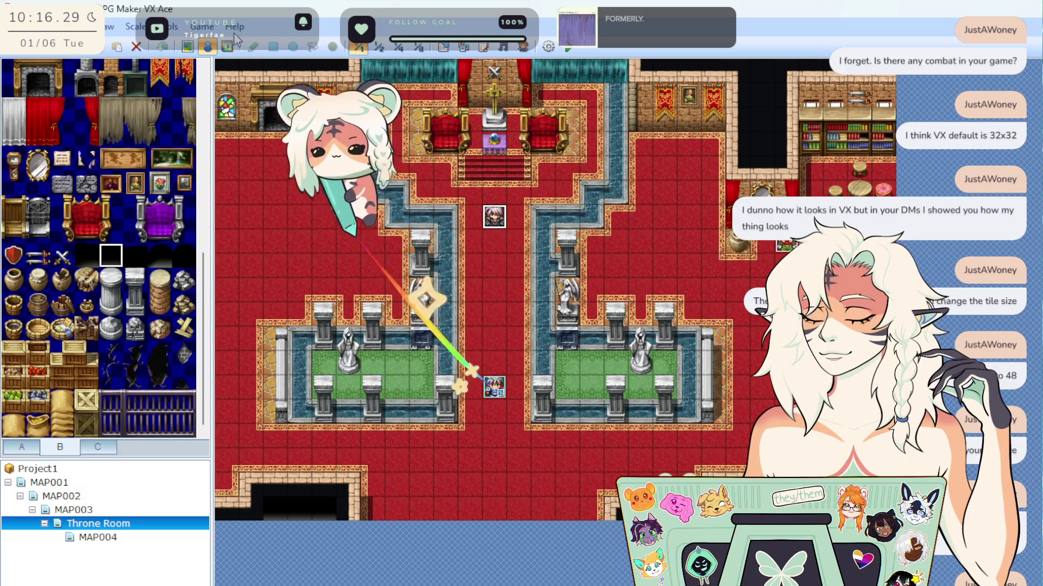
Open and dismiss the game launch options twice without choosing anything.
{"action": "left_click", "coordinate": [202, 26]}
{"action": "left_click", "coordinate": [232, 68]}
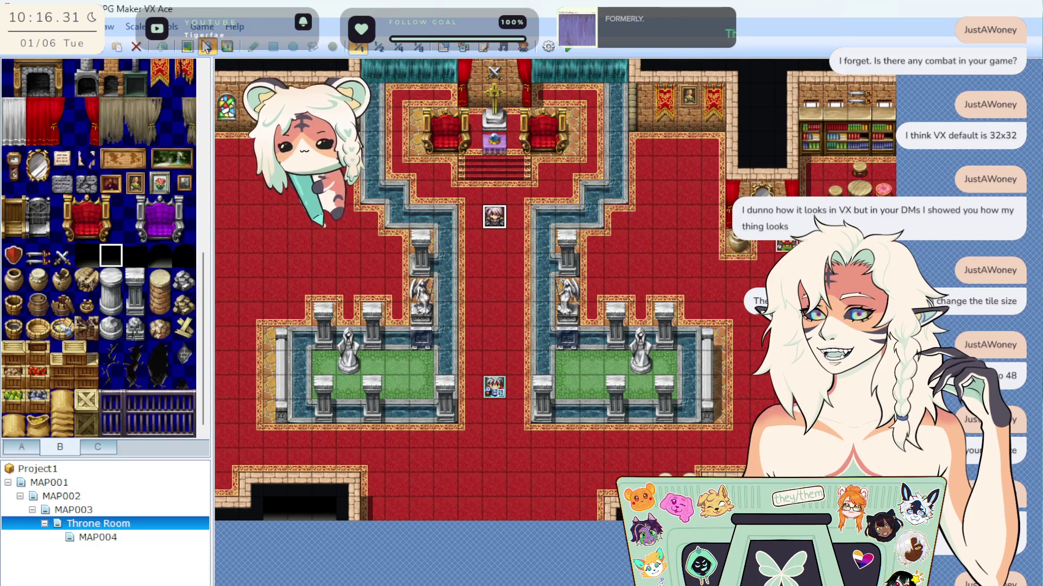
{"action": "left_click", "coordinate": [202, 26]}
{"action": "left_click", "coordinate": [429, 21]}
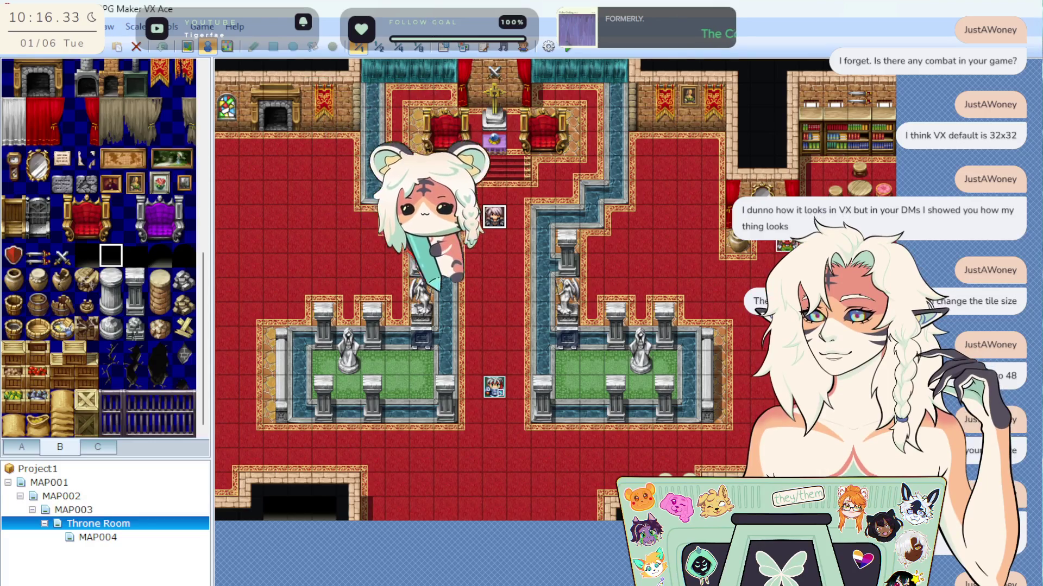
Step the map view from 1/8 through 1/4 and 1/2 back to full scale.
{"action": "left_click", "coordinate": [419, 48]}
{"action": "left_click", "coordinate": [400, 49]}
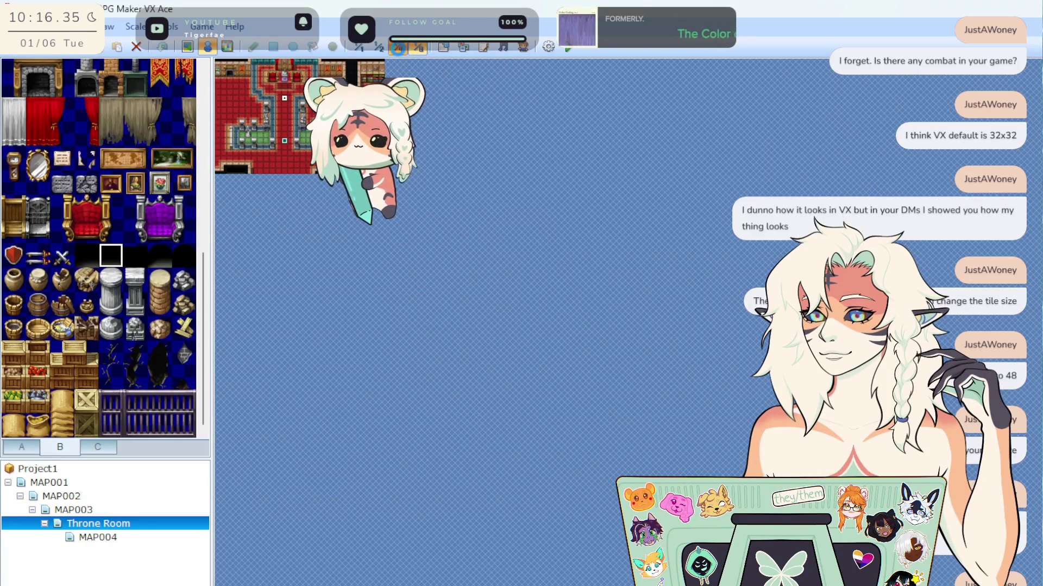
{"action": "left_click", "coordinate": [380, 44]}
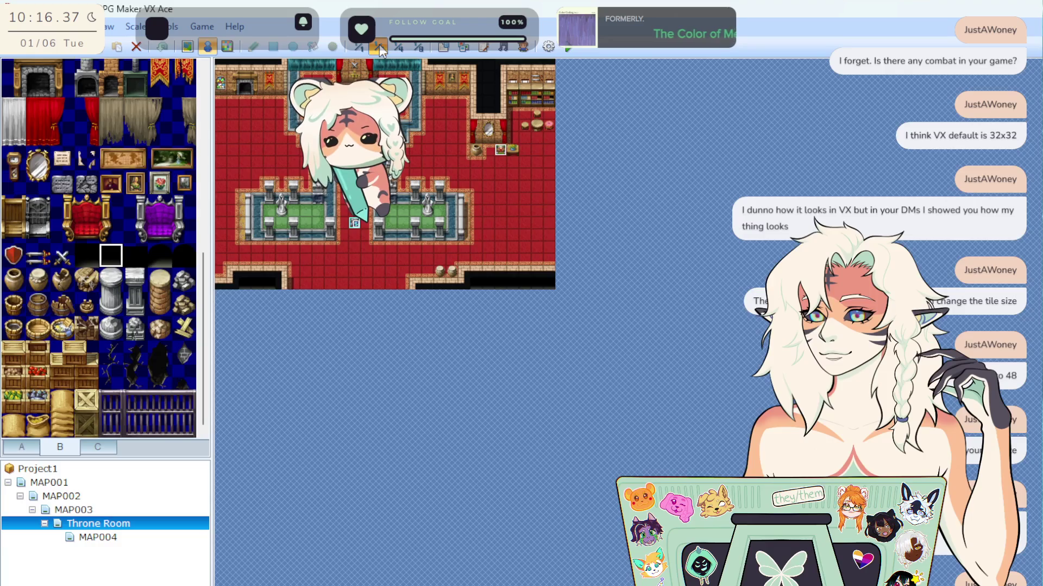
{"action": "left_click", "coordinate": [359, 47]}
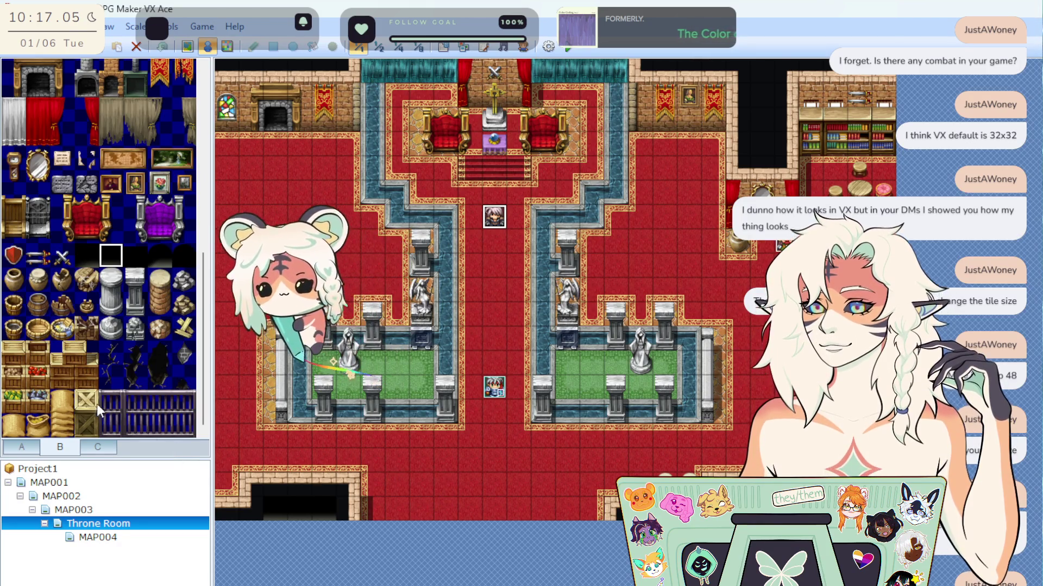
{"action": "scroll", "coordinate": [97, 403], "scroll_direction": "up", "scroll_amount": 6}
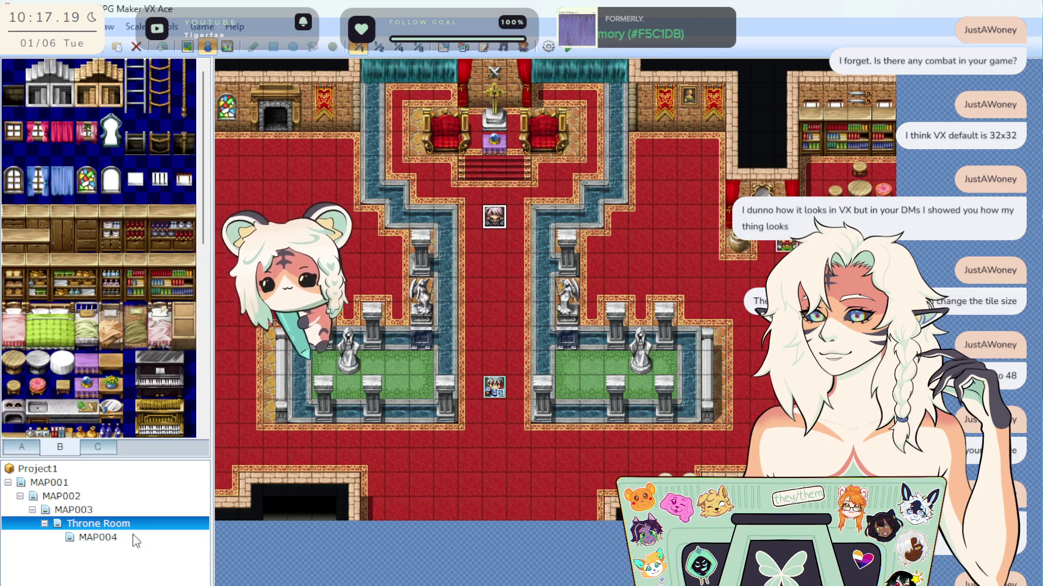
Move MAP004 under MAP002 beside MAP003, and nest Throne Room under MAP004.
{"action": "left_click", "coordinate": [118, 539]}
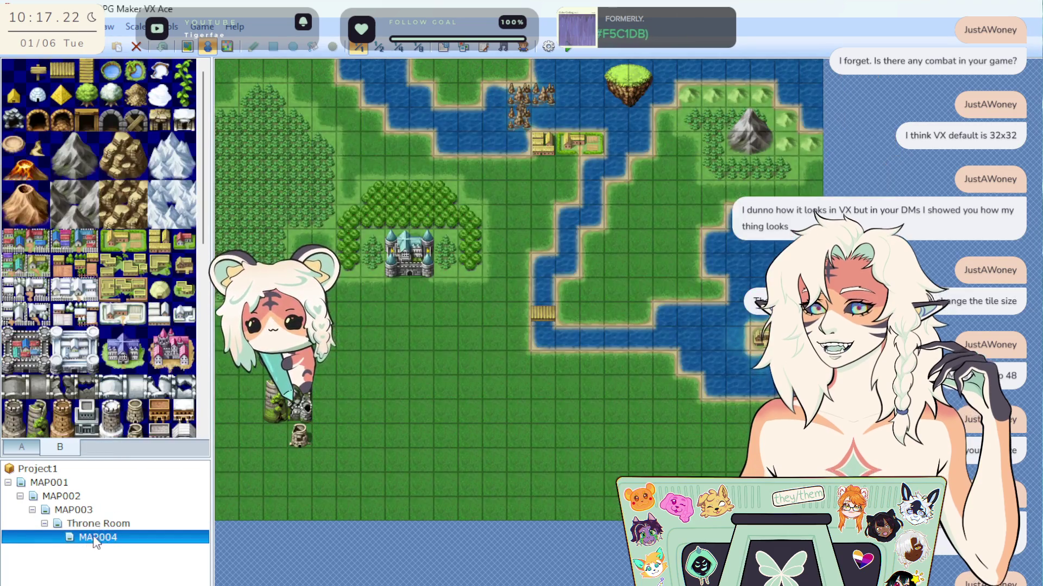
{"action": "mouse_move", "coordinate": [97, 537]}
{"action": "left_mouse_down"}
{"action": "mouse_move", "coordinate": [82, 489]}
{"action": "mouse_move", "coordinate": [82, 505]}
{"action": "mouse_move", "coordinate": [60, 493]}
{"action": "mouse_move", "coordinate": [102, 488]}
{"action": "left_mouse_up"}
{"action": "left_click", "coordinate": [85, 534]}
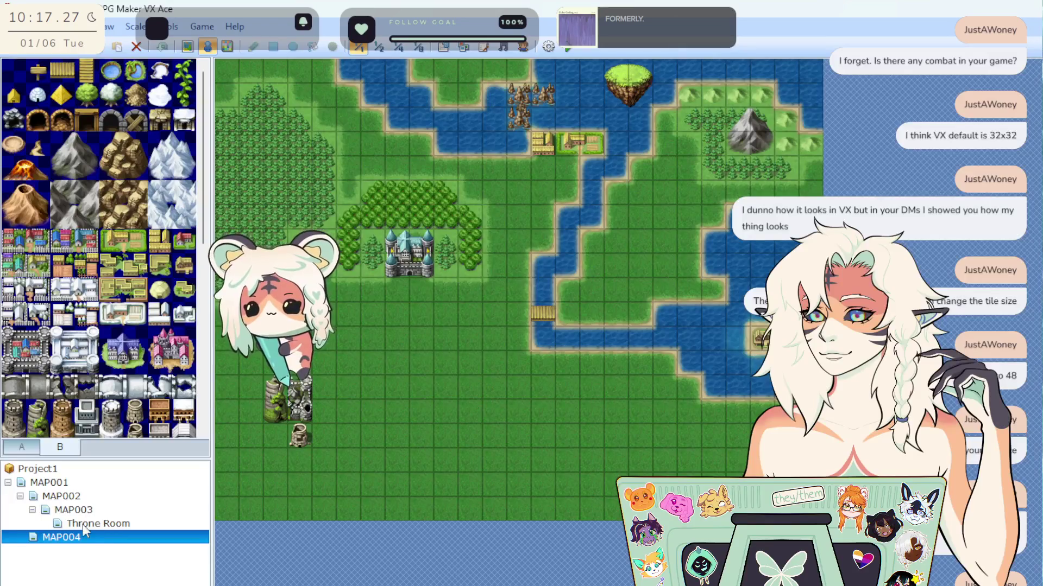
{"action": "mouse_move", "coordinate": [80, 483]}
{"action": "left_mouse_down"}
{"action": "mouse_move", "coordinate": [80, 529]}
{"action": "mouse_move", "coordinate": [93, 506]}
{"action": "left_mouse_up"}
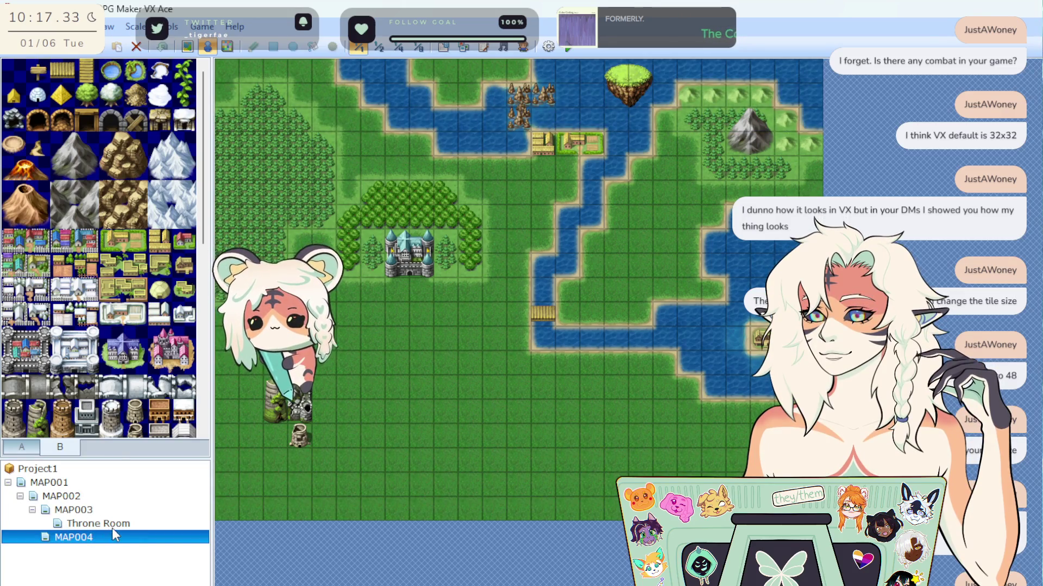
{"action": "left_click_drag", "start_coordinate": [99, 523], "coordinate": [76, 537]}
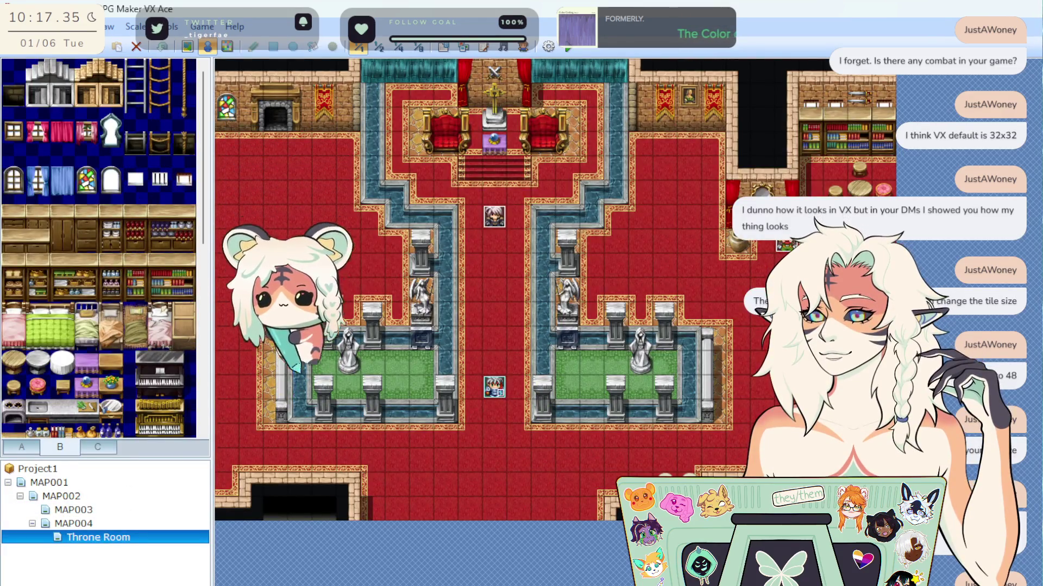
Check the new hierarchy by viewing MAP003, MAP004 and Throne Room in turn.
{"action": "left_click", "coordinate": [86, 512]}
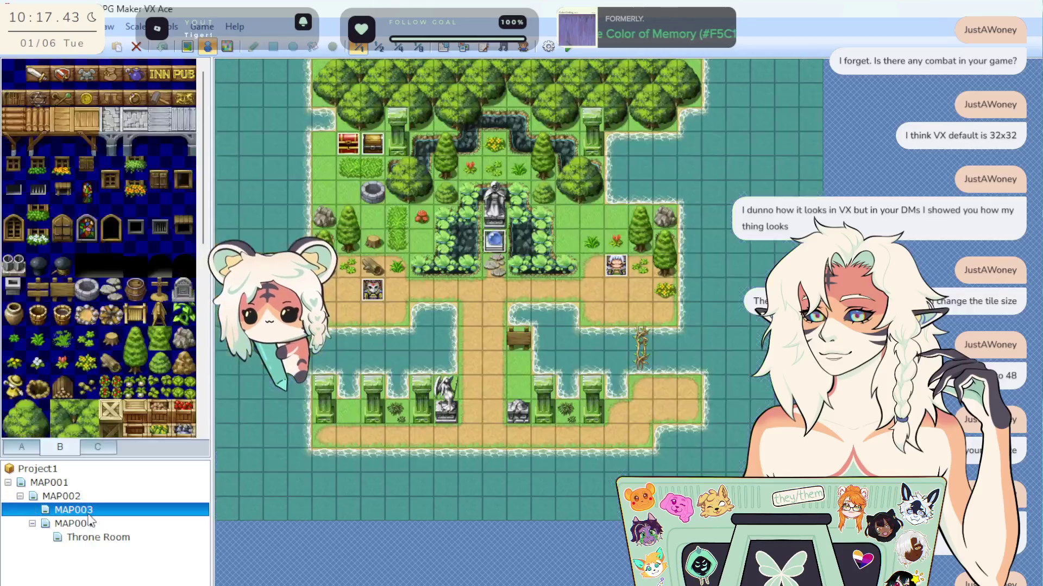
{"action": "left_click", "coordinate": [93, 524]}
{"action": "left_click", "coordinate": [89, 538]}
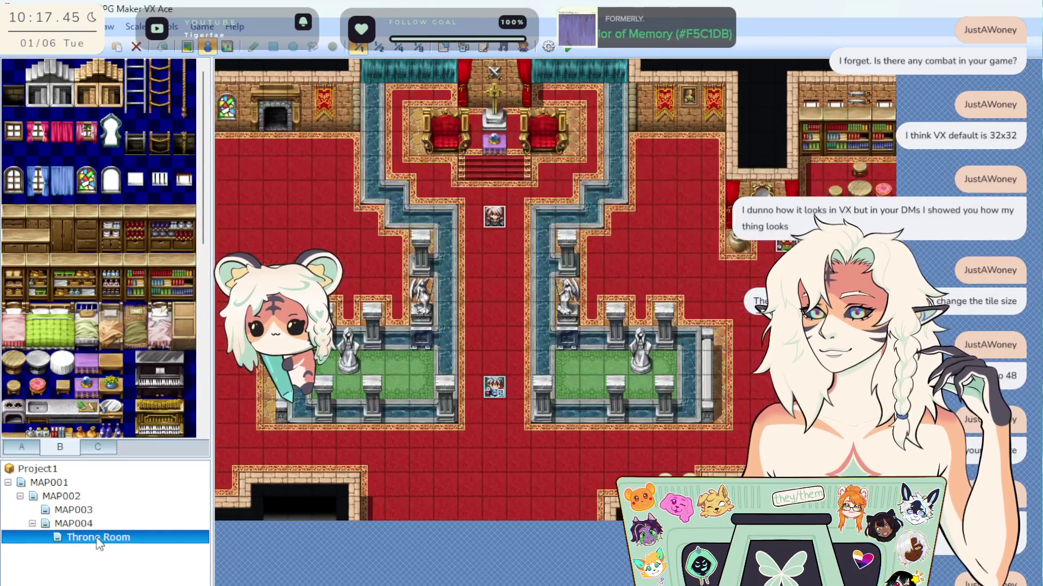
{"action": "left_click", "coordinate": [111, 524]}
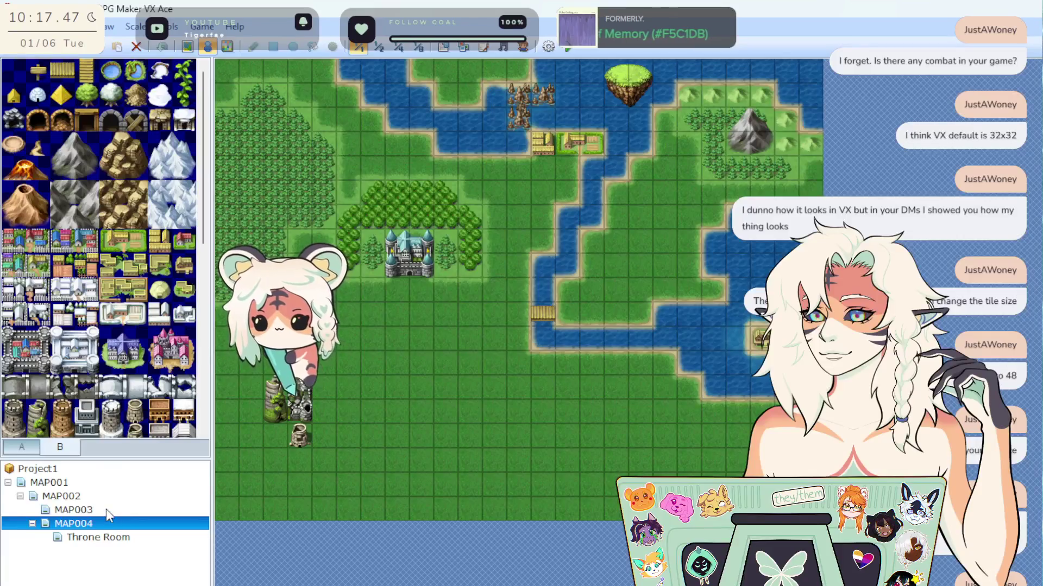
{"action": "left_click", "coordinate": [107, 510]}
{"action": "left_click", "coordinate": [87, 524]}
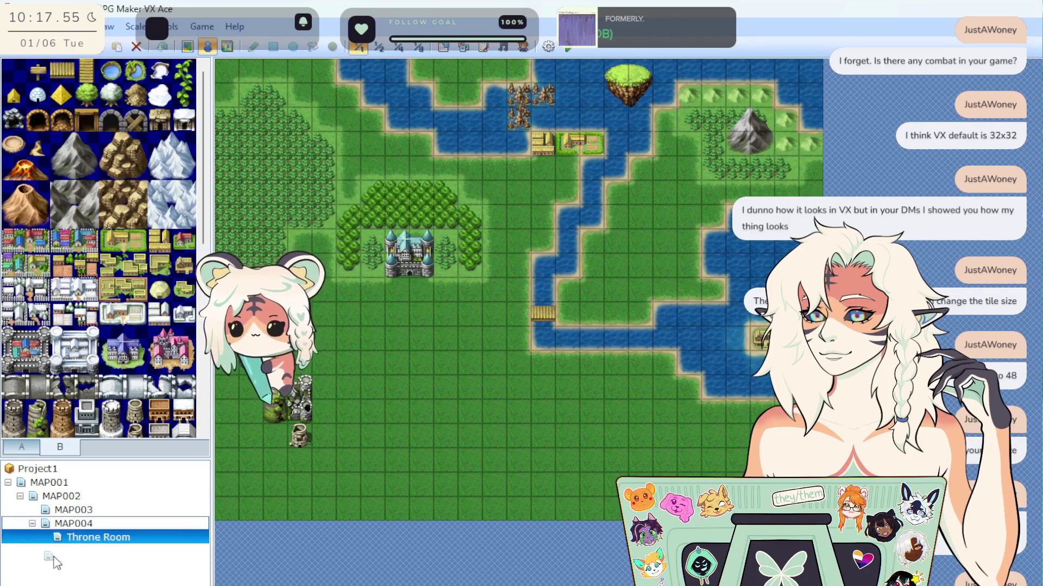
{"action": "left_click_drag", "start_coordinate": [101, 537], "coordinate": [74, 531]}
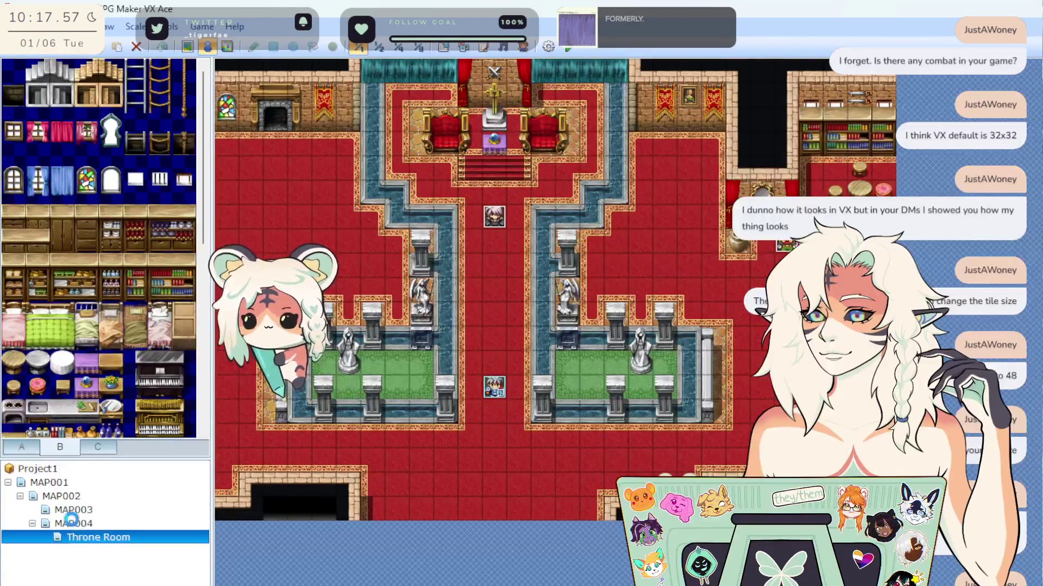
{"action": "key", "text": "Up"}
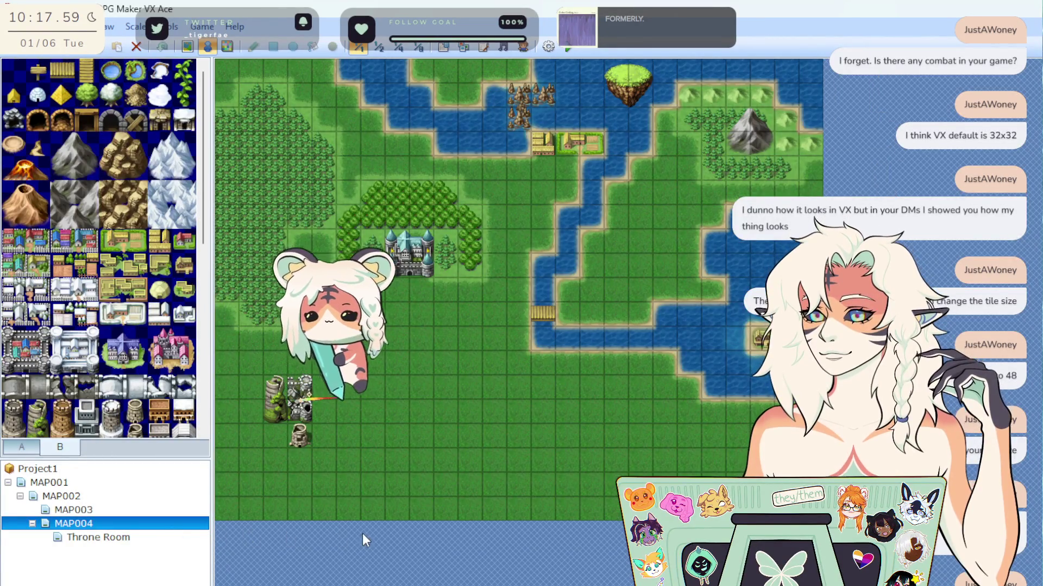
{"action": "left_click", "coordinate": [151, 544]}
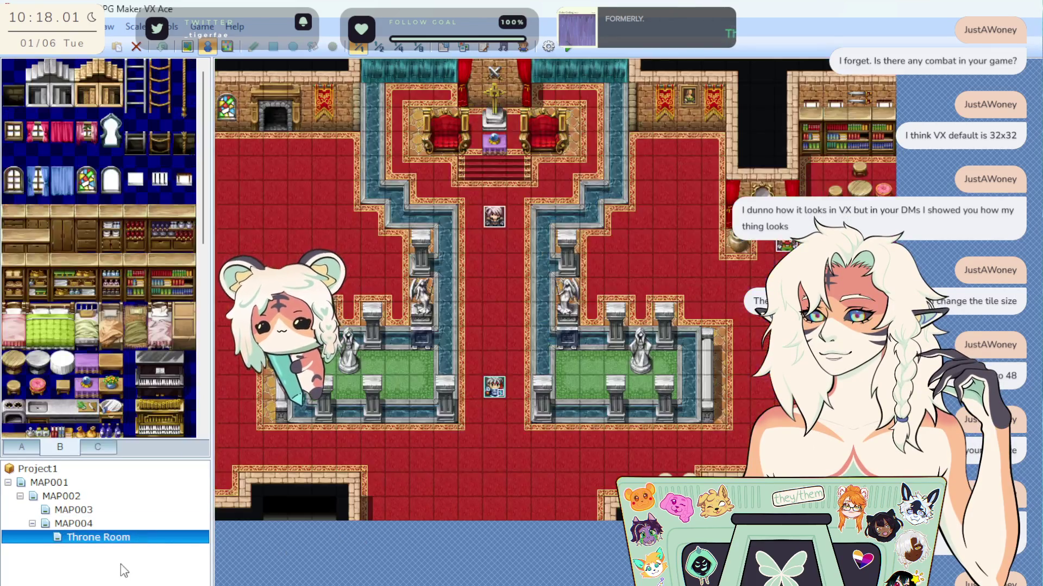
{"action": "right_click", "coordinate": [121, 564]}
Add MAP006 under Throne Room with default settings and reopen the blank map.
{"action": "left_click", "coordinate": [146, 585]}
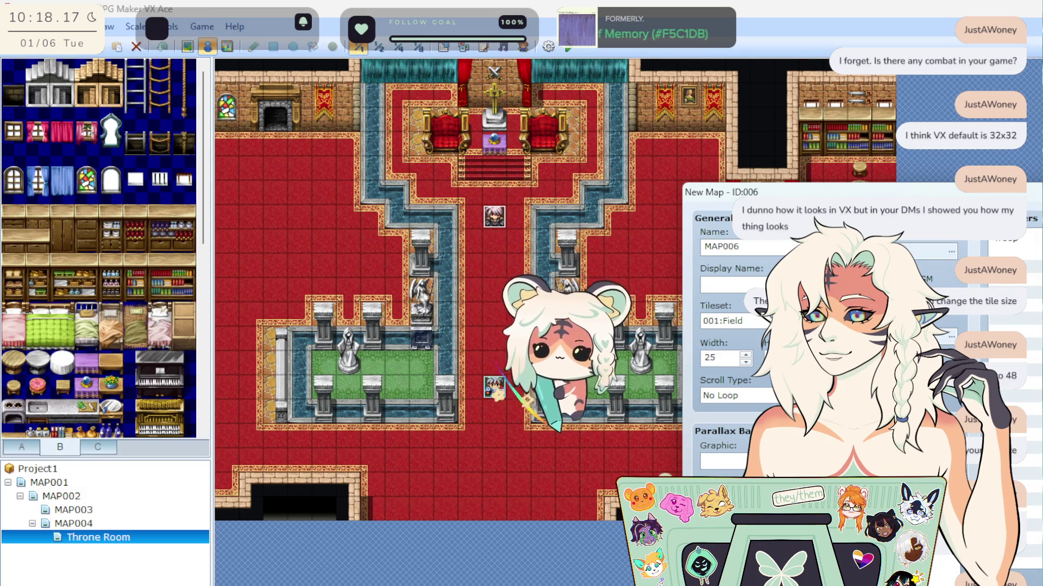
{"action": "key", "text": "Return"}
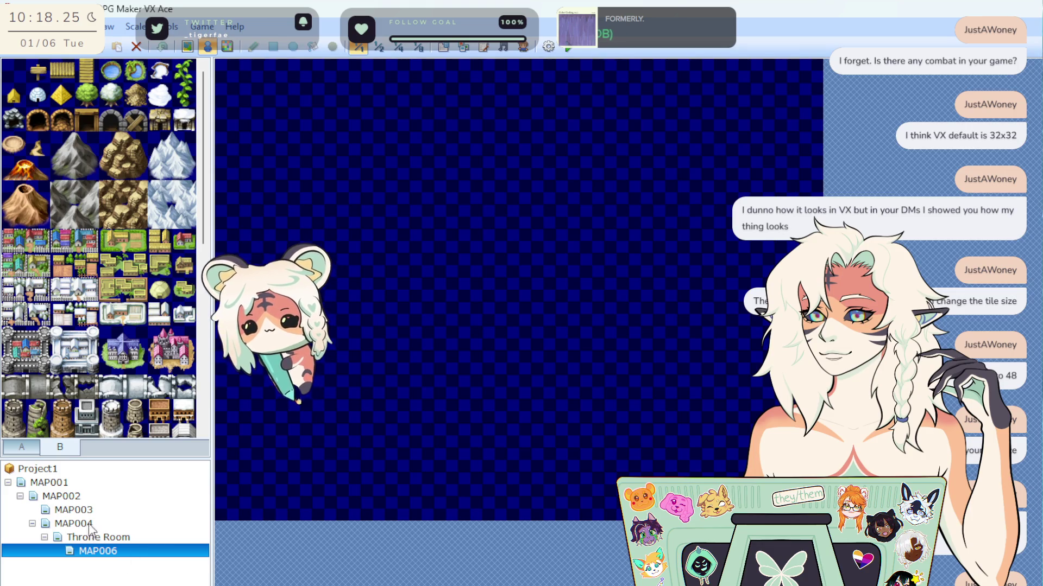
{"action": "left_click", "coordinate": [129, 536]}
{"action": "left_click", "coordinate": [121, 550]}
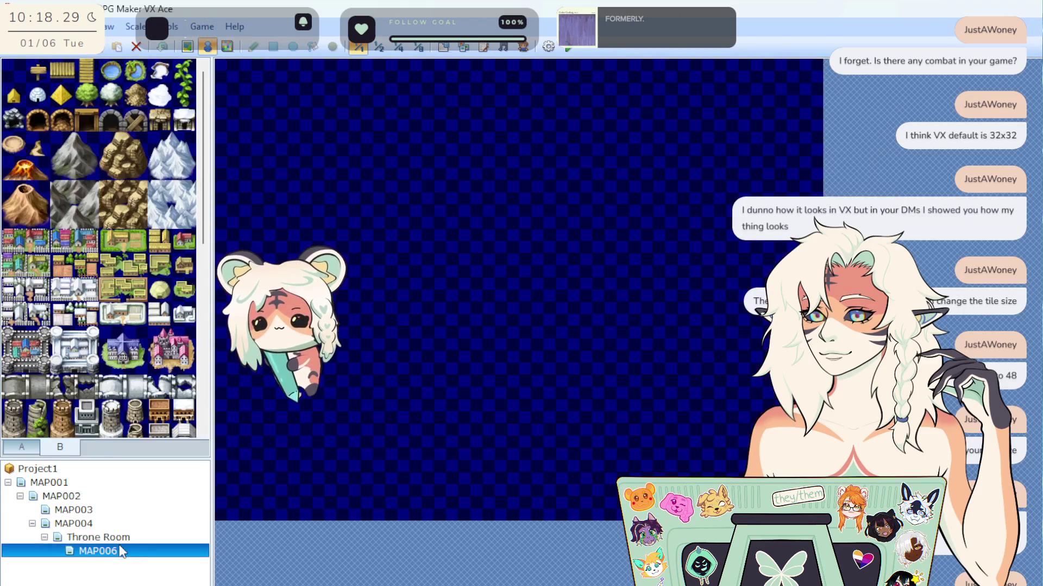
{"action": "scroll", "coordinate": [122, 385], "scroll_direction": "down", "scroll_amount": 10}
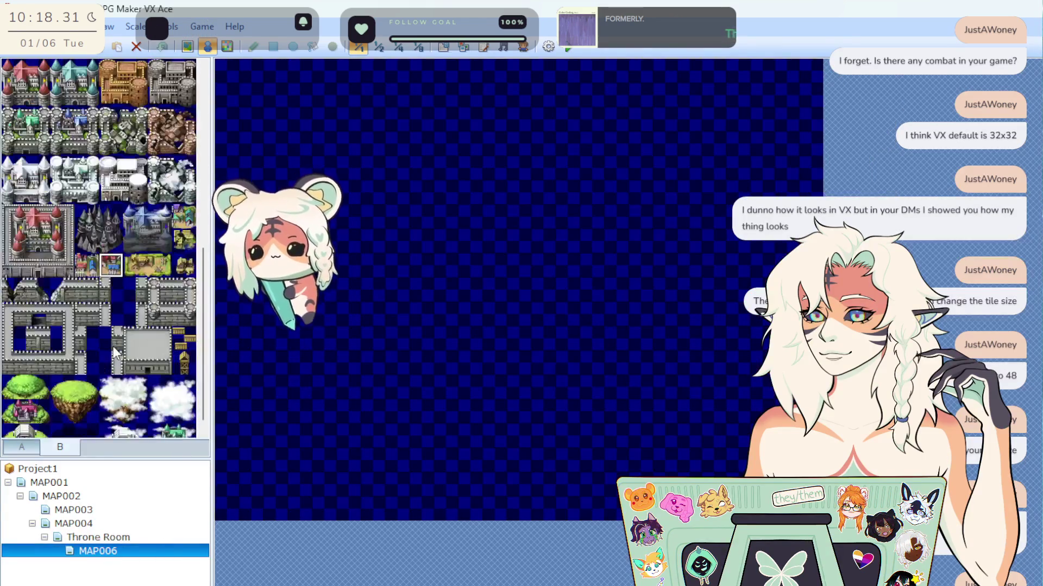
{"action": "left_click", "coordinate": [60, 446]}
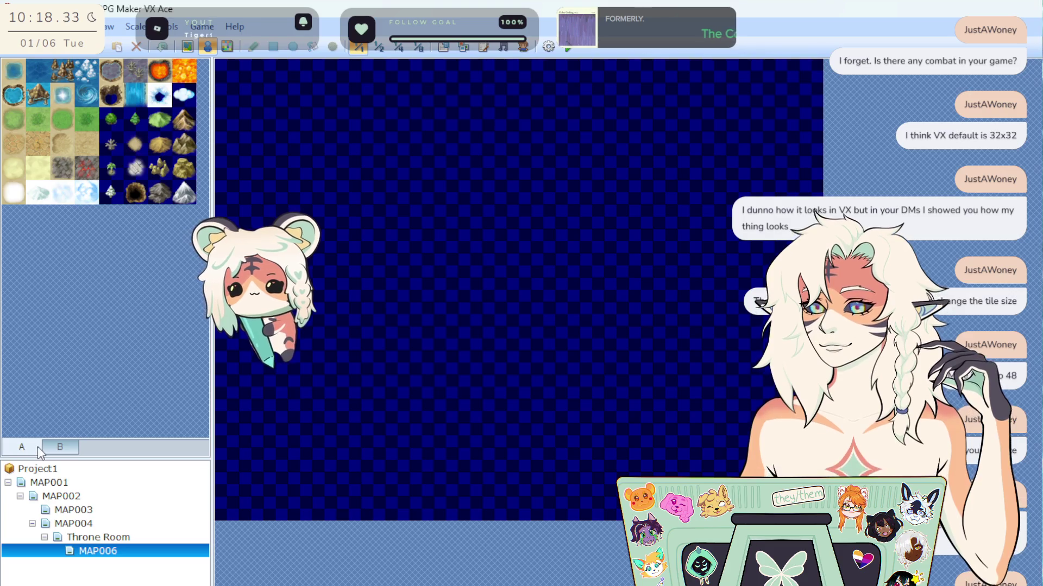
Give MAP006 the 003:Interior tileset and pick the red gold-trimmed carpet tile.
{"action": "right_click", "coordinate": [105, 552]}
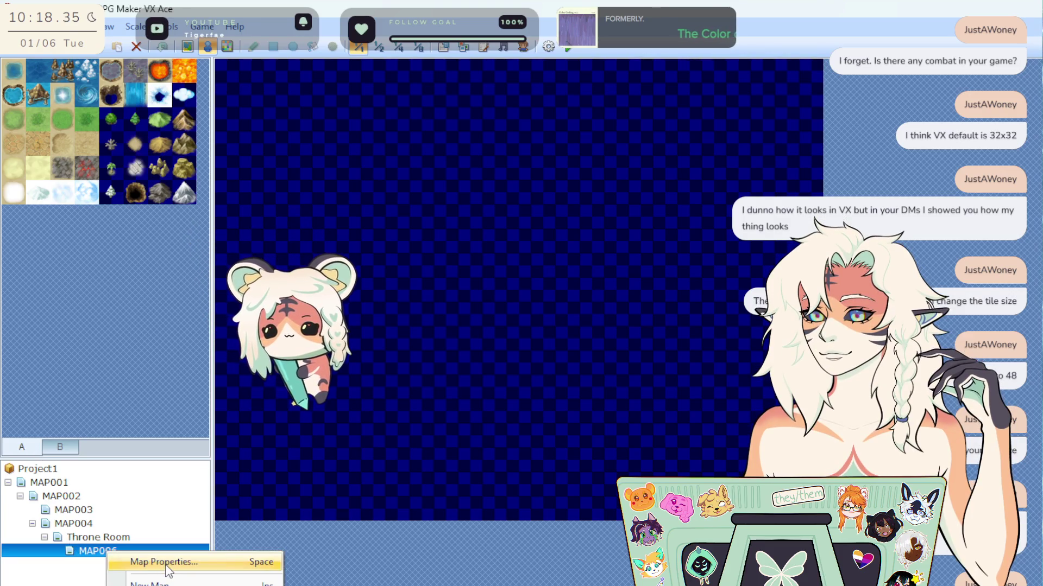
{"action": "left_click", "coordinate": [158, 560]}
{"action": "left_click", "coordinate": [722, 320]}
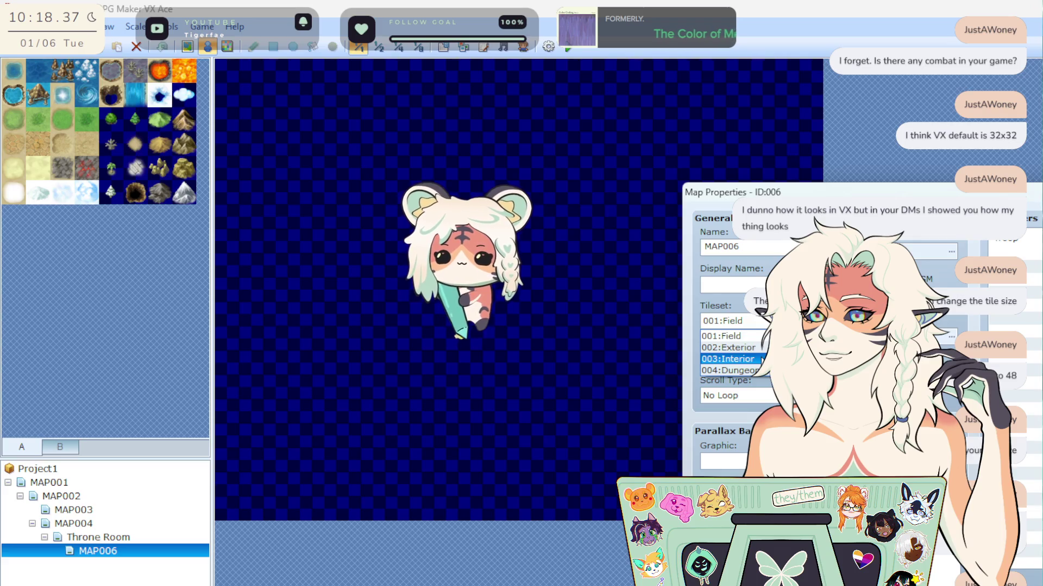
{"action": "left_click", "coordinate": [725, 411]}
{"action": "key", "text": "Return"}
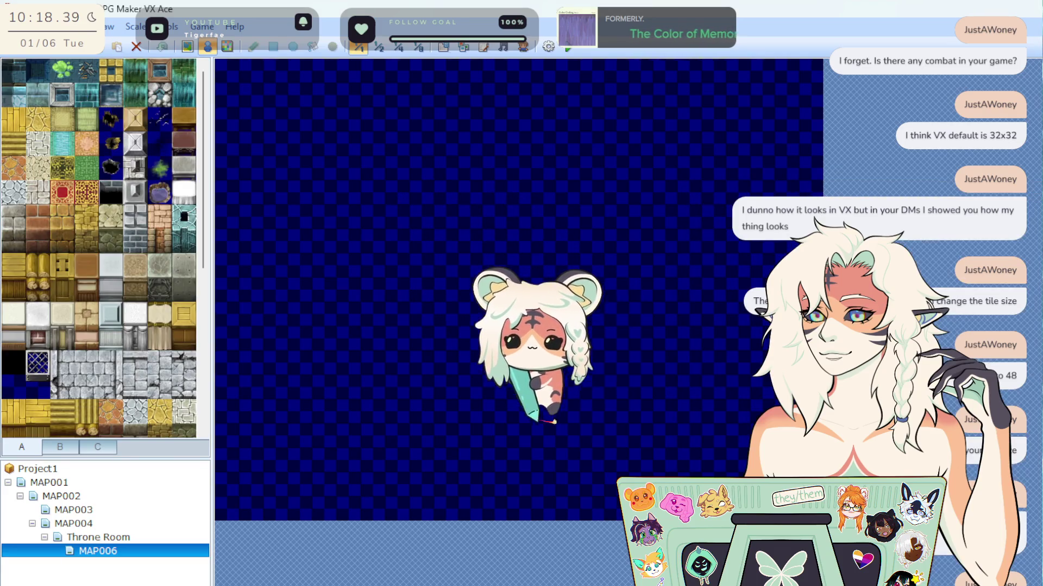
{"action": "scroll", "coordinate": [148, 364], "scroll_direction": "down", "scroll_amount": 3}
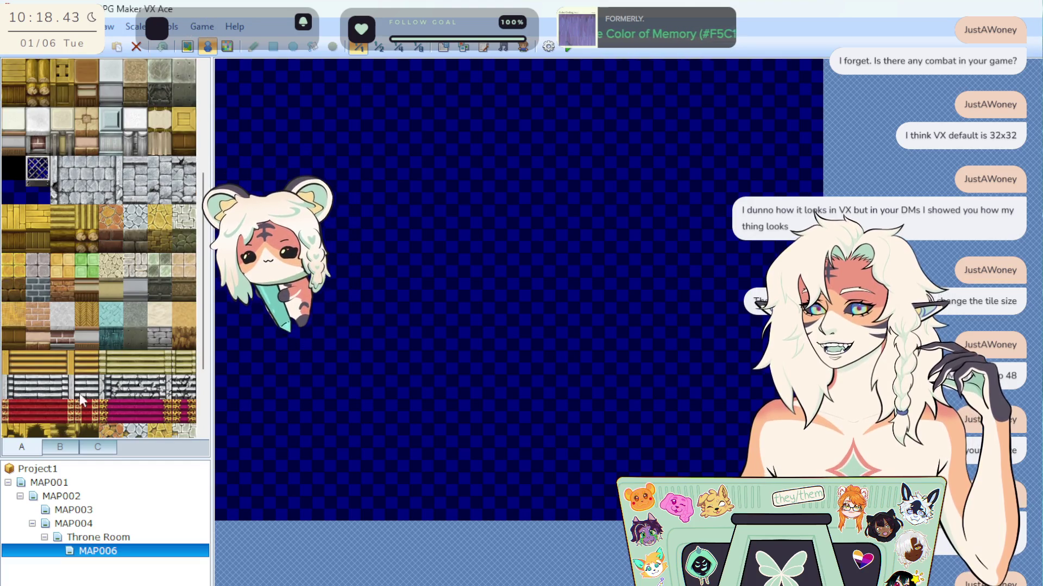
{"action": "scroll", "coordinate": [106, 403], "scroll_direction": "up", "scroll_amount": 3}
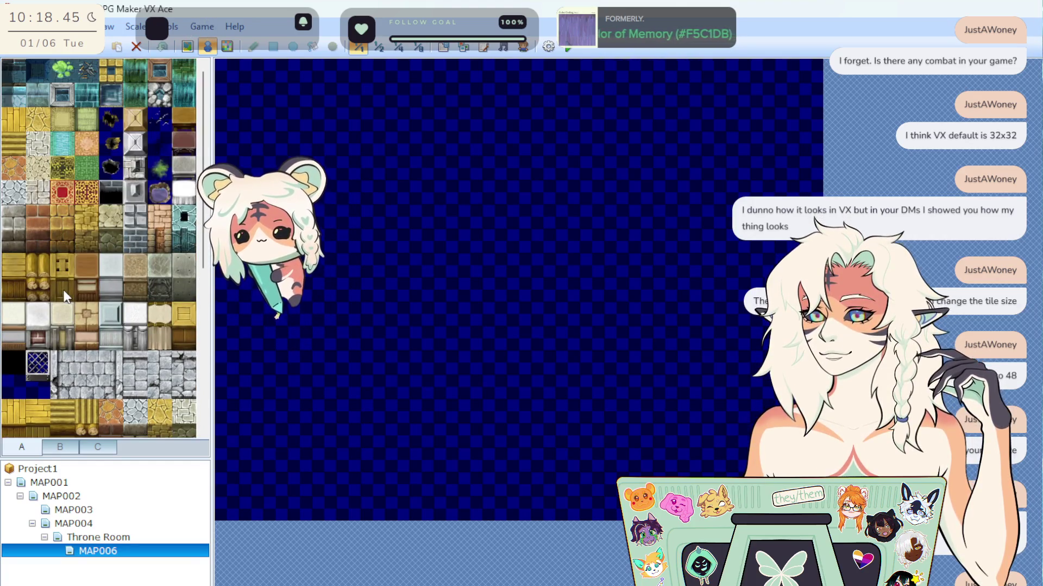
{"action": "left_click", "coordinate": [63, 193]}
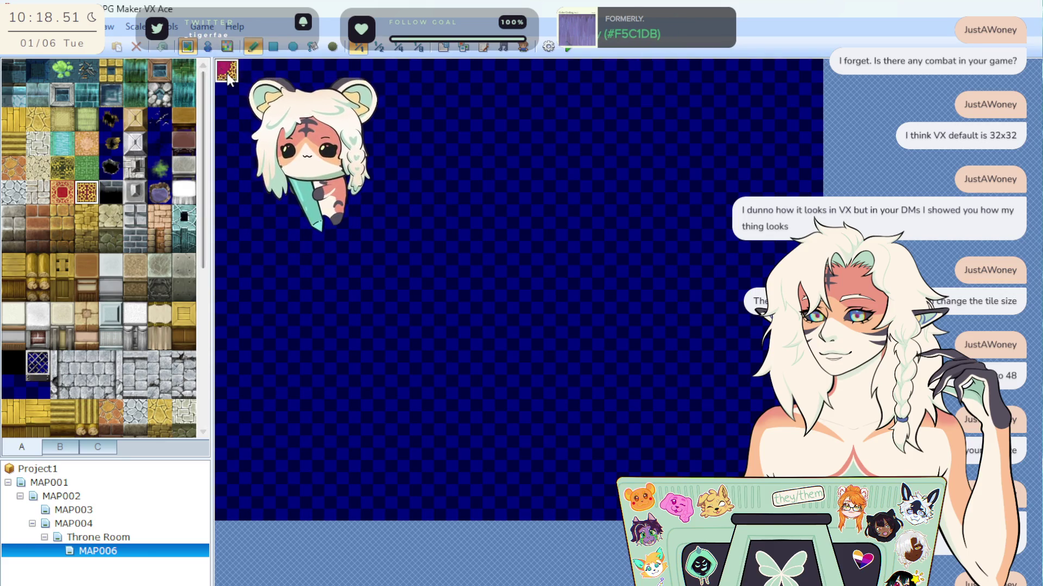
Fill the whole map with the magenta carpet using the rectangle tool.
{"action": "left_click_drag", "start_coordinate": [228, 79], "coordinate": [350, 242]}
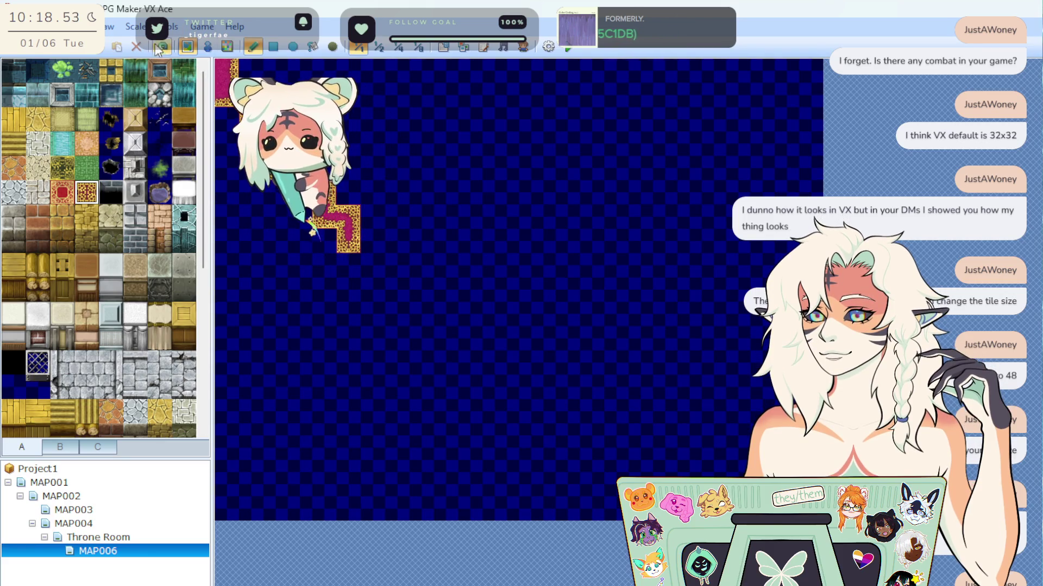
{"action": "left_click", "coordinate": [268, 50]}
{"action": "mouse_move", "coordinate": [233, 70]}
{"action": "left_mouse_down"}
{"action": "mouse_move", "coordinate": [384, 275]}
{"action": "mouse_move", "coordinate": [699, 466]}
{"action": "mouse_move", "coordinate": [820, 516]}
{"action": "left_mouse_up"}
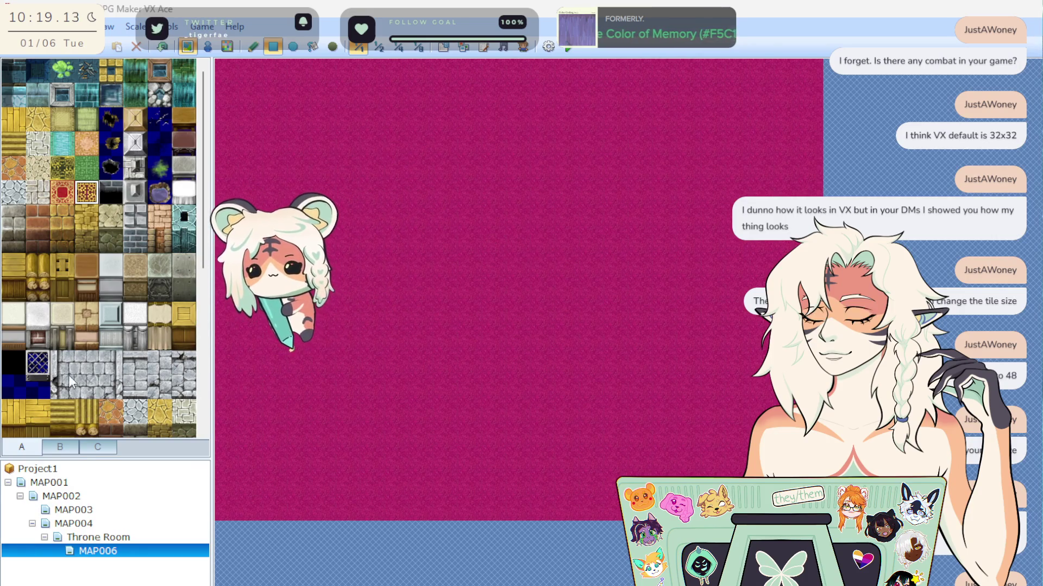
Paint two gold-framed cobblestone patches at the bottom and a brick wall along the top.
{"action": "left_click", "coordinate": [13, 167]}
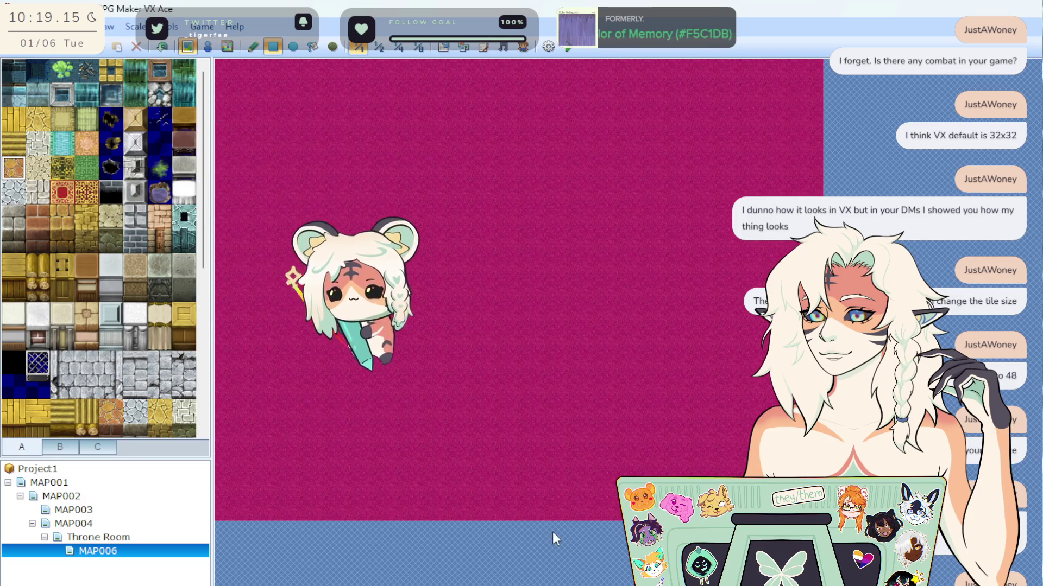
{"action": "mouse_move", "coordinate": [471, 507]}
{"action": "left_mouse_down"}
{"action": "mouse_move", "coordinate": [472, 483]}
{"action": "mouse_move", "coordinate": [519, 461]}
{"action": "mouse_move", "coordinate": [607, 473]}
{"action": "mouse_move", "coordinate": [586, 467]}
{"action": "left_mouse_up"}
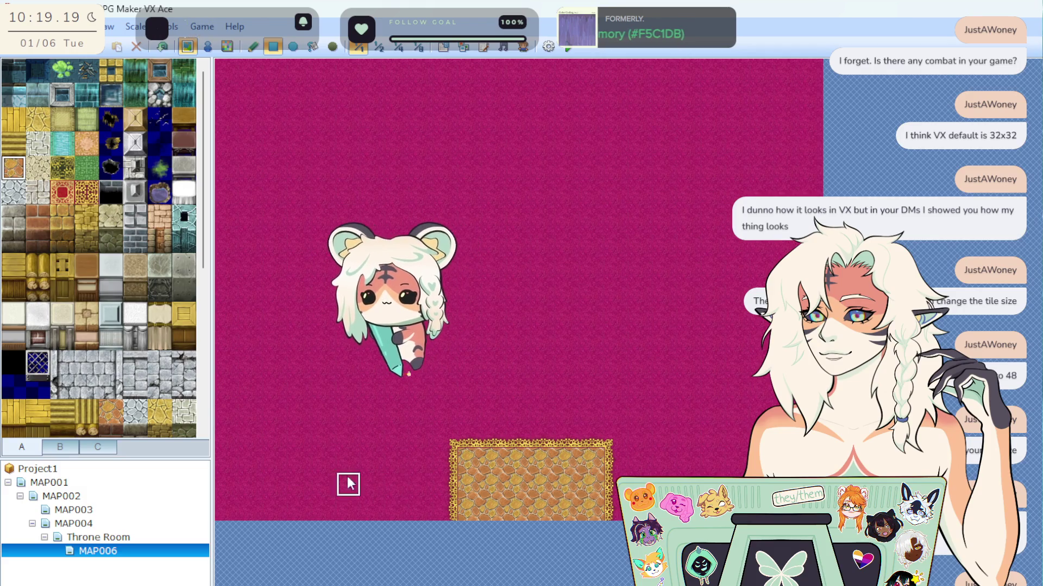
{"action": "mouse_move", "coordinate": [361, 485]}
{"action": "left_mouse_down"}
{"action": "mouse_move", "coordinate": [360, 456]}
{"action": "mouse_move", "coordinate": [285, 457]}
{"action": "left_mouse_up"}
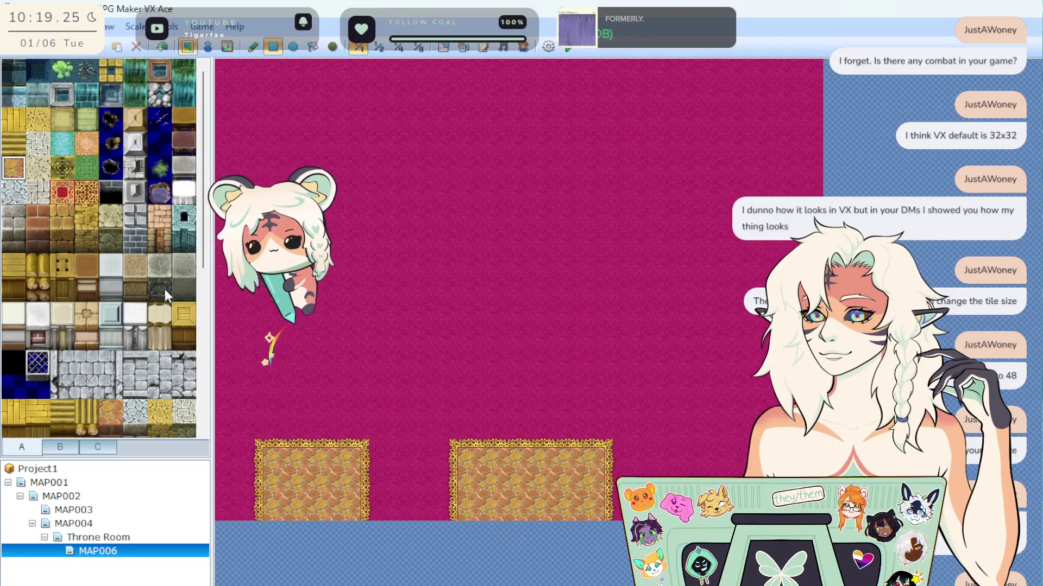
{"action": "left_click_drag", "start_coordinate": [154, 220], "coordinate": [155, 240]}
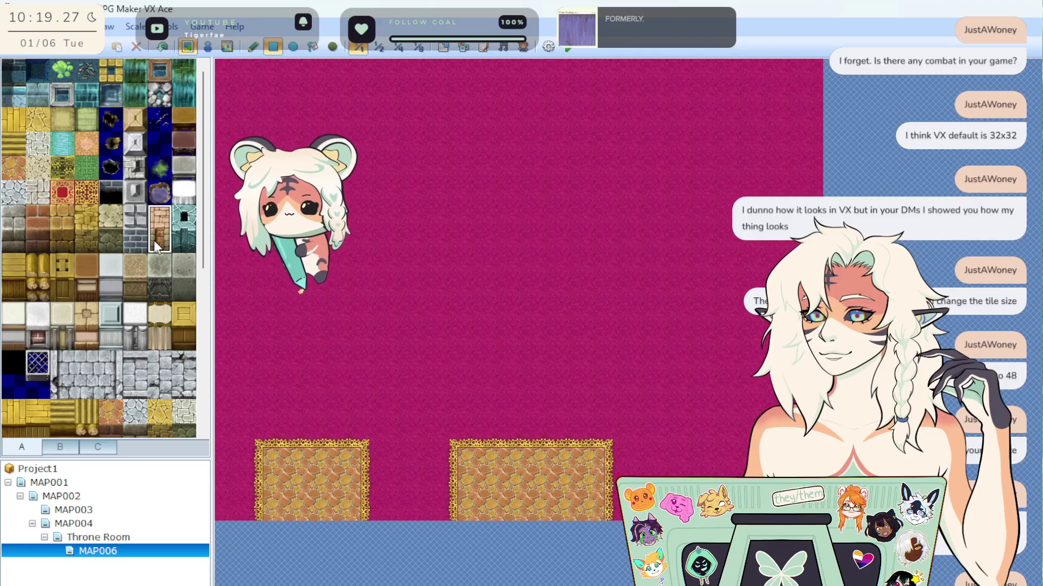
{"action": "mouse_move", "coordinate": [236, 70]}
{"action": "left_mouse_down"}
{"action": "mouse_move", "coordinate": [478, 99]}
{"action": "mouse_move", "coordinate": [785, 114]}
{"action": "left_mouse_up"}
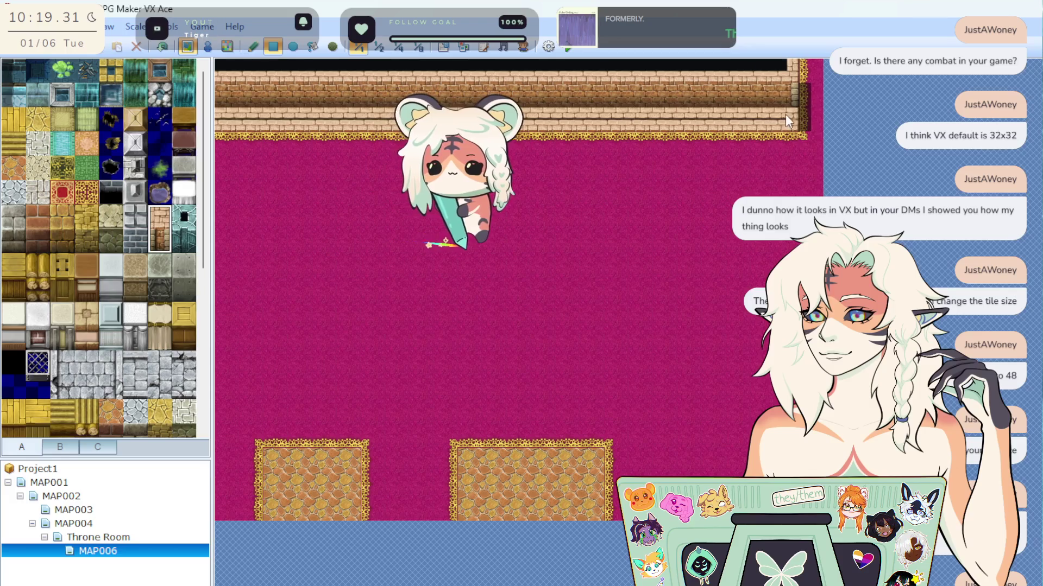
Extend the top wall to the right edge and run a brick wall down the left side.
{"action": "left_click", "coordinate": [803, 93]}
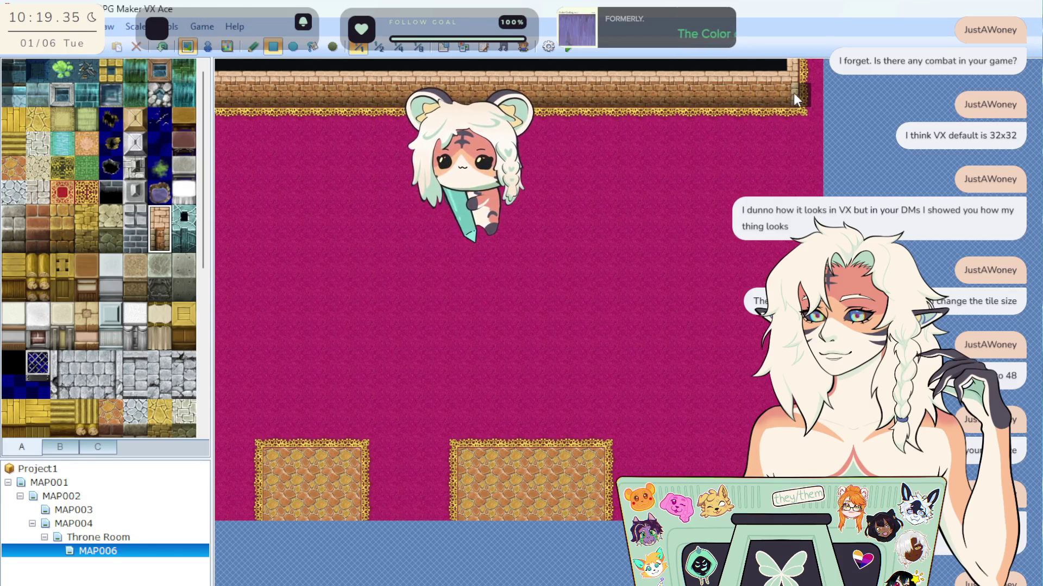
{"action": "left_click", "coordinate": [804, 93]}
{"action": "left_click", "coordinate": [802, 93]}
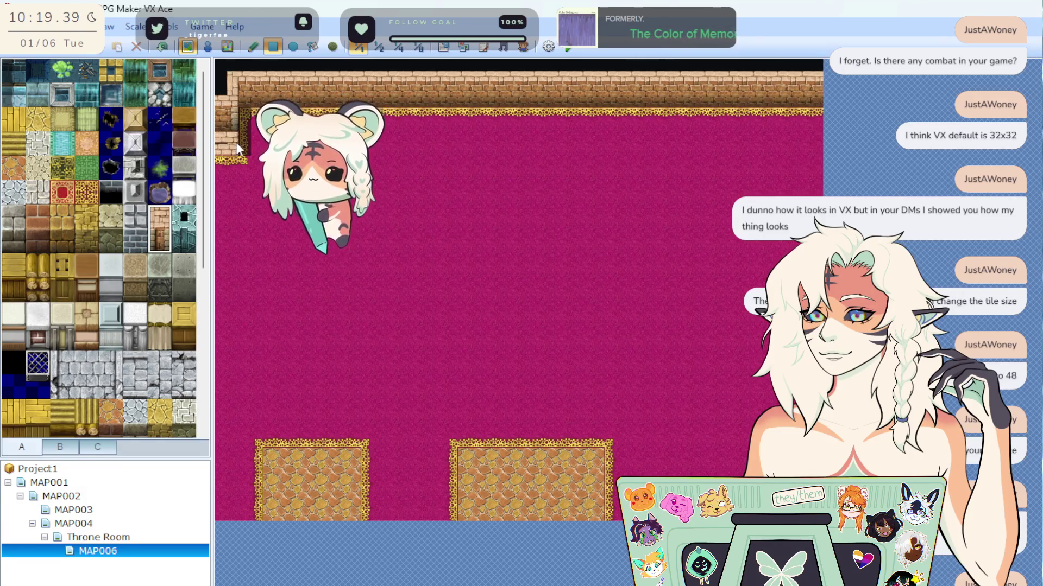
{"action": "left_click_drag", "start_coordinate": [236, 173], "coordinate": [224, 103]}
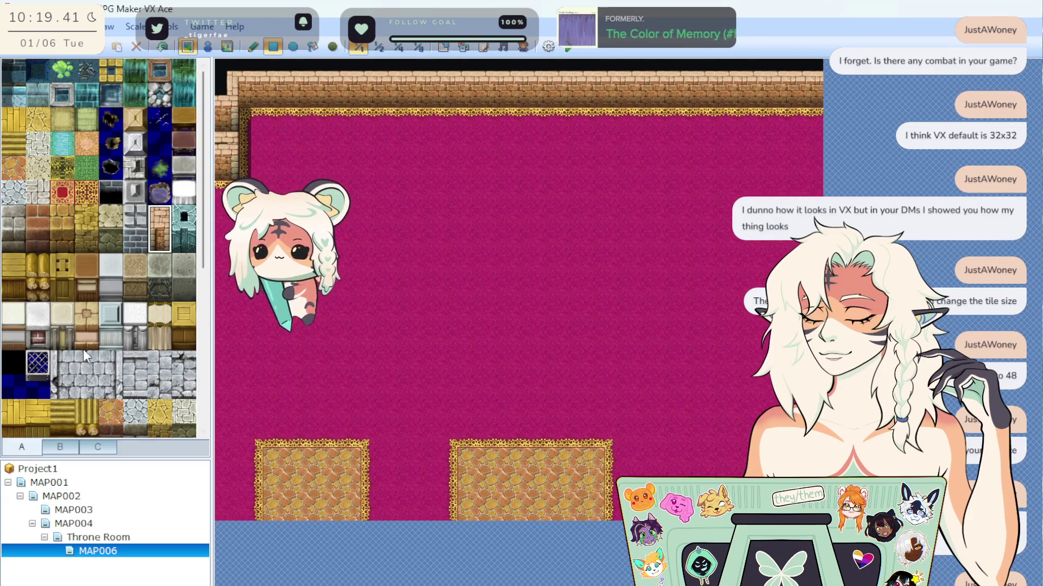
{"action": "left_click", "coordinate": [159, 240]}
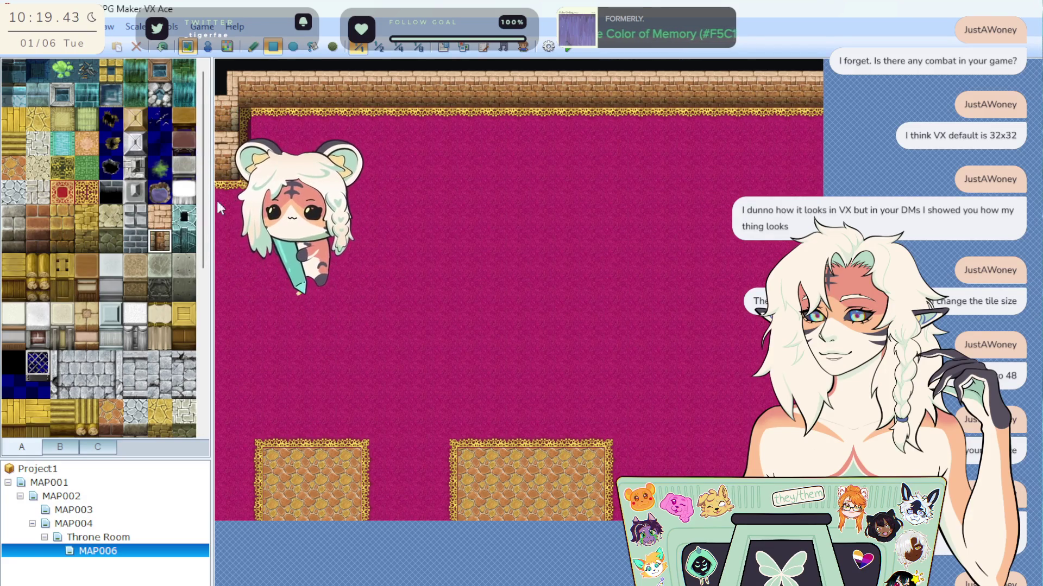
{"action": "left_click", "coordinate": [224, 163]}
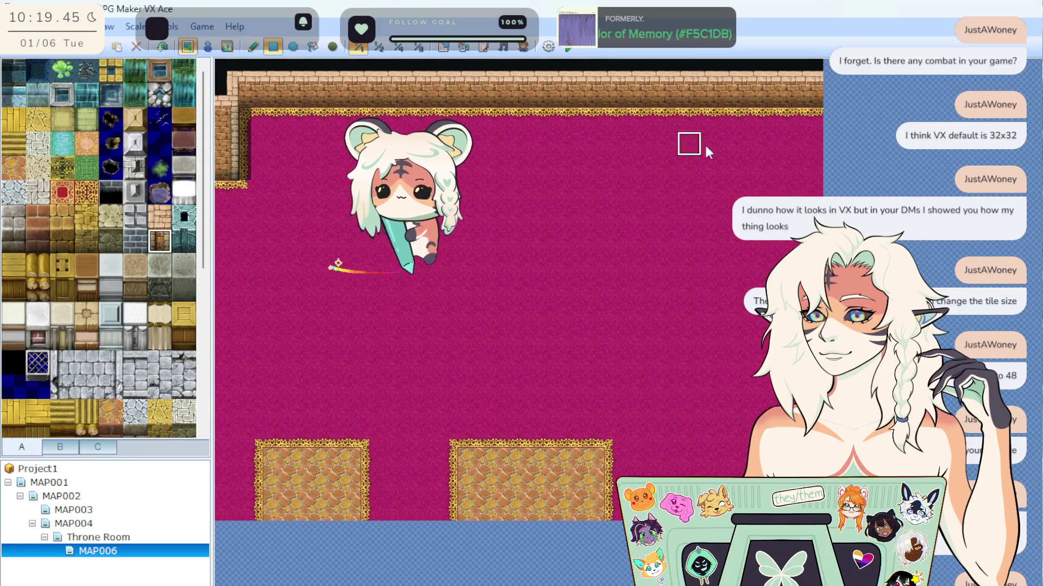
Finish the top-right corner with a wall-edge tile and a black column below it.
{"action": "left_click", "coordinate": [800, 145]}
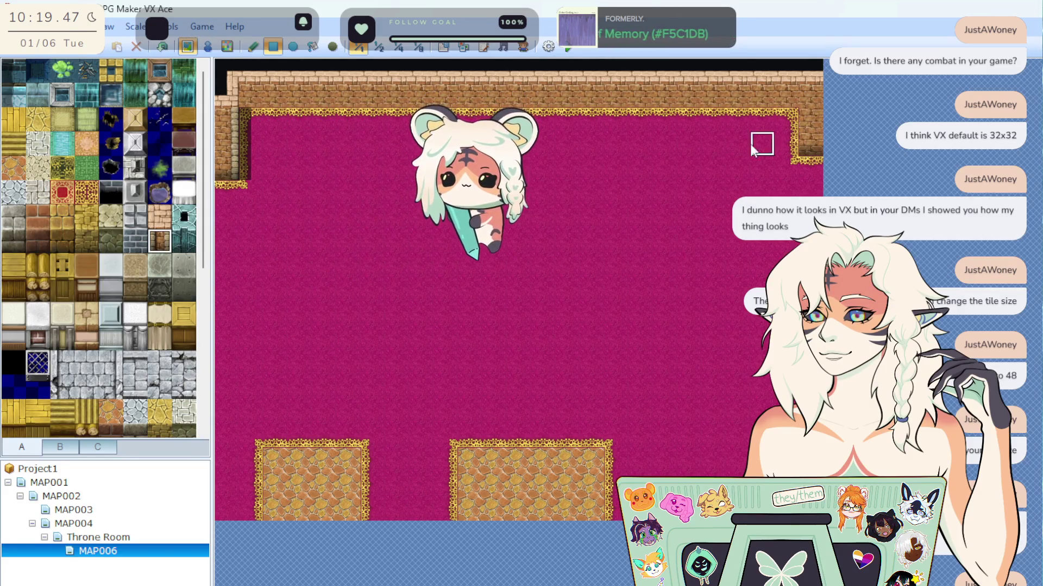
{"action": "mouse_move", "coordinate": [785, 68]}
{"action": "left_mouse_down"}
{"action": "mouse_move", "coordinate": [797, 142]}
{"action": "mouse_move", "coordinate": [789, 131]}
{"action": "left_mouse_up"}
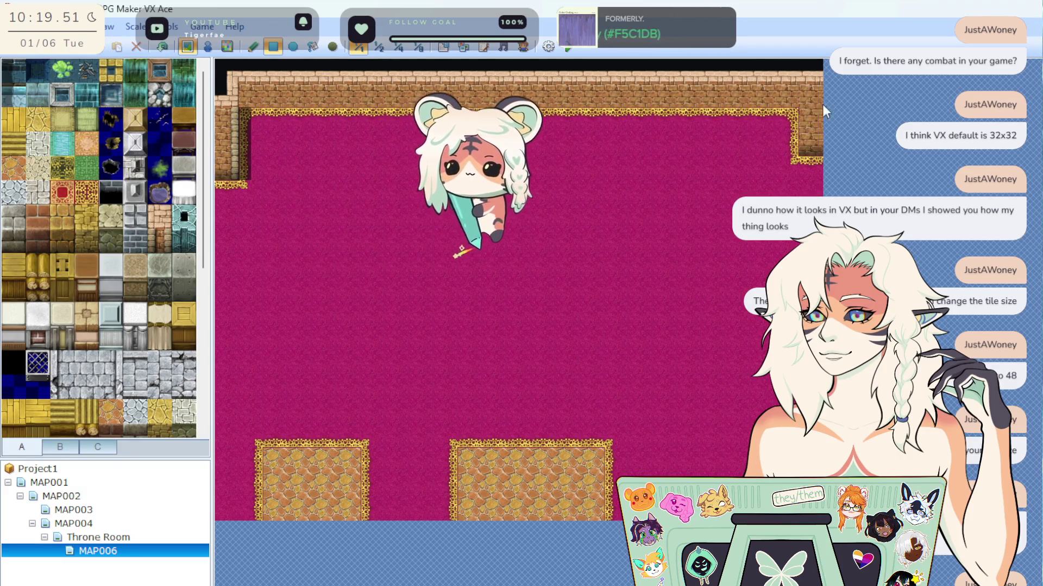
{"action": "left_click", "coordinate": [810, 90]}
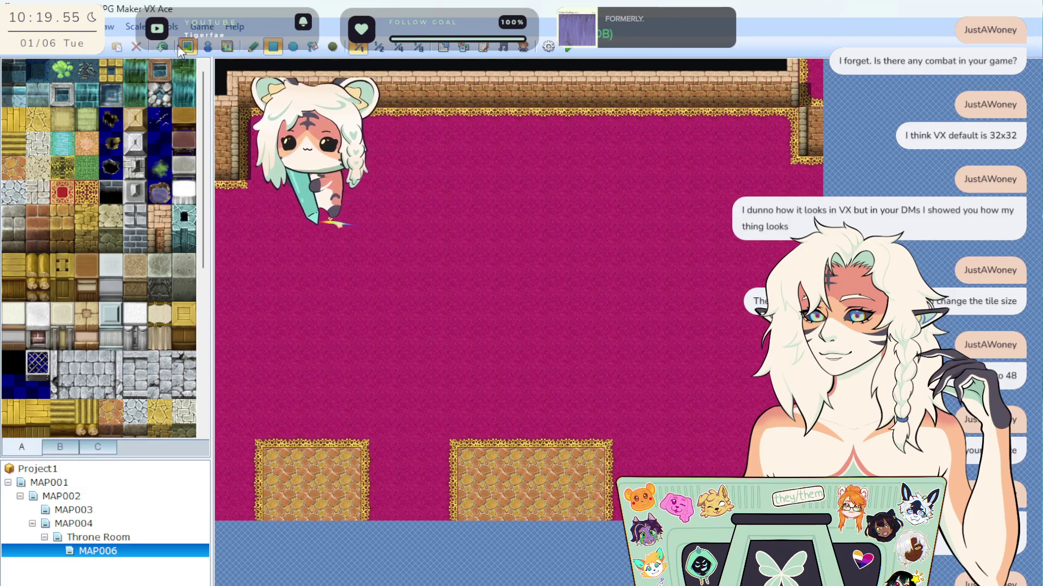
{"action": "left_click", "coordinate": [810, 74]}
{"action": "left_click_drag", "start_coordinate": [810, 74], "coordinate": [809, 119]}
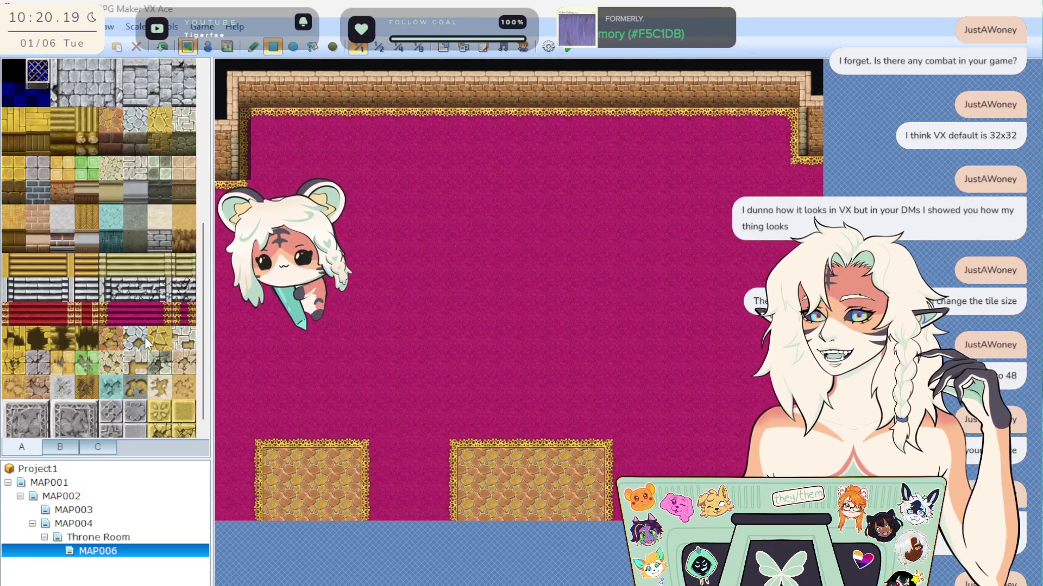
{"action": "left_click", "coordinate": [61, 445]}
{"action": "scroll", "coordinate": [80, 358], "scroll_direction": "up", "scroll_amount": 5}
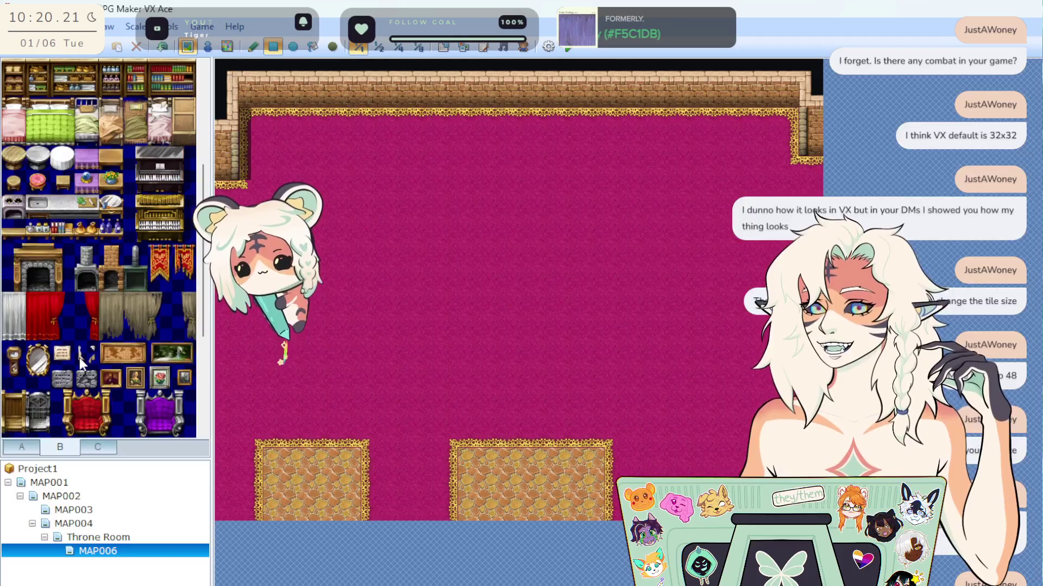
Hang a red banner on the top wall and add a brick row from the middle rightward.
{"action": "left_click_drag", "start_coordinate": [161, 302], "coordinate": [161, 326]}
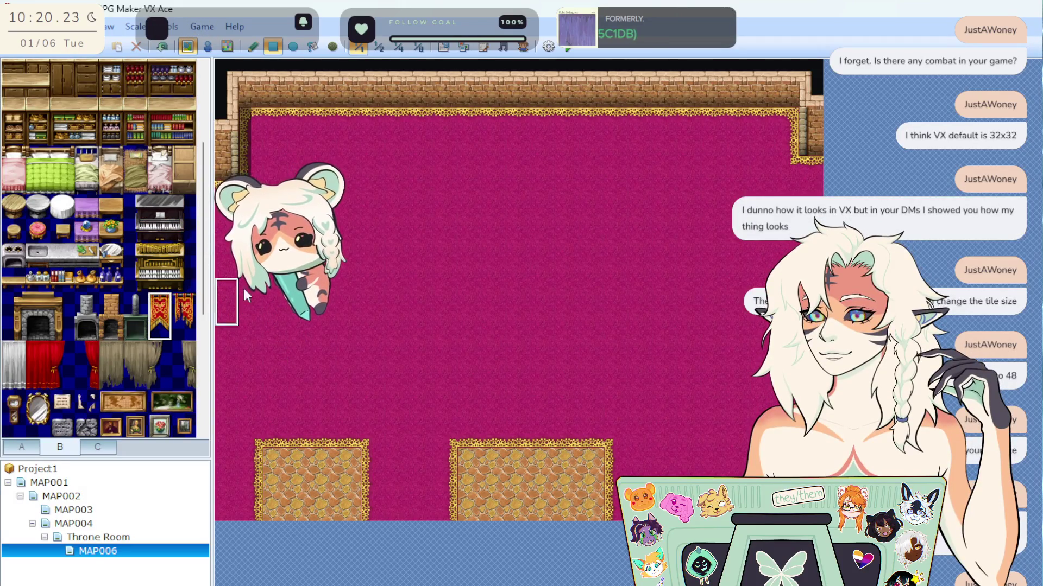
{"action": "left_click", "coordinate": [423, 92]}
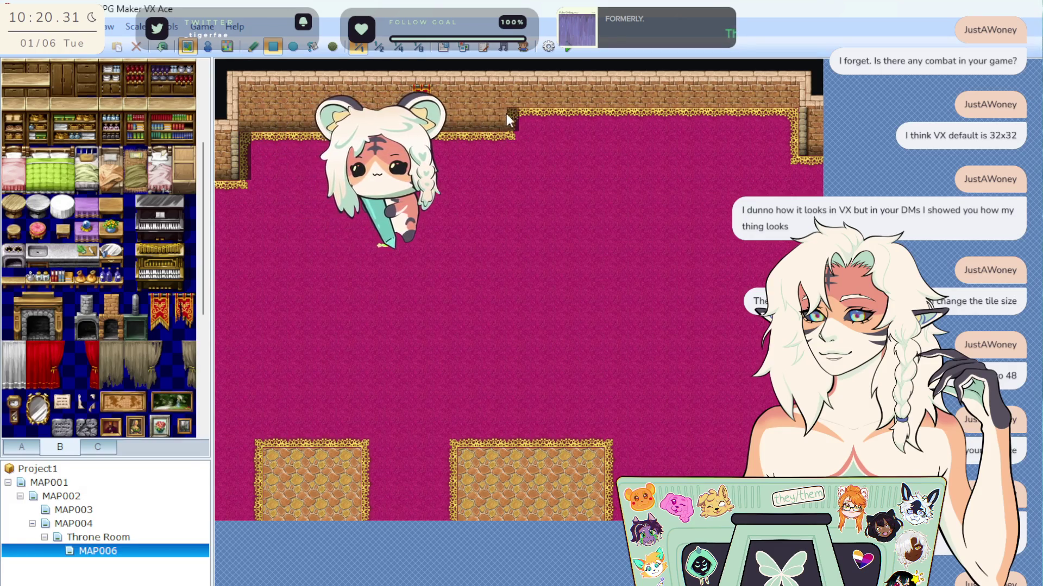
{"action": "left_click_drag", "start_coordinate": [554, 112], "coordinate": [777, 113]}
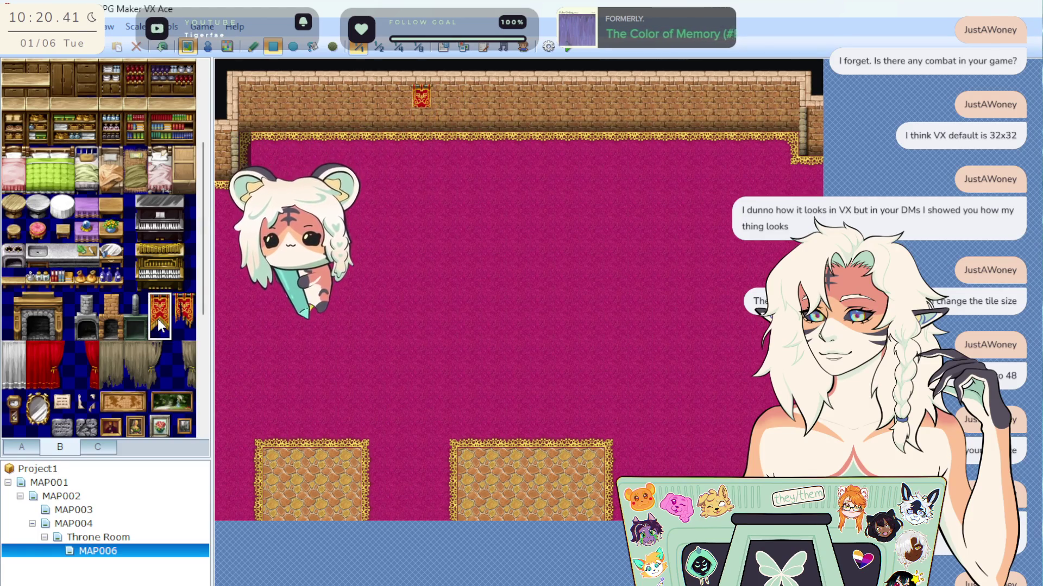
Hang several more trial red banners along the wall, then undo them.
{"action": "left_click", "coordinate": [470, 106]}
{"action": "left_click", "coordinate": [543, 106]}
{"action": "left_click", "coordinate": [565, 117]}
{"action": "left_click", "coordinate": [563, 116]}
{"action": "left_click", "coordinate": [398, 120]}
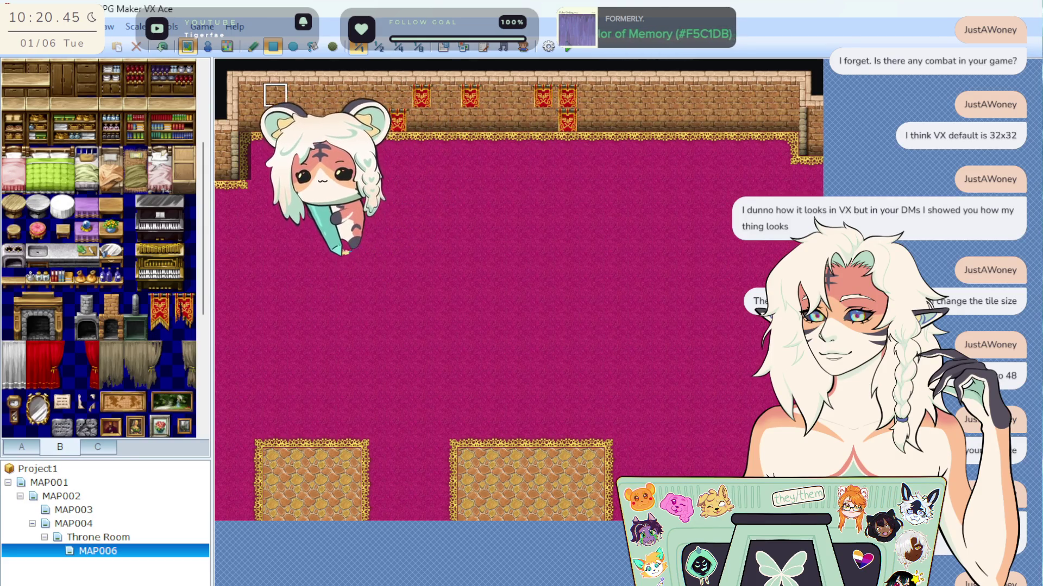
{"action": "key", "text": "ctrl+z"}
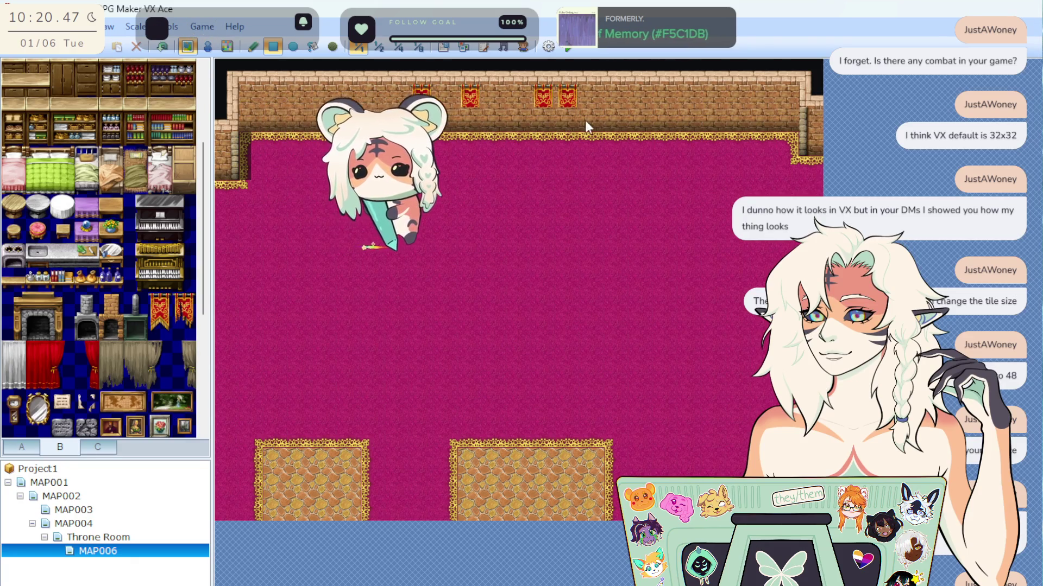
{"action": "key", "text": "ctrl+z"}
{"action": "key", "text": "ctrl+z"}
{"action": "key", "text": "ctrl+z"}
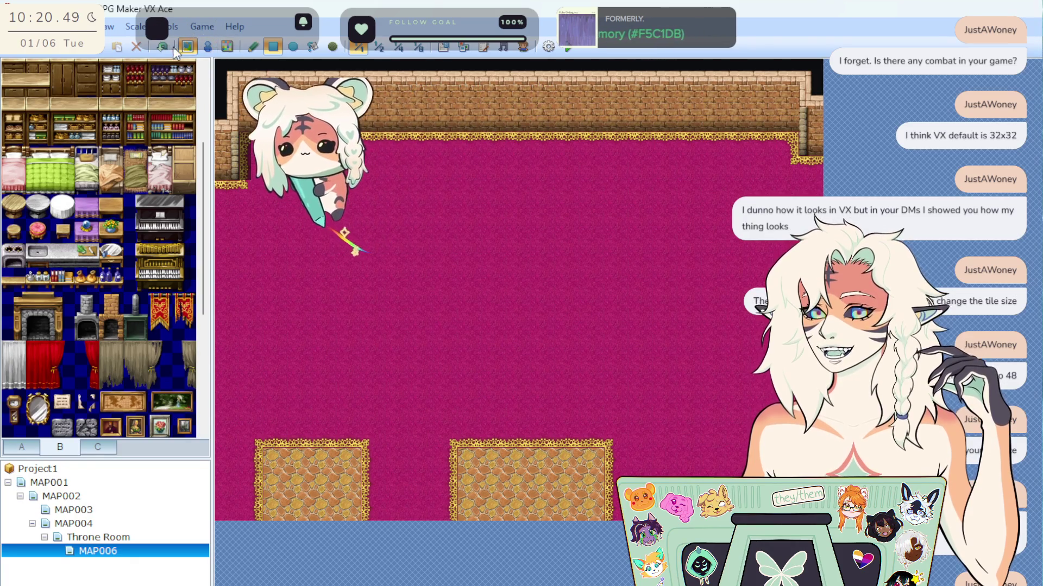
Undo the extra wall rows and recover the top and left walls with carpet.
{"action": "left_click", "coordinate": [167, 48]}
{"action": "left_click", "coordinate": [169, 52]}
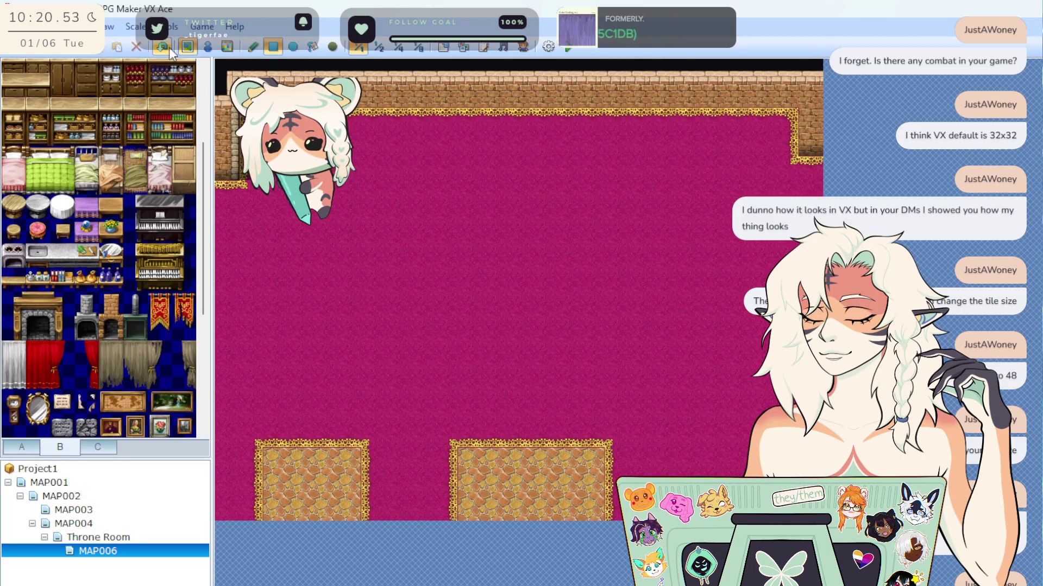
{"action": "left_click", "coordinate": [169, 48]}
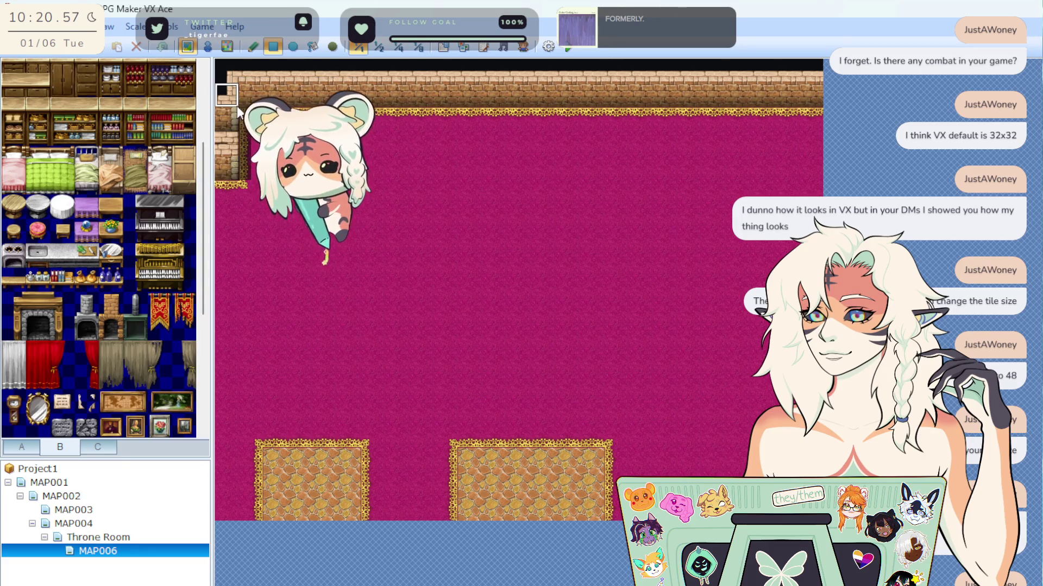
{"action": "mouse_move", "coordinate": [237, 194]}
{"action": "left_mouse_down"}
{"action": "mouse_move", "coordinate": [565, 73]}
{"action": "mouse_move", "coordinate": [814, 84]}
{"action": "left_mouse_up"}
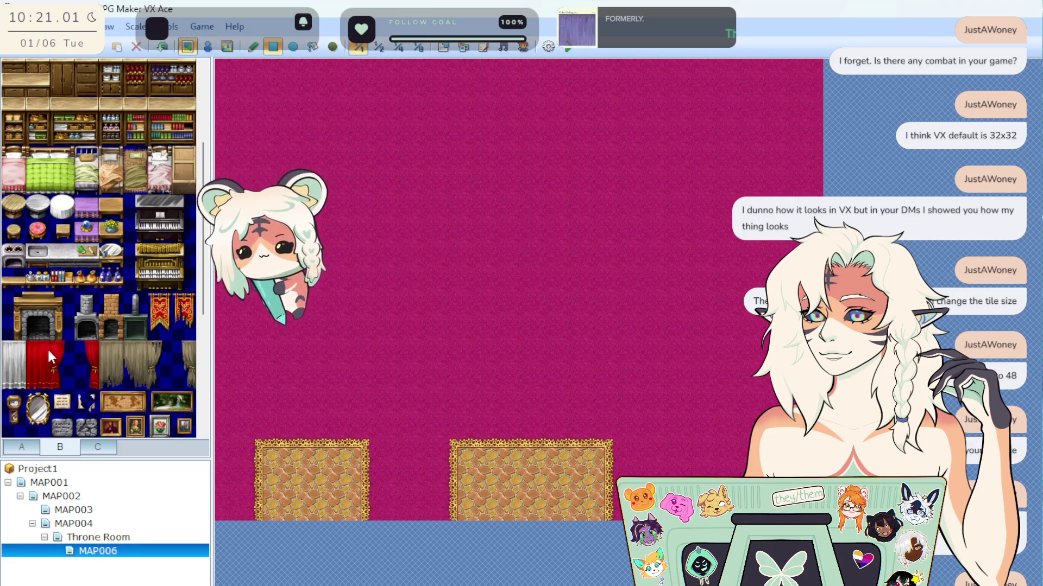
Try a yellow-brick block on the carpet, then remove it.
{"action": "scroll", "coordinate": [47, 347], "scroll_direction": "down", "scroll_amount": 3}
{"action": "left_click", "coordinate": [22, 448]}
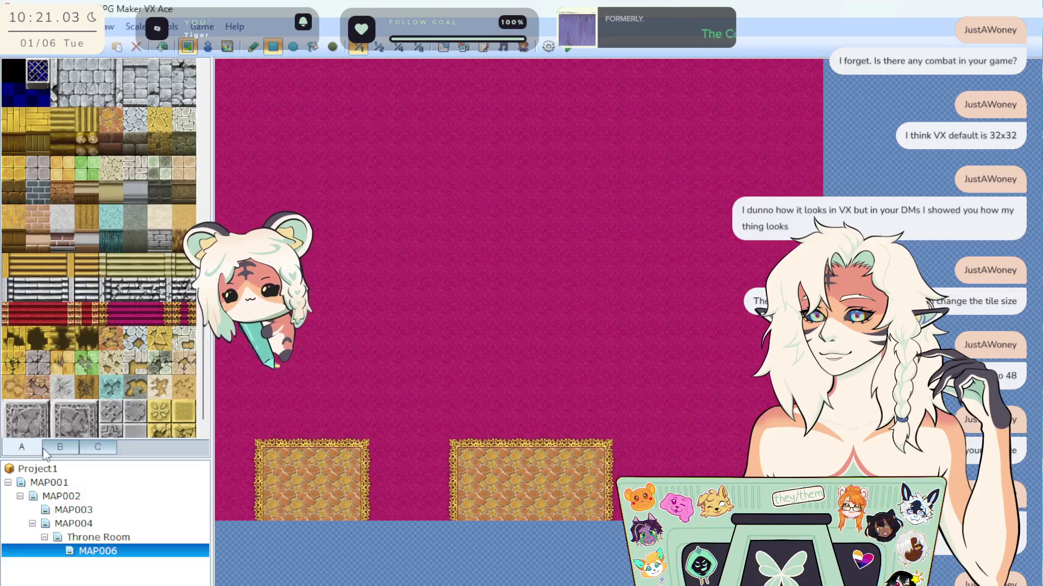
{"action": "scroll", "coordinate": [90, 379], "scroll_direction": "up", "scroll_amount": 3}
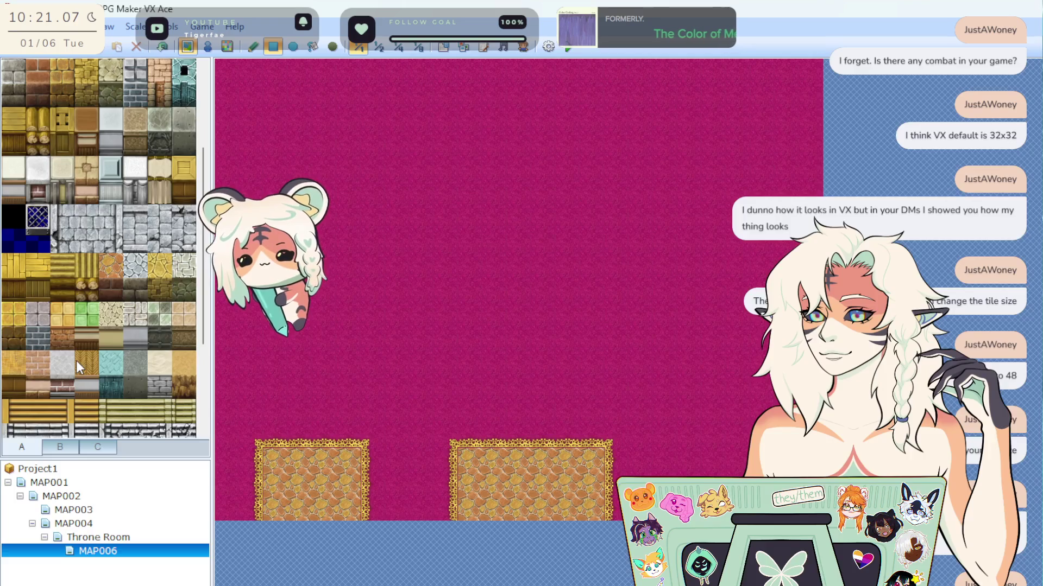
{"action": "scroll", "coordinate": [98, 327], "scroll_direction": "up", "scroll_amount": 1}
{"action": "scroll", "coordinate": [98, 327], "scroll_direction": "up", "scroll_amount": 2}
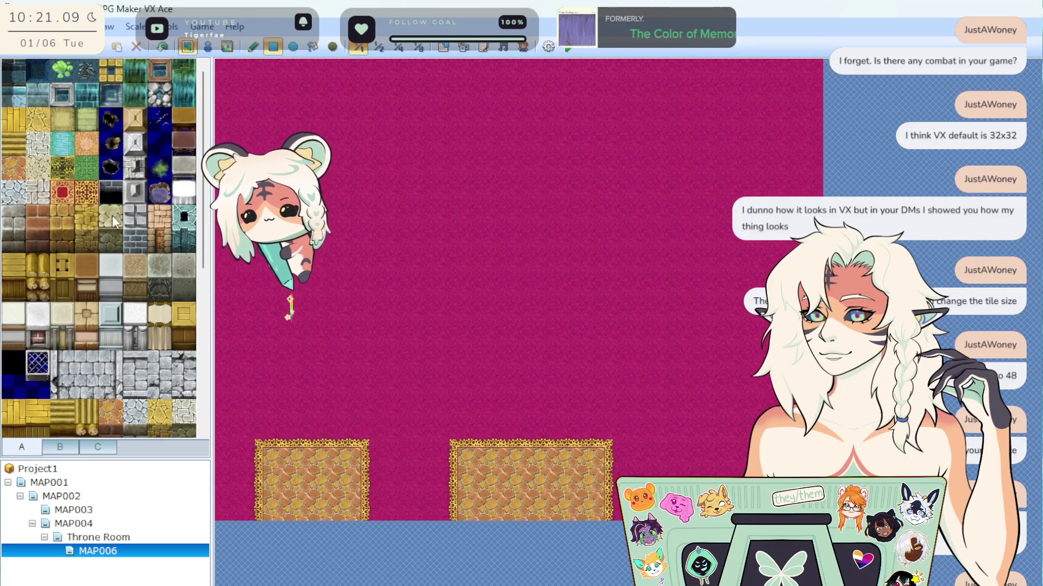
{"action": "left_click", "coordinate": [86, 229]}
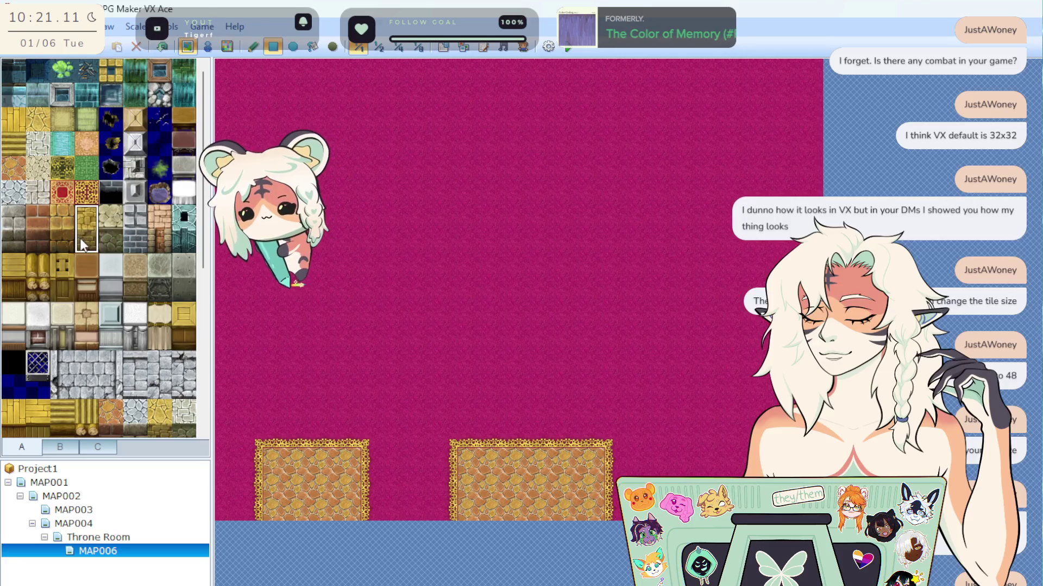
{"action": "mouse_move", "coordinate": [239, 182]}
{"action": "left_mouse_down"}
{"action": "mouse_move", "coordinate": [331, 277]}
{"action": "mouse_move", "coordinate": [415, 260]}
{"action": "mouse_move", "coordinate": [430, 218]}
{"action": "left_mouse_up"}
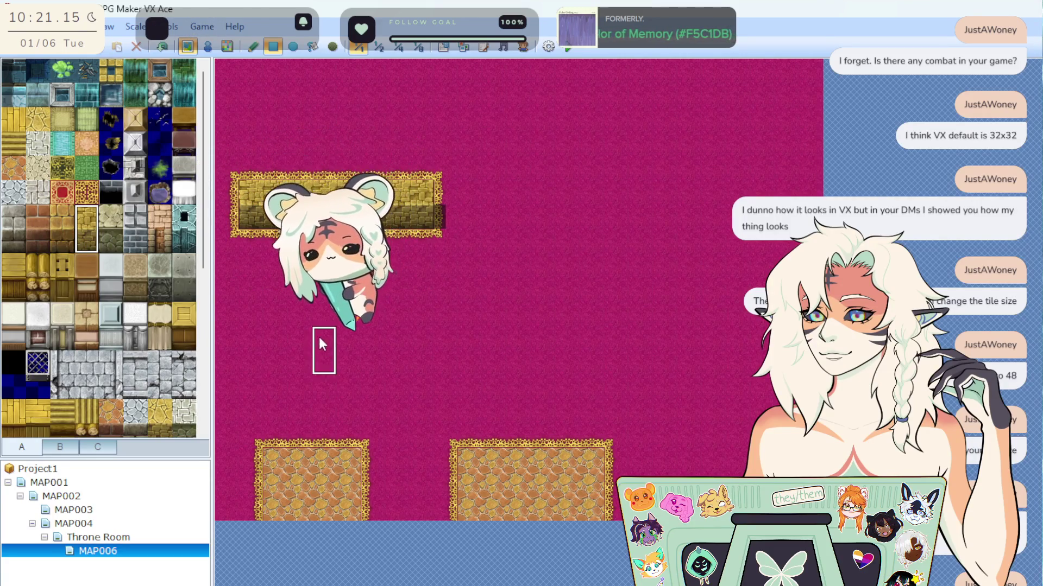
{"action": "left_click_drag", "start_coordinate": [293, 133], "coordinate": [261, 133]}
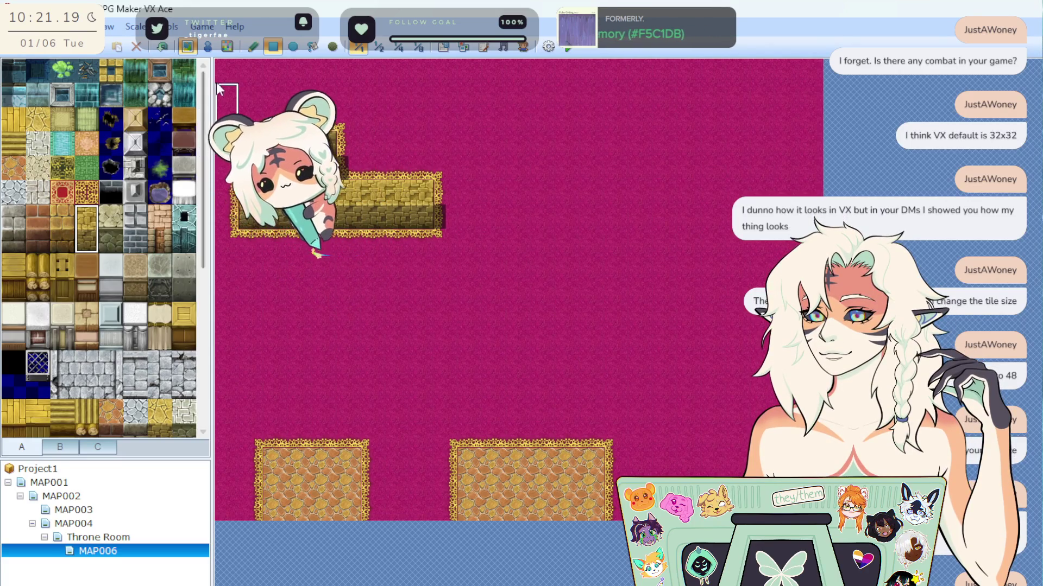
{"action": "left_click", "coordinate": [162, 49]}
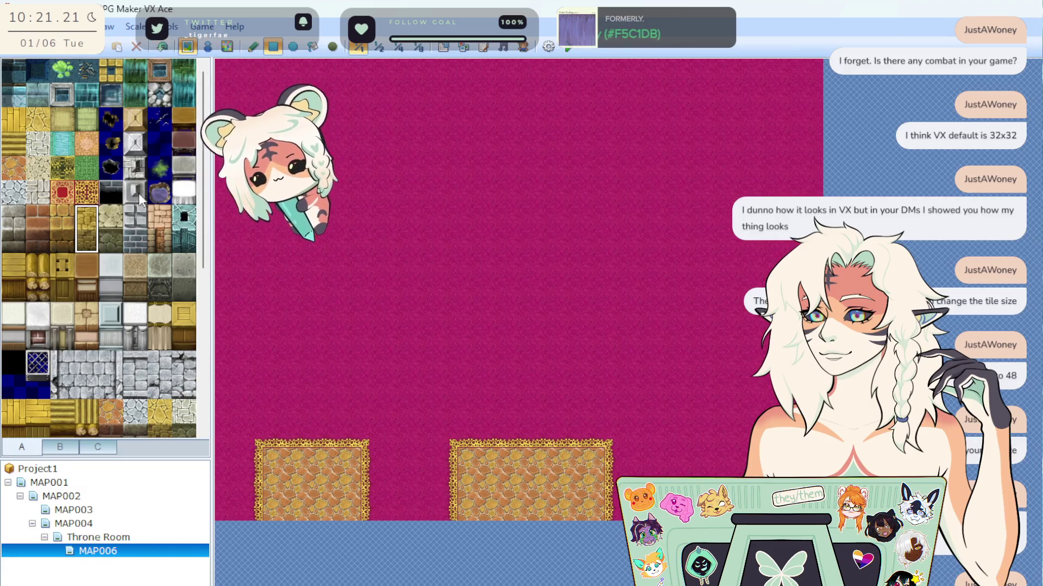
Paint a continuous brick wall across the room's top edge, filling the gaps.
{"action": "left_click", "coordinate": [162, 220]}
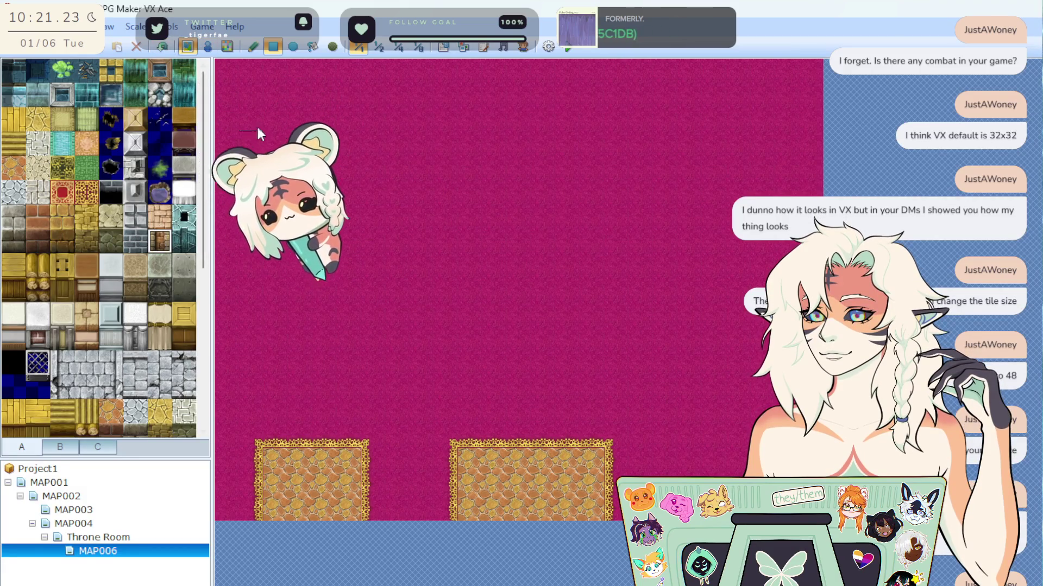
{"action": "left_click_drag", "start_coordinate": [223, 103], "coordinate": [261, 155]}
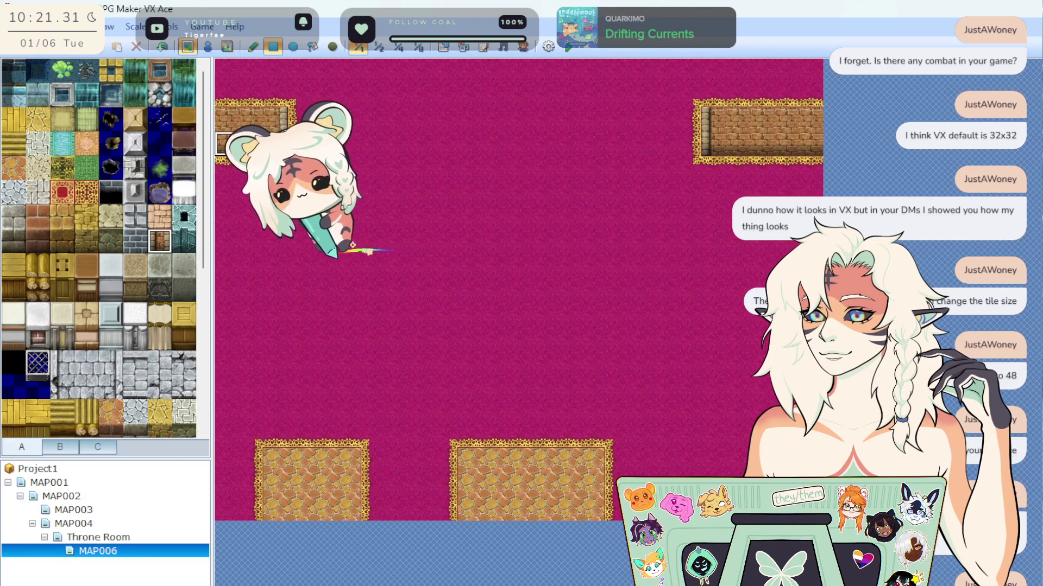
{"action": "left_click", "coordinate": [165, 220]}
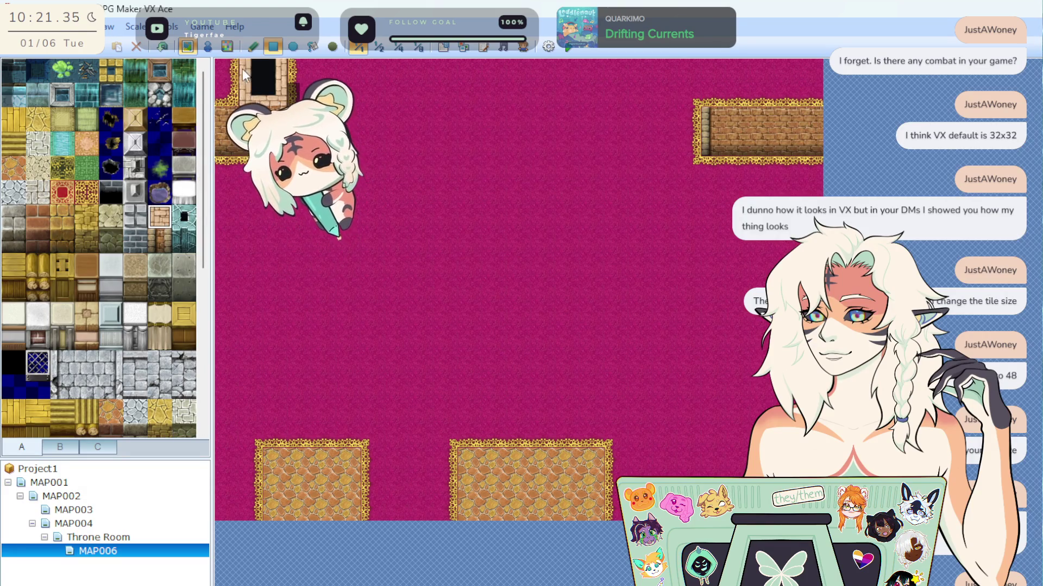
{"action": "left_click", "coordinate": [226, 64]}
{"action": "left_click_drag", "start_coordinate": [705, 90], "coordinate": [787, 89]}
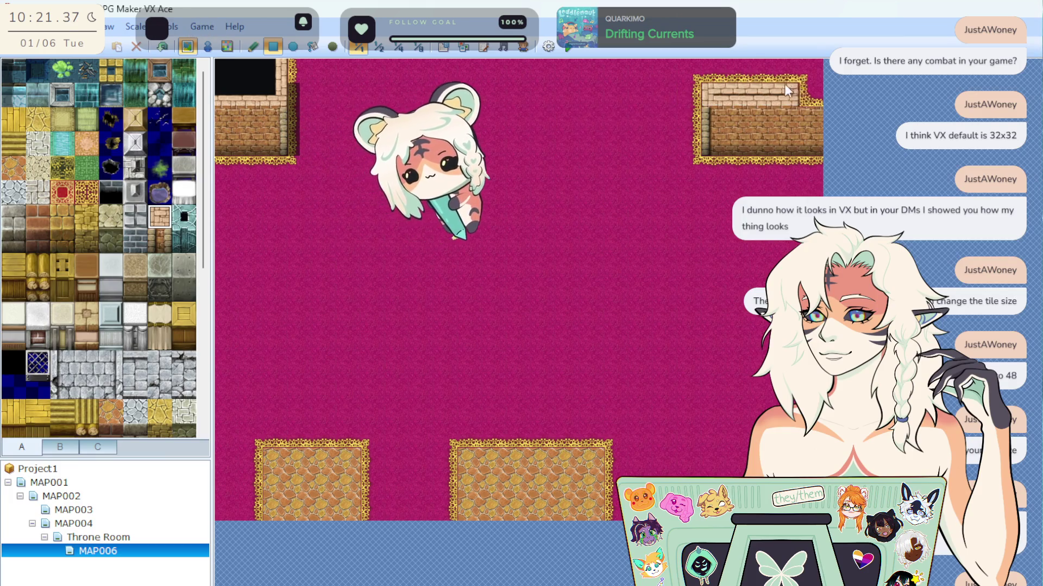
{"action": "key", "text": "ctrl+z"}
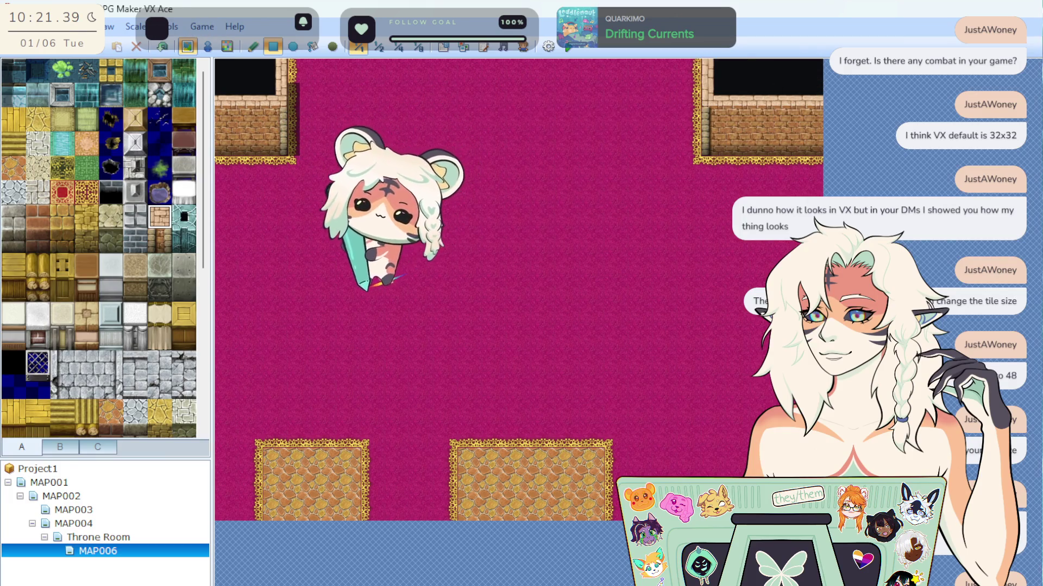
{"action": "left_click_drag", "start_coordinate": [304, 66], "coordinate": [688, 55]}
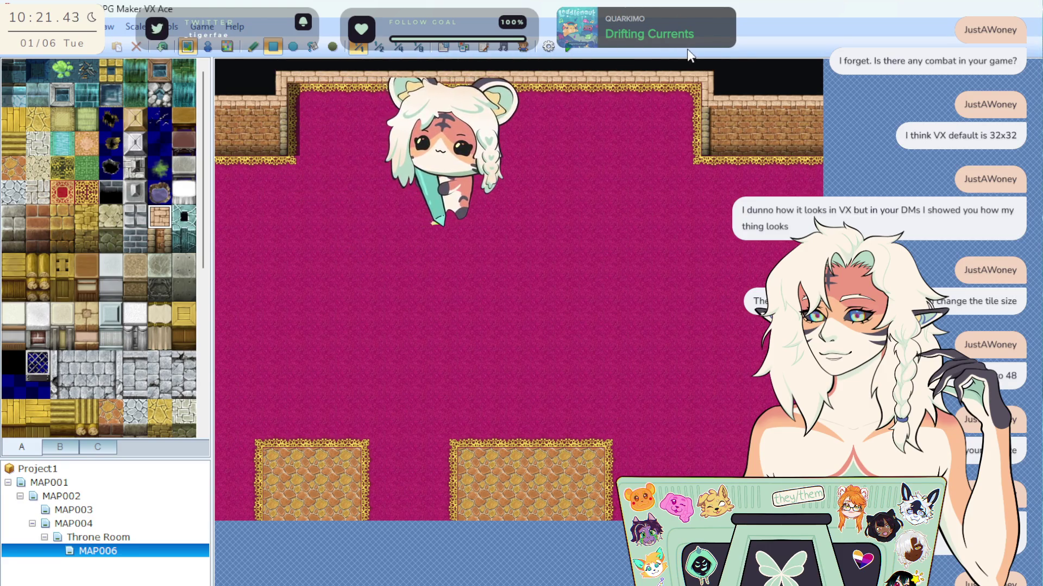
{"action": "left_click", "coordinate": [168, 239]}
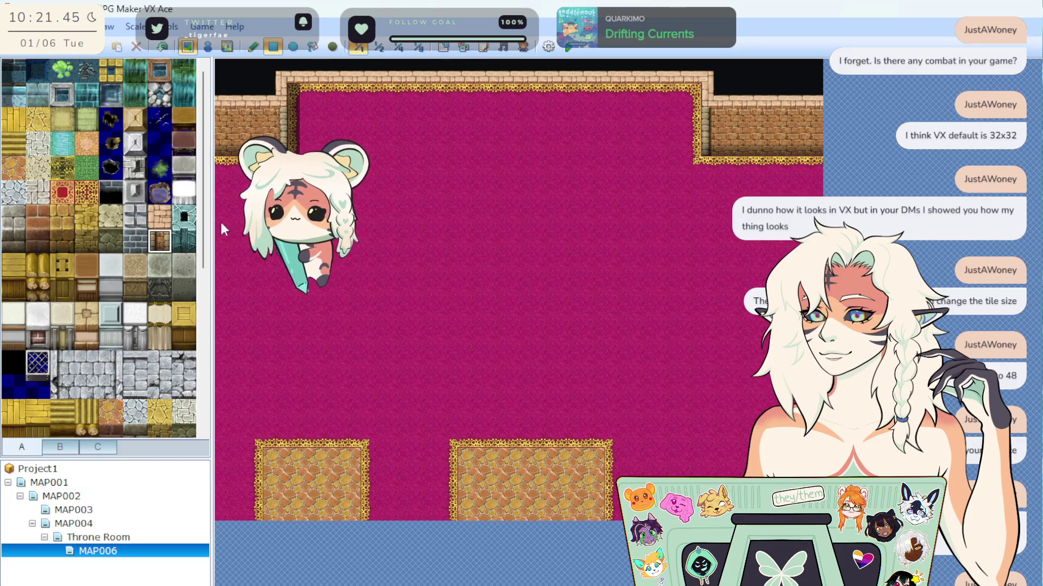
{"action": "left_click_drag", "start_coordinate": [523, 84], "coordinate": [677, 95]}
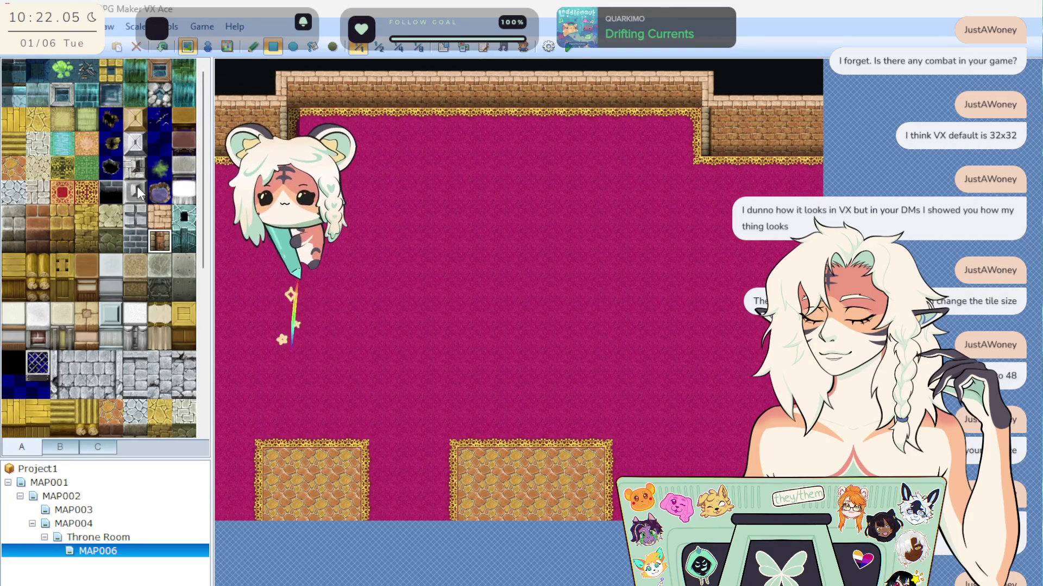
Try a purple rock patch on the lower floor, then undo it.
{"action": "scroll", "coordinate": [72, 399], "scroll_direction": "down", "scroll_amount": 2}
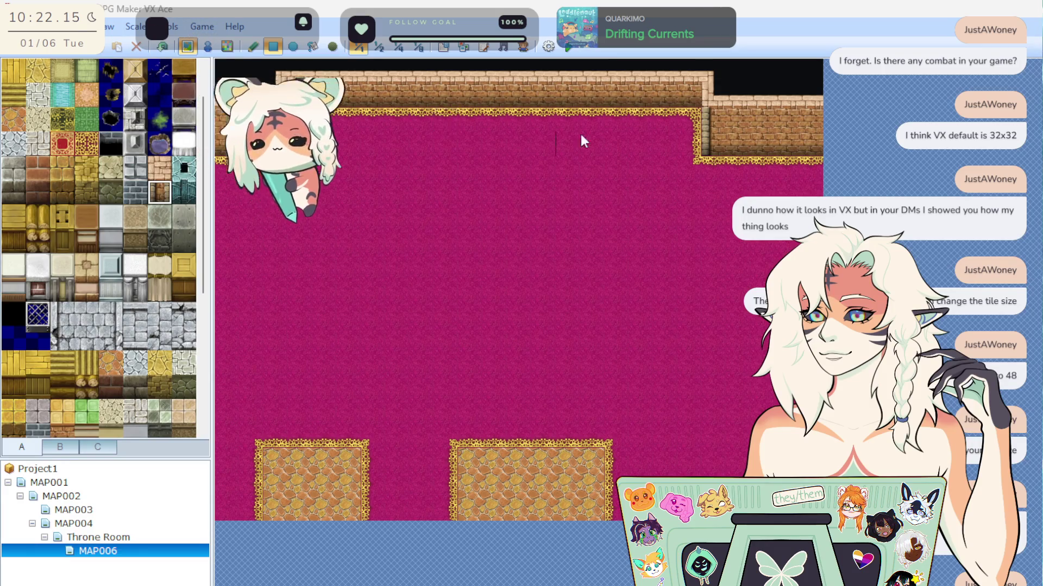
{"action": "scroll", "coordinate": [151, 321], "scroll_direction": "up", "scroll_amount": 2}
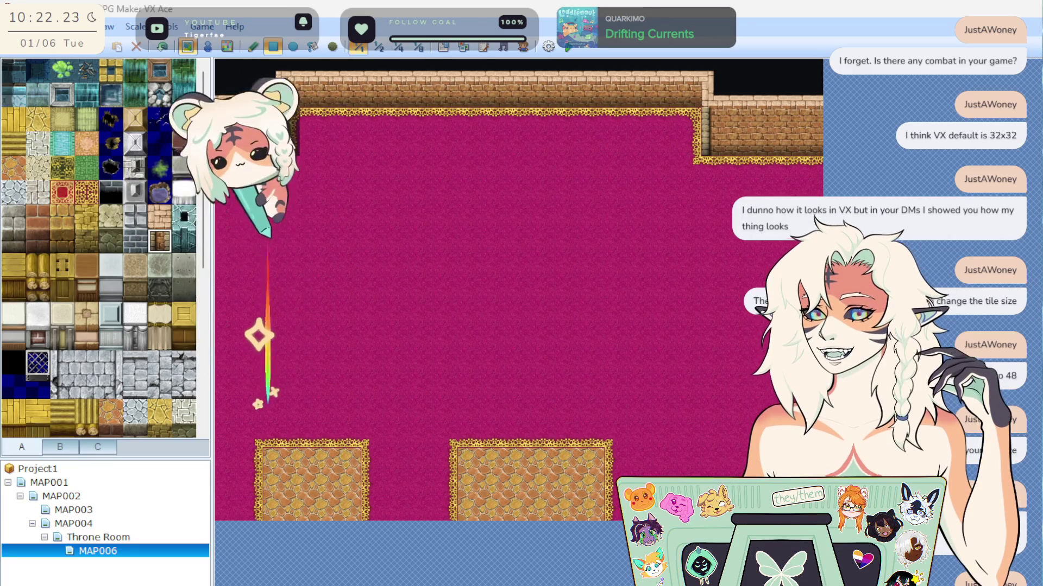
{"action": "left_click", "coordinate": [159, 192]}
{"action": "left_click_drag", "start_coordinate": [509, 476], "coordinate": [495, 472]}
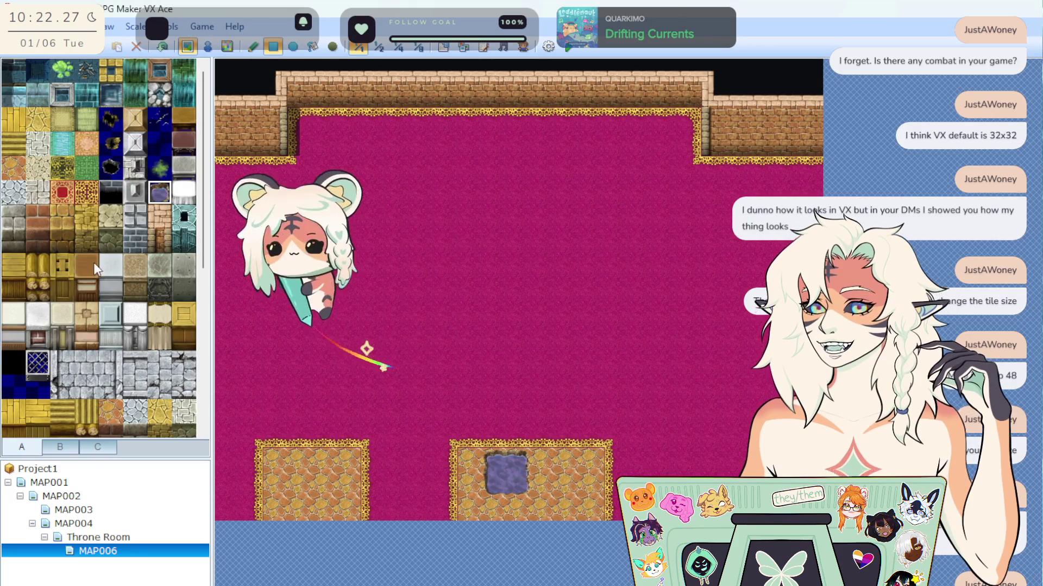
{"action": "key", "text": "ctrl+z"}
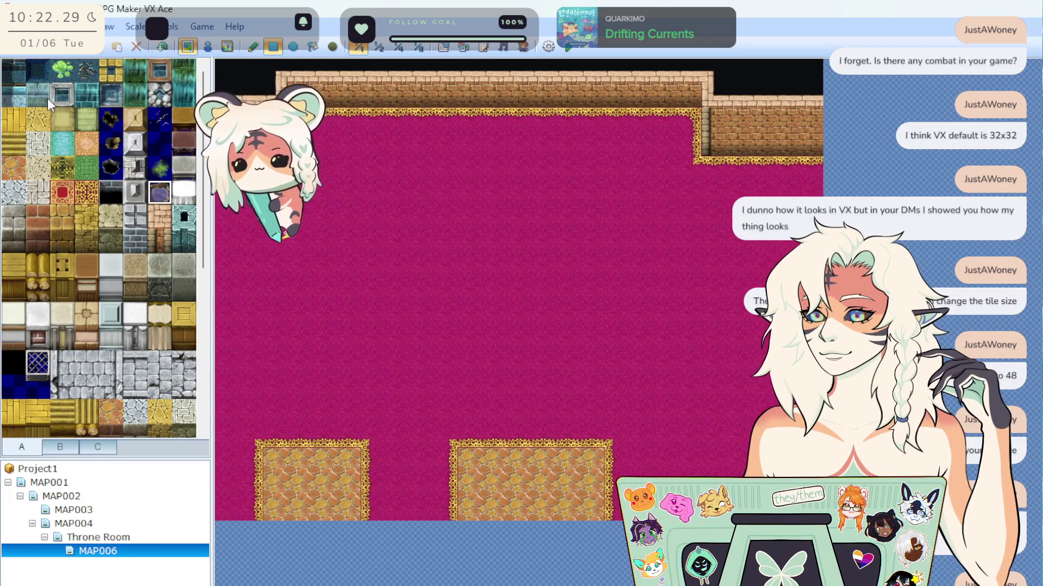
Paint a short teal wall section in the middle of the top wall.
{"action": "left_click", "coordinate": [79, 97]}
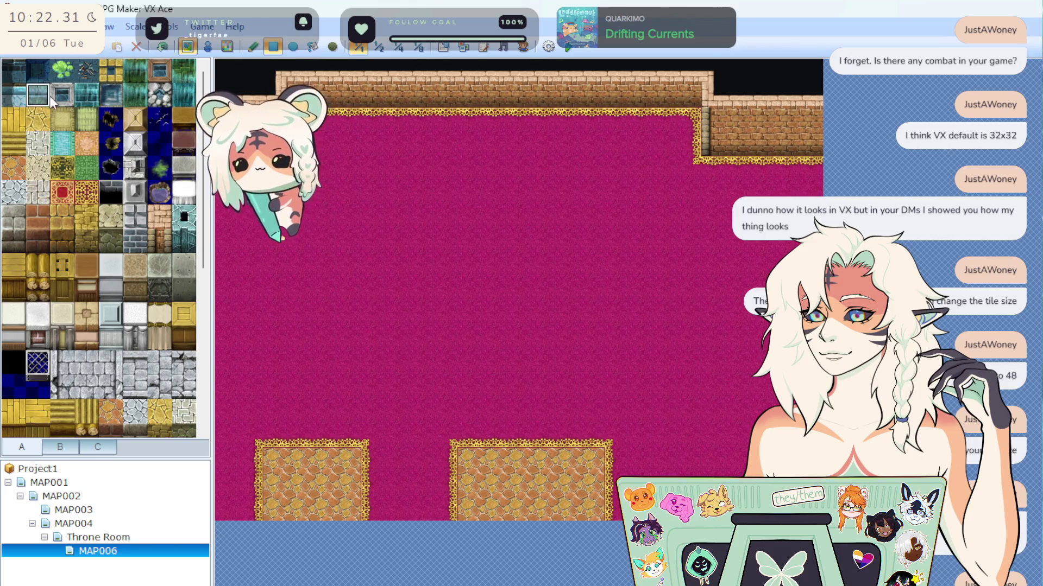
{"action": "left_click_drag", "start_coordinate": [317, 97], "coordinate": [671, 101]}
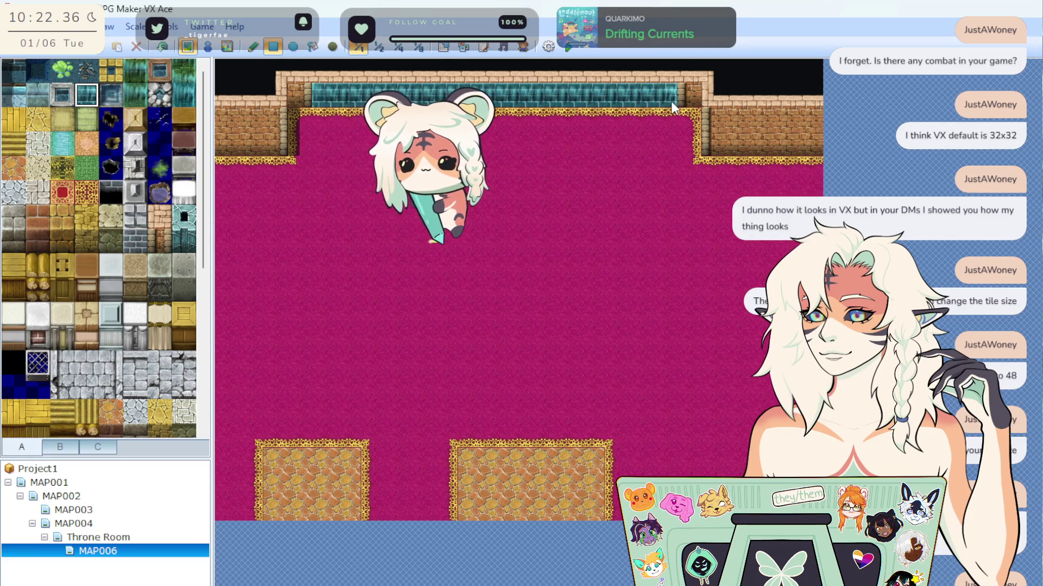
{"action": "left_click", "coordinate": [161, 52]}
{"action": "mouse_move", "coordinate": [467, 95]}
{"action": "left_mouse_down"}
{"action": "mouse_move", "coordinate": [543, 95]}
{"action": "mouse_move", "coordinate": [454, 94]}
{"action": "mouse_move", "coordinate": [536, 97]}
{"action": "left_mouse_up"}
Paint a water pool below the teal wall, two rows deep.
{"action": "left_click", "coordinate": [62, 94]}
{"action": "left_click", "coordinate": [111, 94]}
{"action": "left_click_drag", "start_coordinate": [459, 123], "coordinate": [544, 122]}
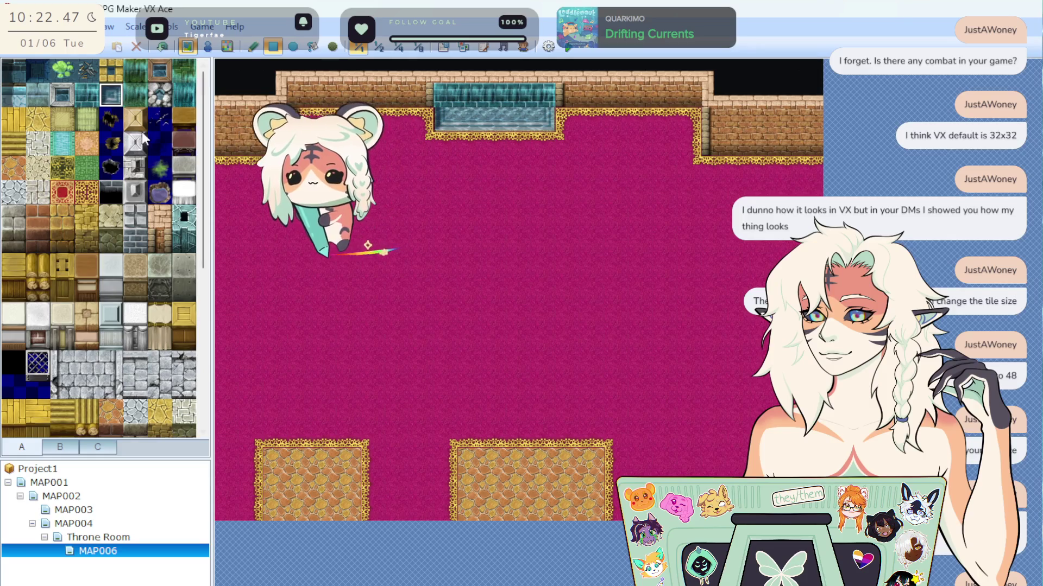
{"action": "left_click", "coordinate": [93, 95]}
{"action": "left_click", "coordinate": [72, 98]}
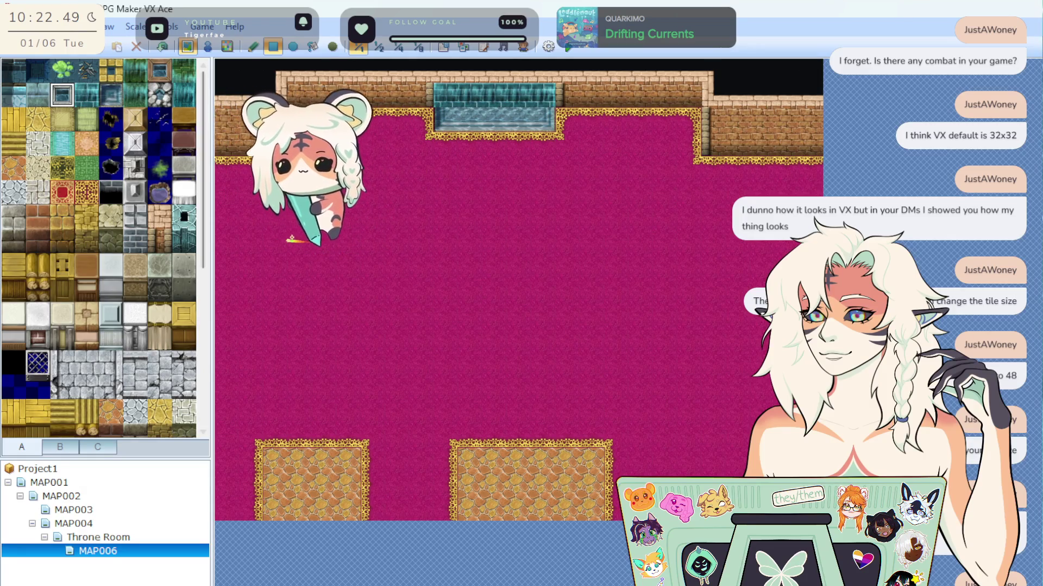
{"action": "left_click_drag", "start_coordinate": [483, 122], "coordinate": [548, 122]}
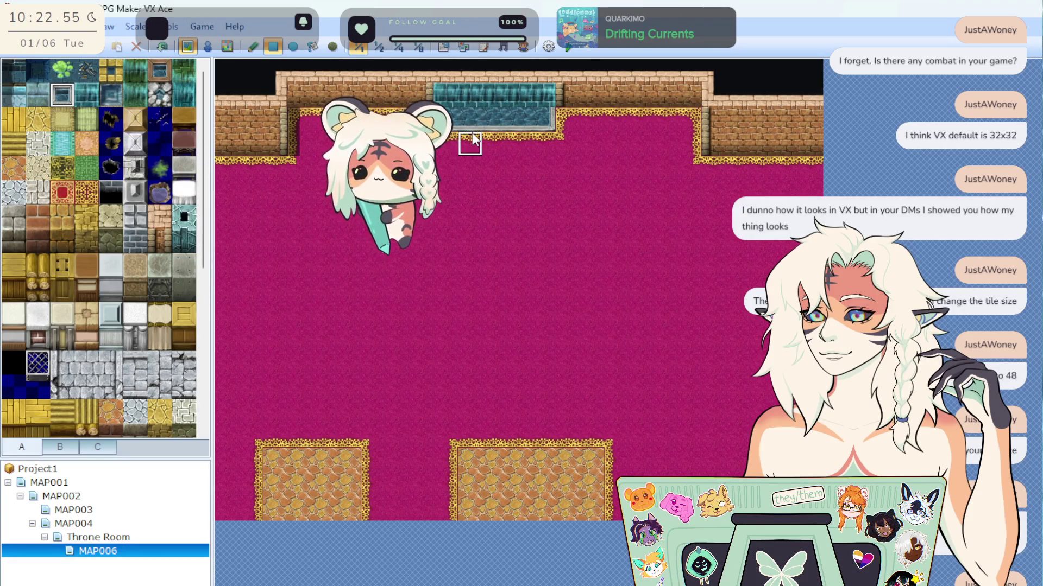
{"action": "left_click_drag", "start_coordinate": [471, 136], "coordinate": [523, 140]}
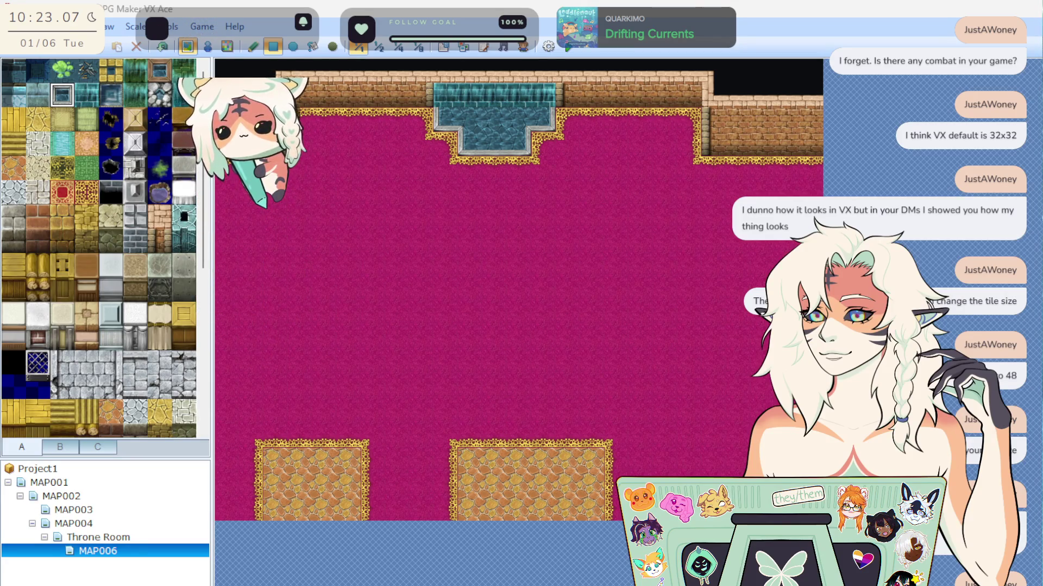
{"action": "scroll", "coordinate": [116, 354], "scroll_direction": "down", "scroll_amount": 3}
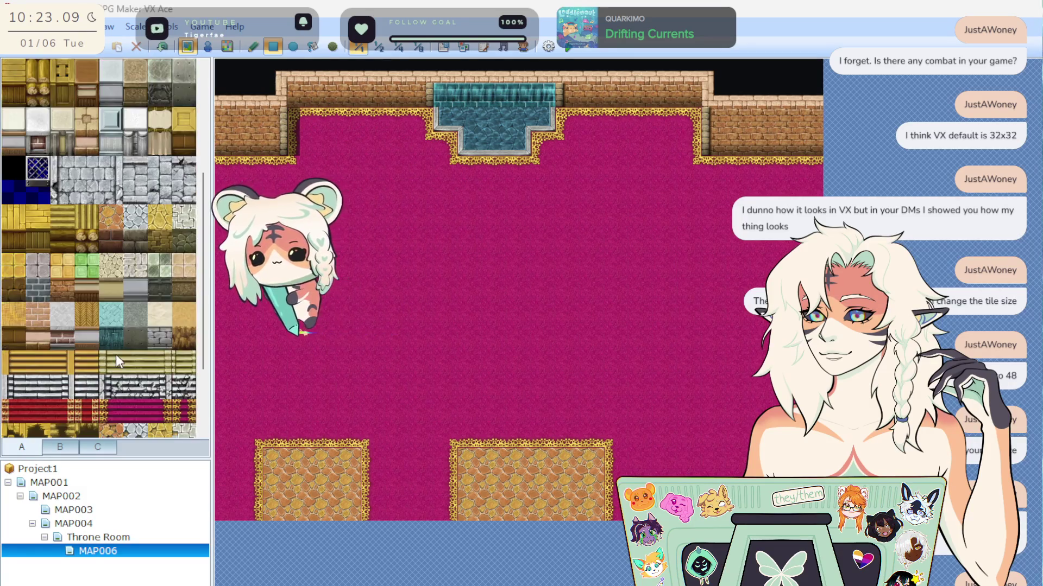
Place a red shield and banner on the back wall right of the pool.
{"action": "left_click", "coordinate": [60, 446]}
{"action": "scroll", "coordinate": [91, 338], "scroll_direction": "down", "scroll_amount": 5}
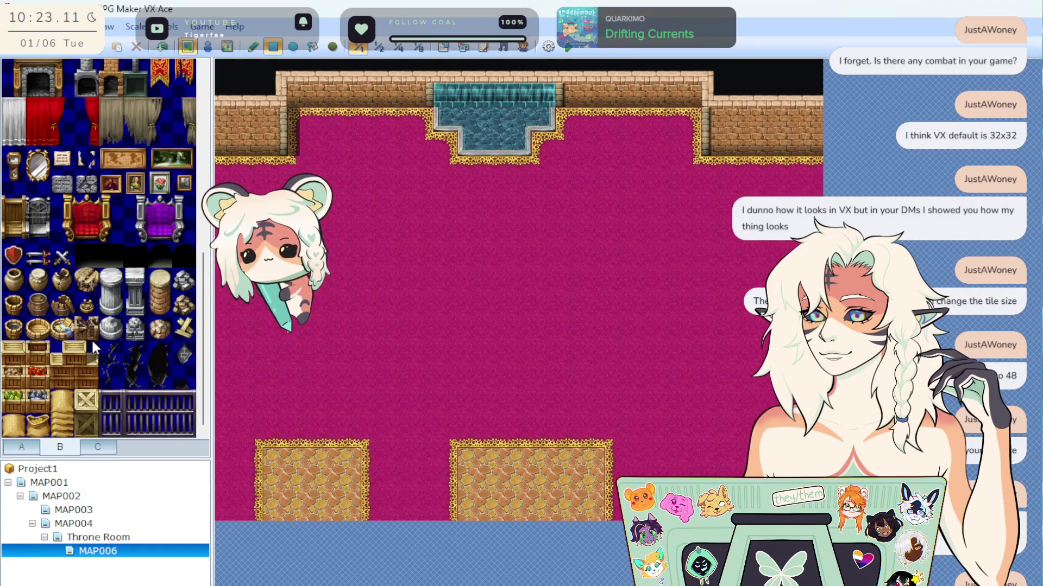
{"action": "scroll", "coordinate": [91, 338], "scroll_direction": "up", "scroll_amount": 3}
{"action": "scroll", "coordinate": [113, 345], "scroll_direction": "down", "scroll_amount": 1}
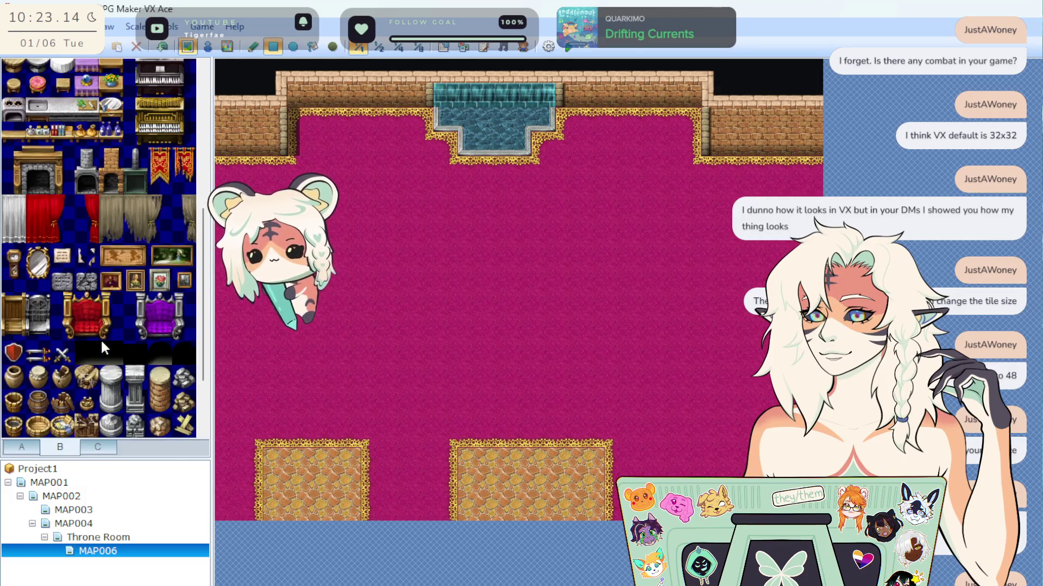
{"action": "left_click", "coordinate": [11, 356]}
{"action": "left_click", "coordinate": [593, 97]}
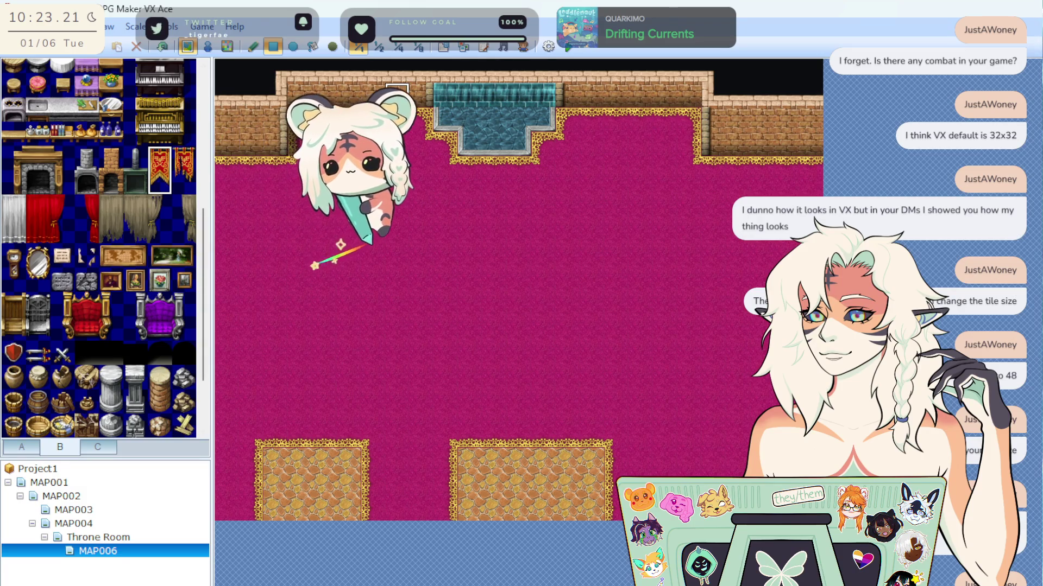
{"action": "left_click", "coordinate": [592, 100]}
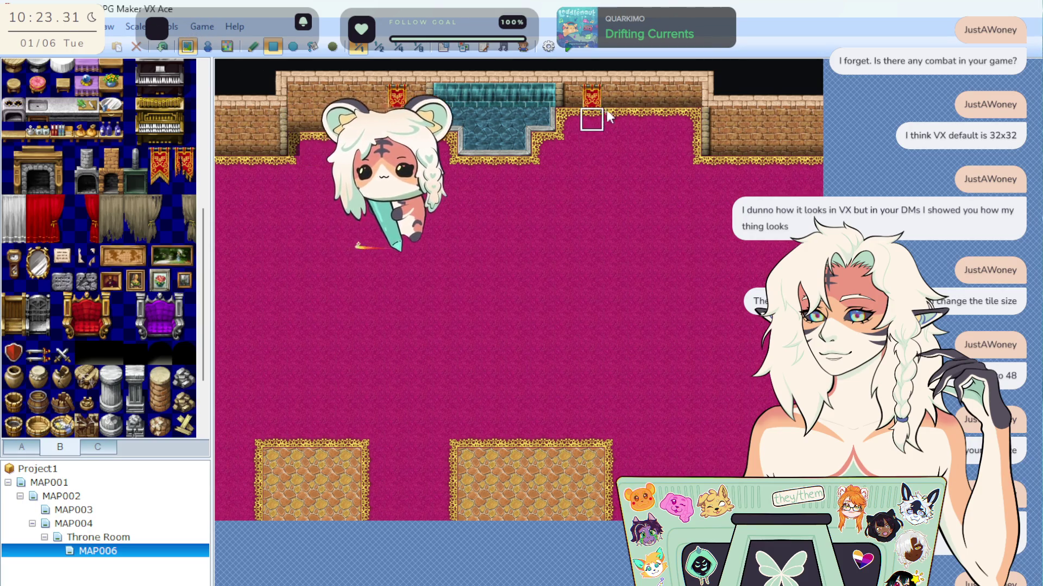
{"action": "left_click", "coordinate": [583, 115]}
Fill the wall notch with brick and hang a tall red banner left of the pool.
{"action": "left_click_drag", "start_coordinate": [571, 115], "coordinate": [685, 121]}
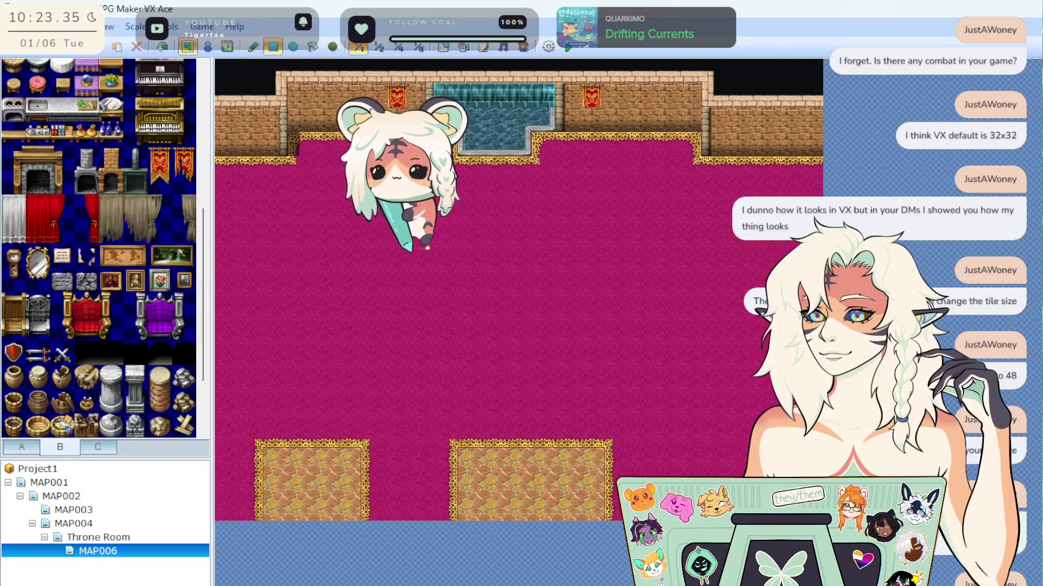
{"action": "left_click", "coordinate": [401, 79]}
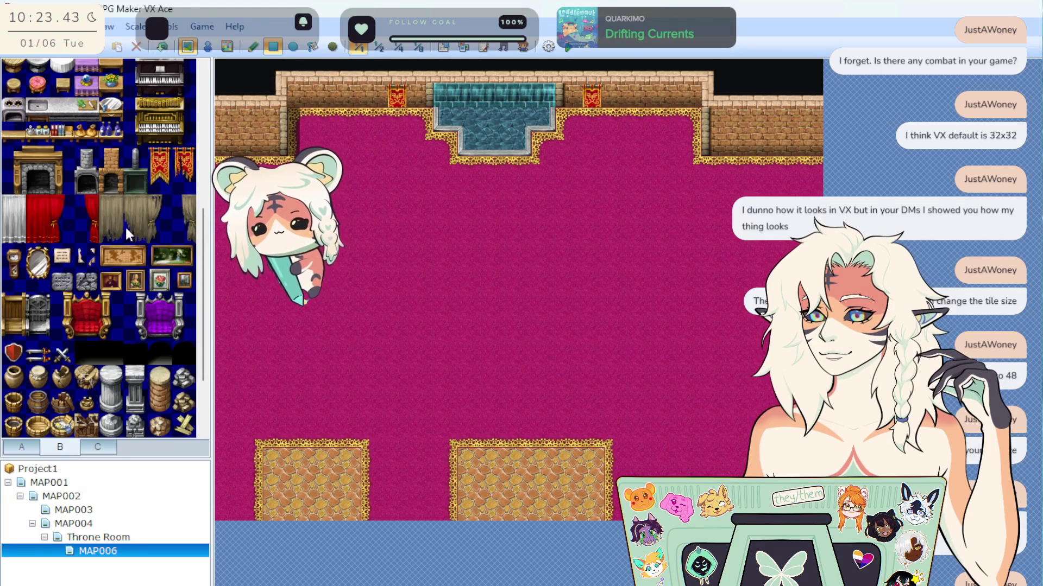
{"action": "left_click", "coordinate": [158, 157]}
{"action": "left_click", "coordinate": [397, 70]}
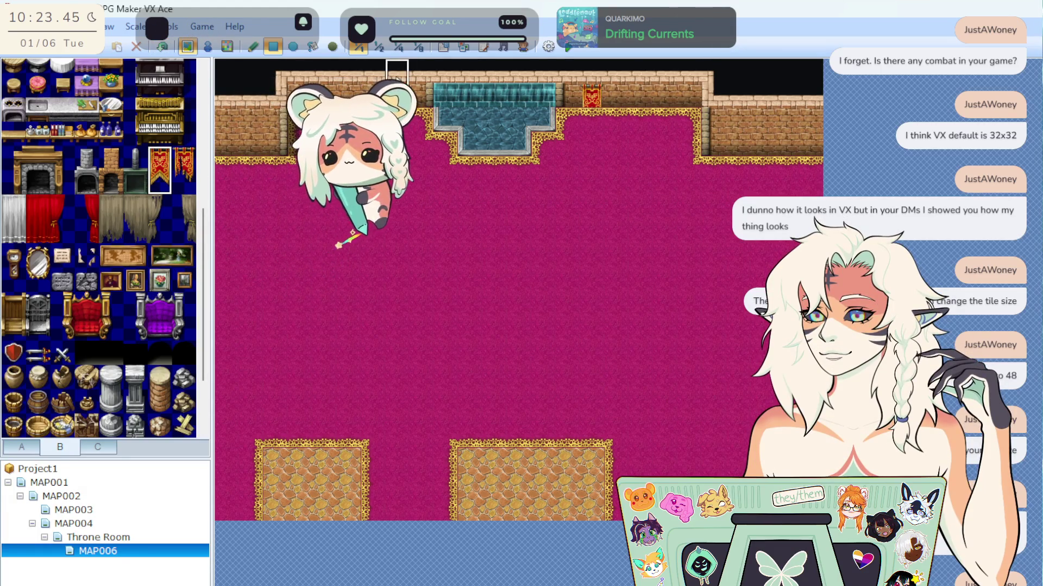
{"action": "left_click", "coordinate": [165, 165]}
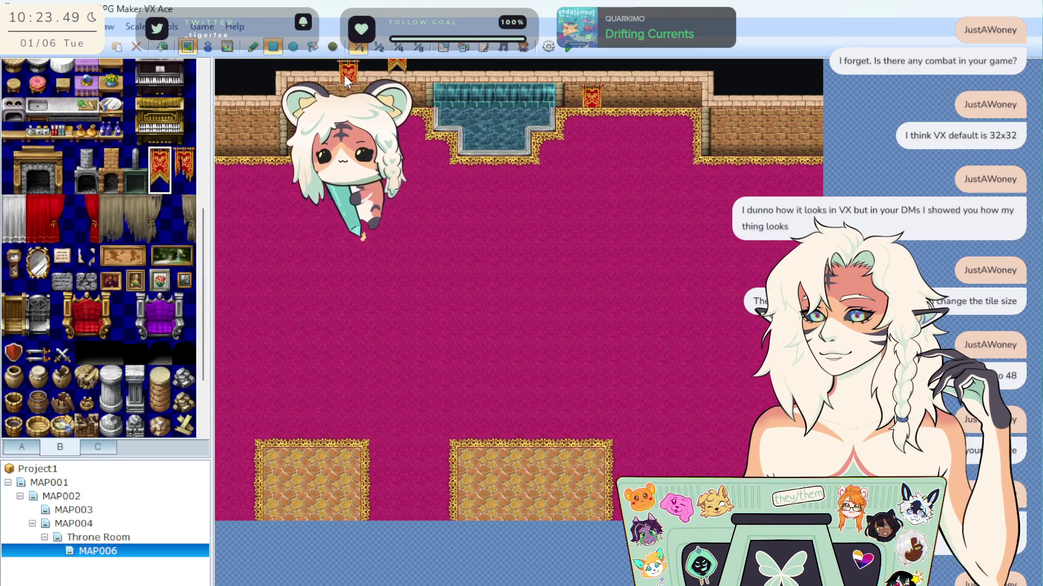
Remove the banners, patch wall beside the pool, and deepen the water by a row.
{"action": "left_click", "coordinate": [162, 48]}
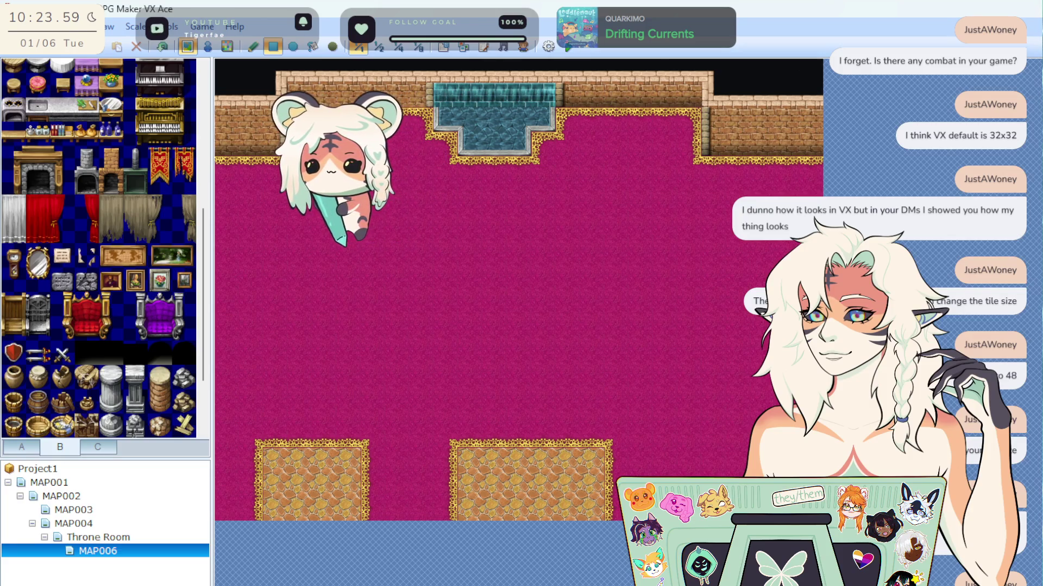
{"action": "left_click_drag", "start_coordinate": [581, 118], "coordinate": [685, 118]}
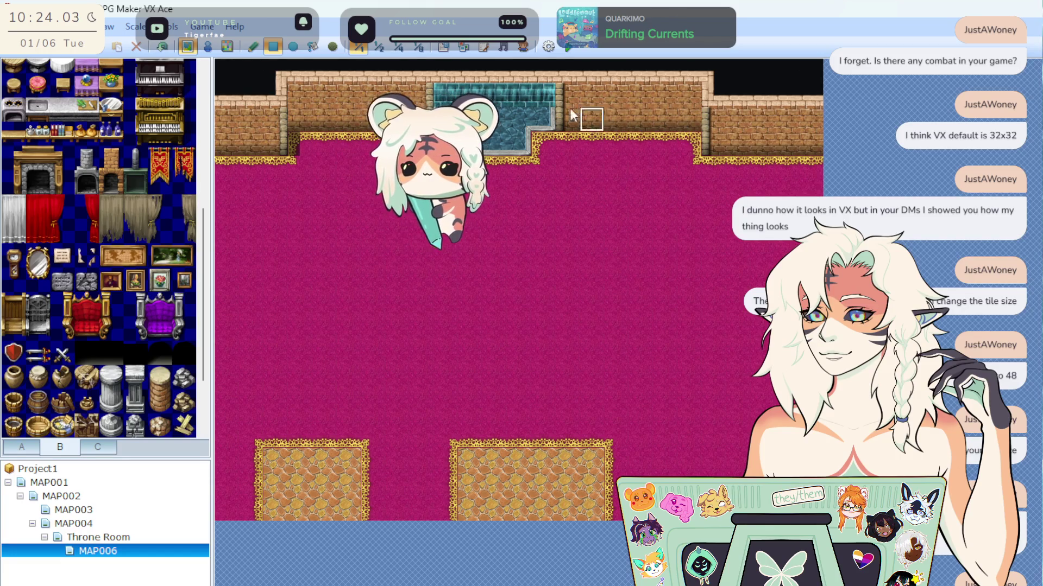
{"action": "left_click_drag", "start_coordinate": [491, 111], "coordinate": [541, 109]}
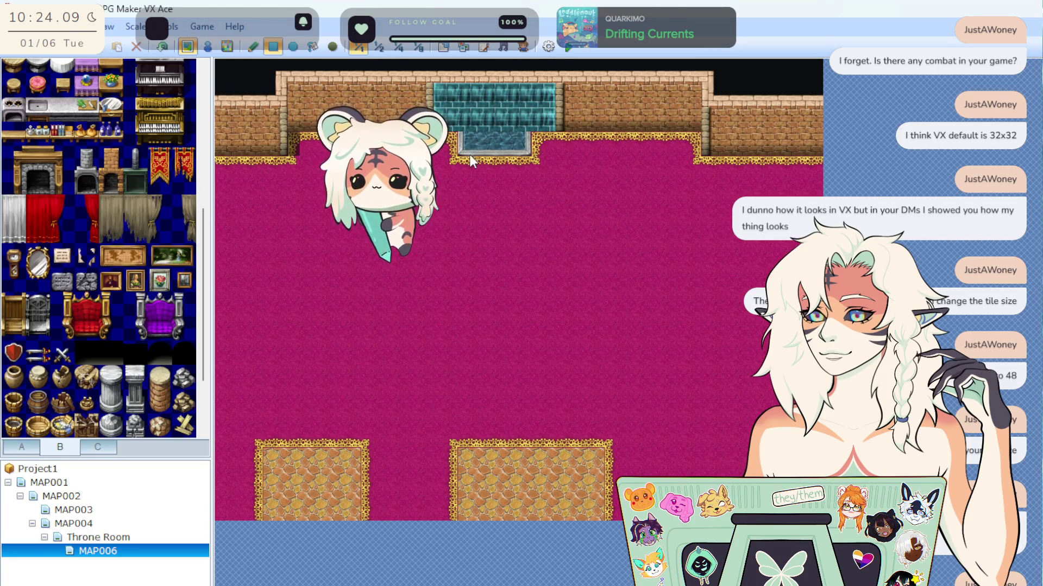
{"action": "left_click_drag", "start_coordinate": [469, 154], "coordinate": [510, 166]}
{"action": "left_click", "coordinate": [510, 166]}
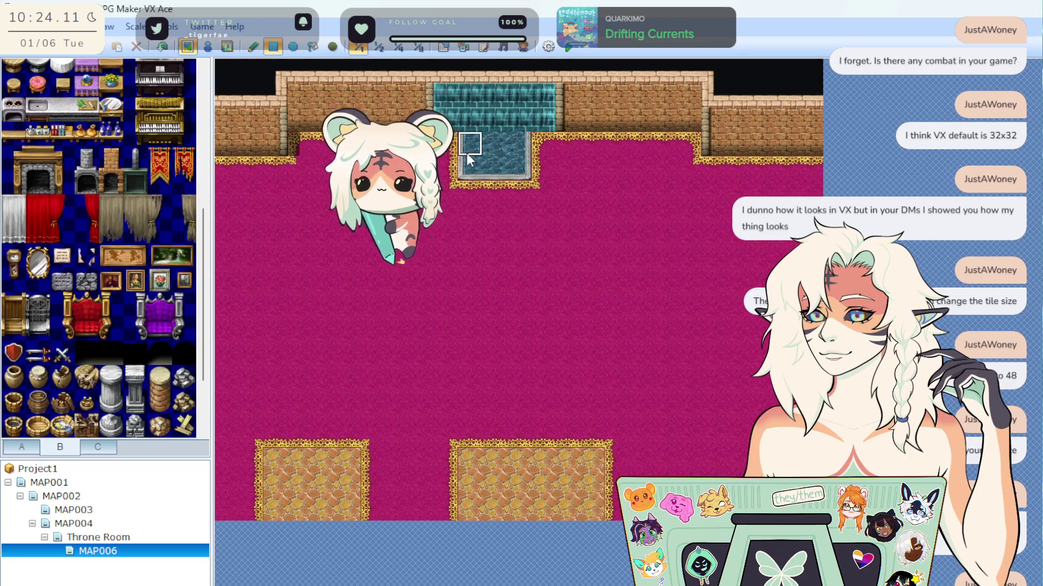
{"action": "left_click", "coordinate": [546, 142]}
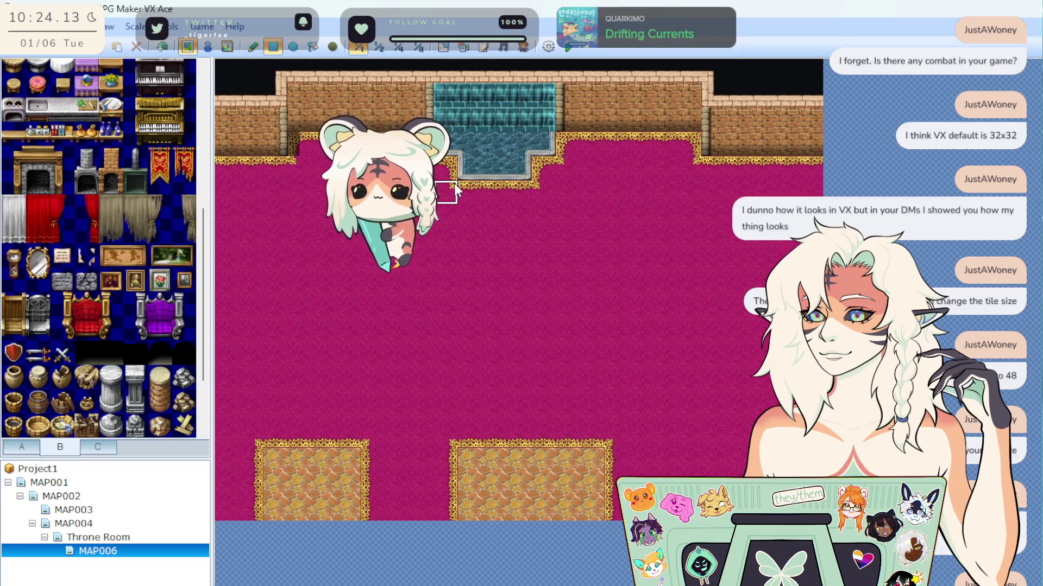
Stack a barrel pillar on the back wall at the waterfall's right edge.
{"action": "scroll", "coordinate": [125, 321], "scroll_direction": "down", "scroll_amount": 3}
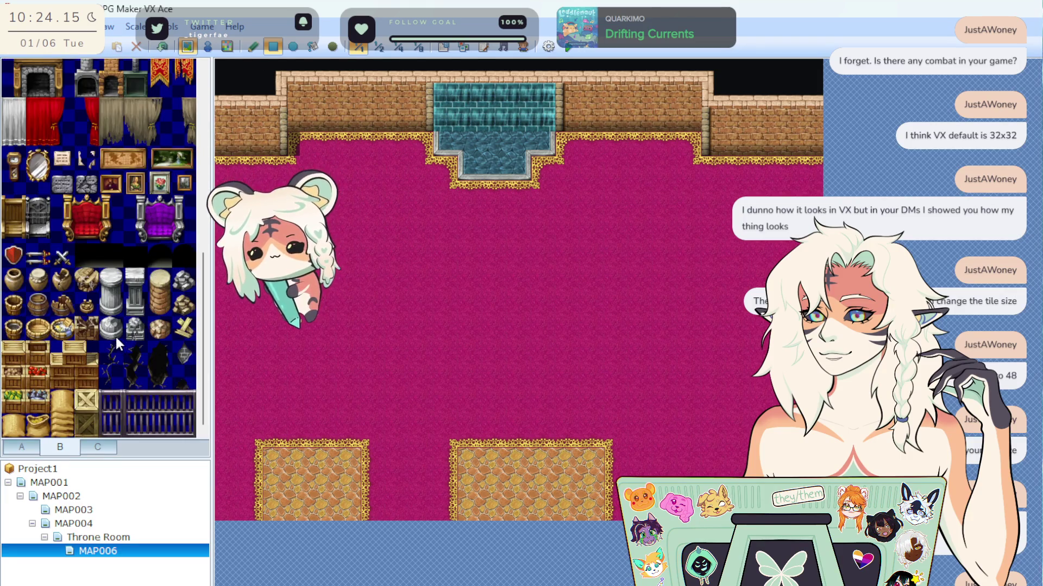
{"action": "mouse_move", "coordinate": [135, 282]}
{"action": "left_mouse_down"}
{"action": "mouse_move", "coordinate": [136, 300]}
{"action": "mouse_move", "coordinate": [161, 302]}
{"action": "left_mouse_up"}
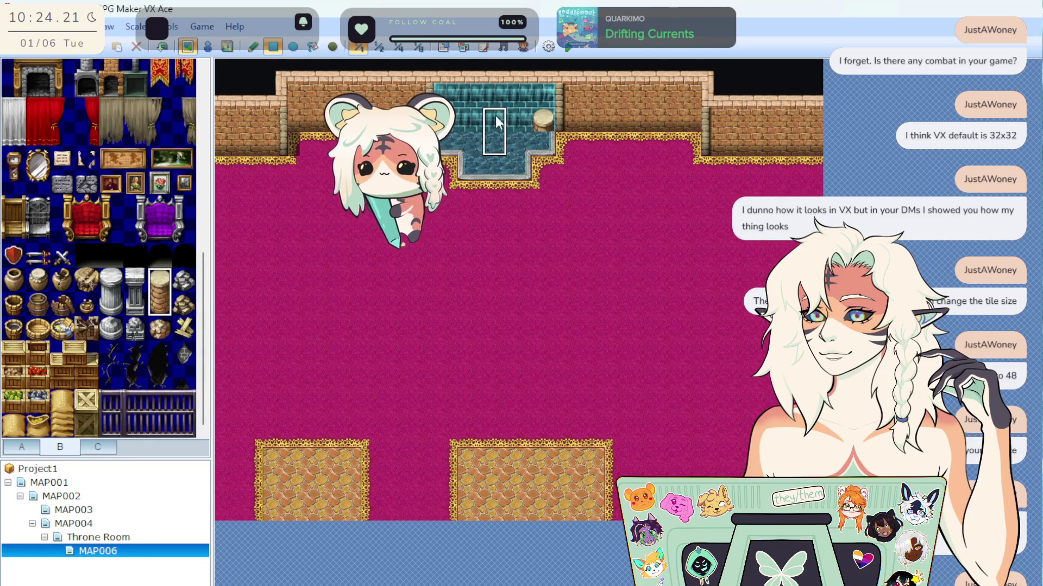
{"action": "left_click", "coordinate": [545, 119]}
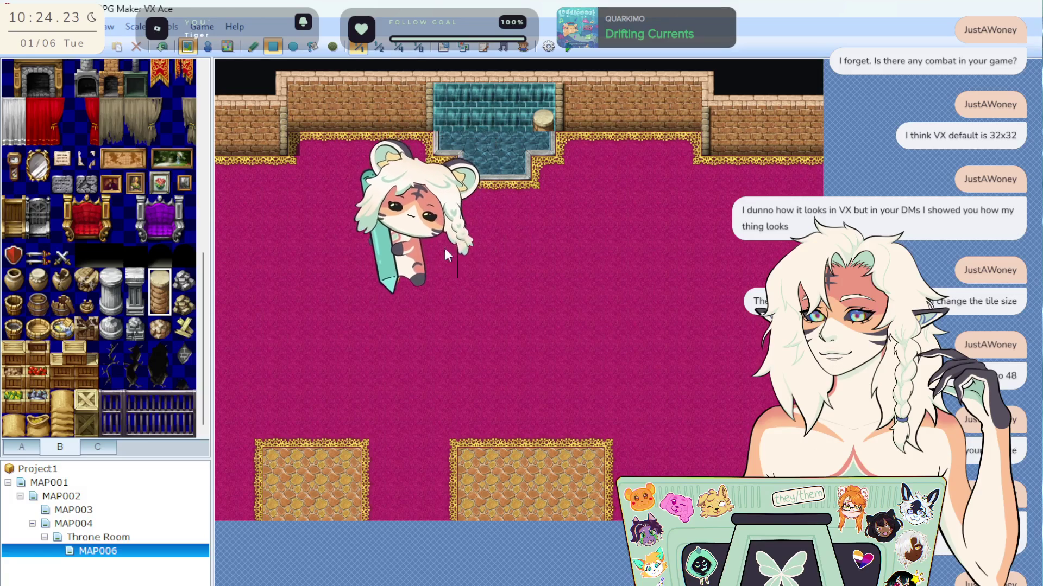
{"action": "left_click", "coordinate": [161, 305]}
{"action": "left_click", "coordinate": [544, 139]}
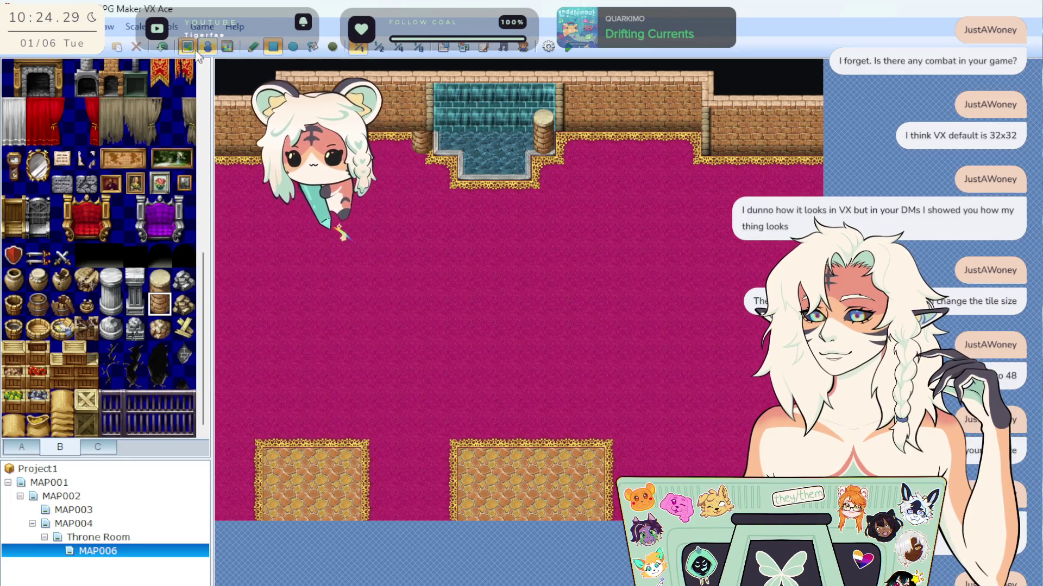
{"action": "left_click", "coordinate": [161, 49]}
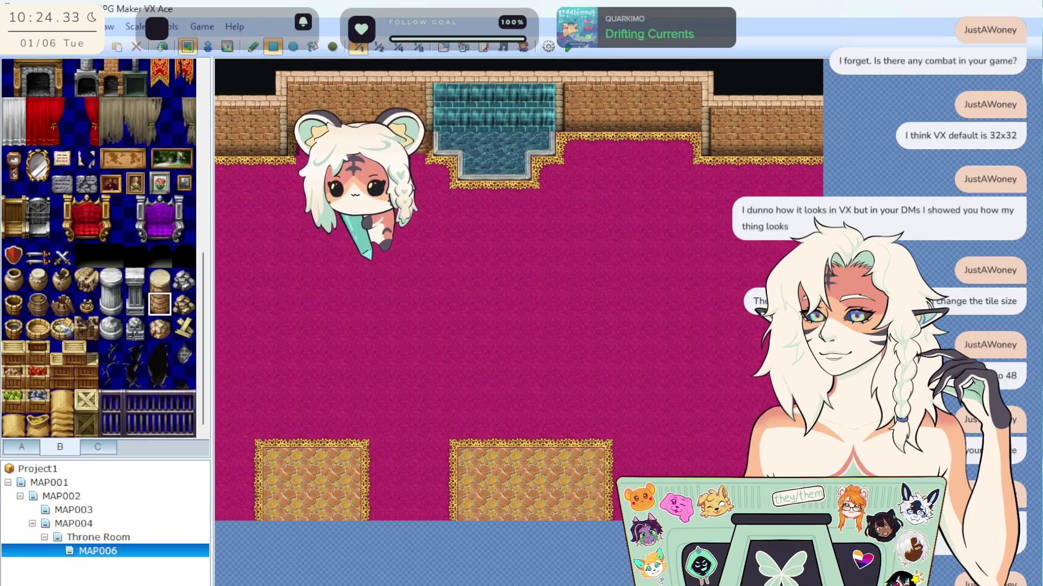
{"action": "left_click", "coordinate": [568, 144]}
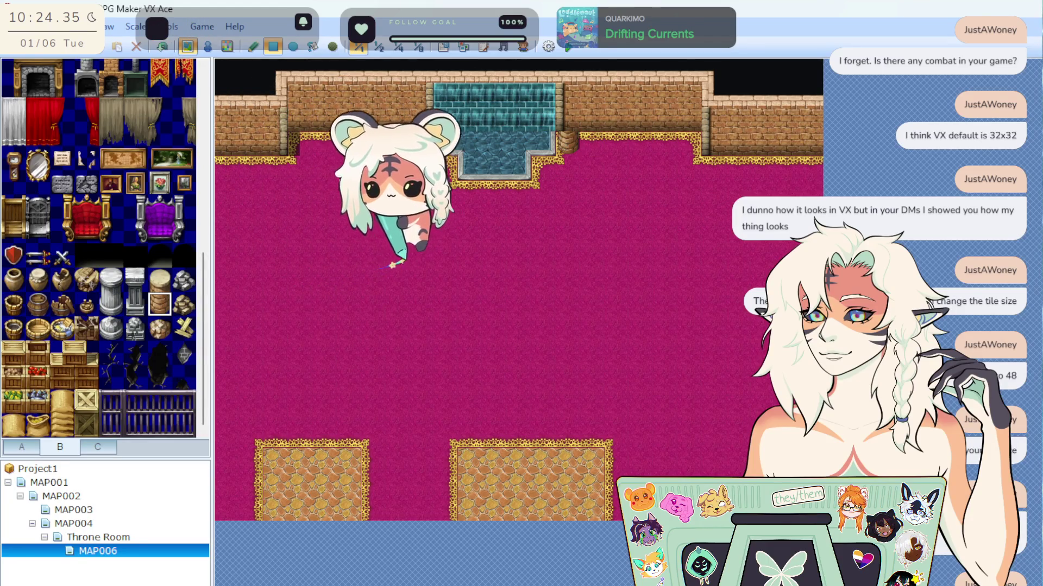
Top the wall left and right of the waterfall with stump posts.
{"action": "left_click", "coordinate": [159, 276]}
{"action": "left_click", "coordinate": [423, 81]}
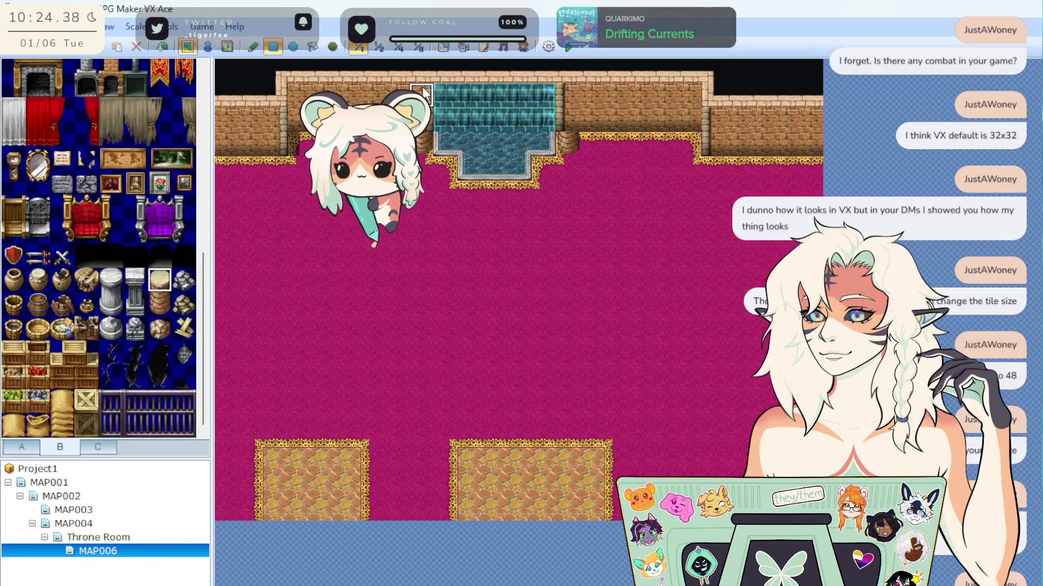
{"action": "left_click", "coordinate": [571, 77]}
{"action": "left_click", "coordinate": [156, 302]}
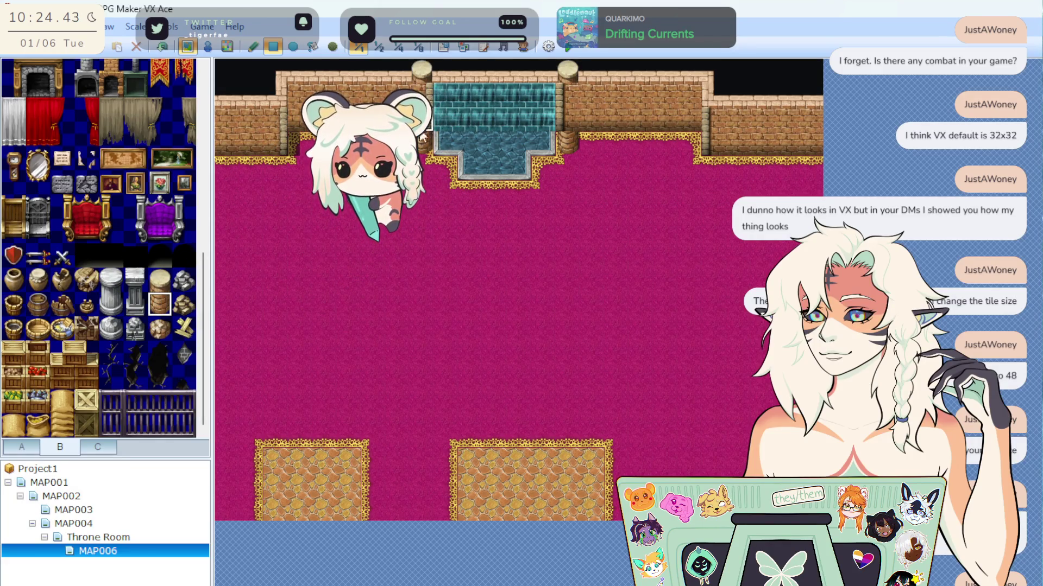
{"action": "scroll", "coordinate": [142, 280], "scroll_direction": "up", "scroll_amount": 10}
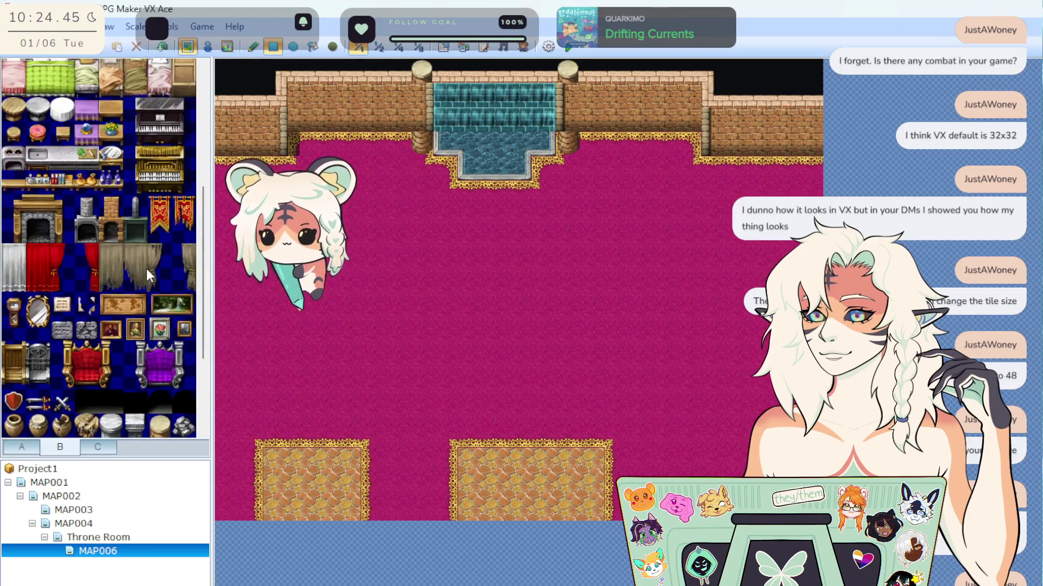
{"action": "scroll", "coordinate": [146, 266], "scroll_direction": "down", "scroll_amount": 2}
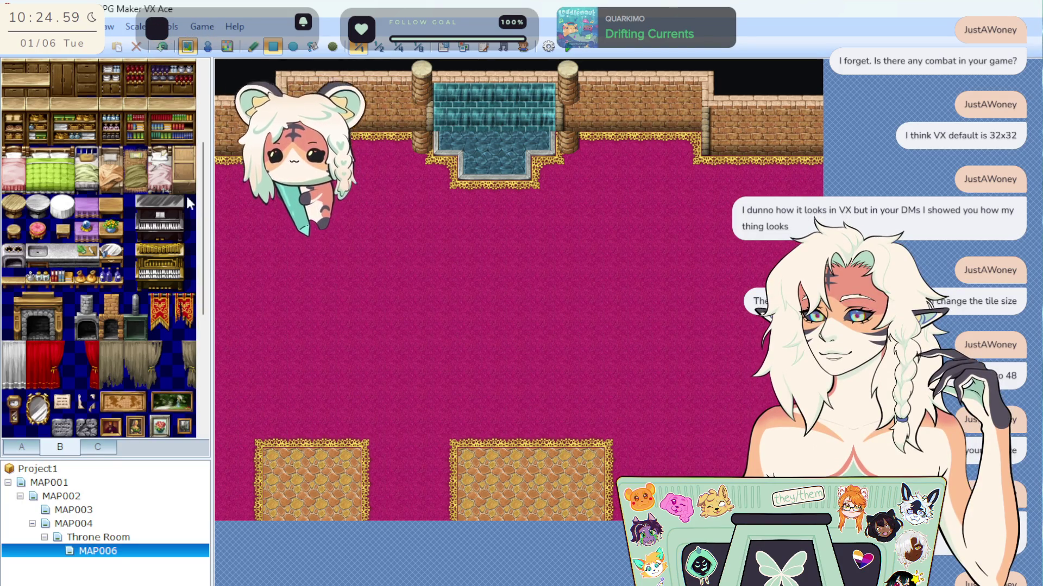
{"action": "scroll", "coordinate": [130, 315], "scroll_direction": "down", "scroll_amount": 3}
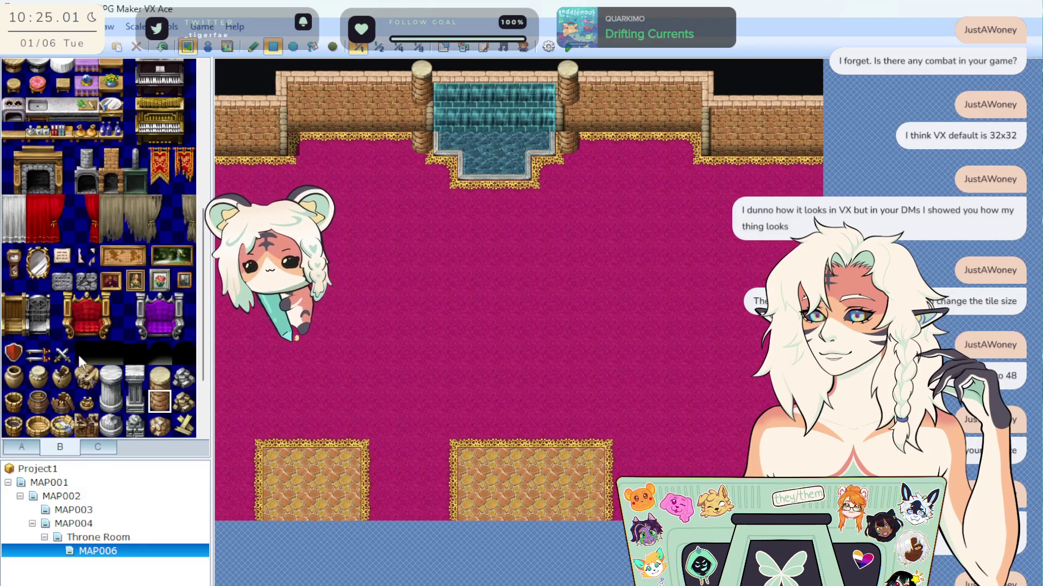
{"action": "scroll", "coordinate": [103, 311], "scroll_direction": "up", "scroll_amount": 6}
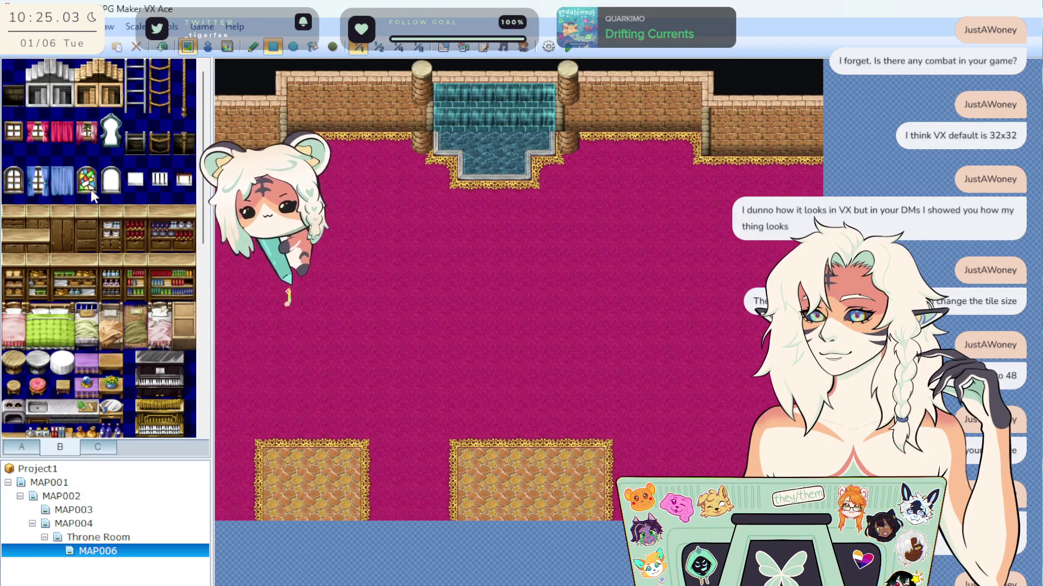
{"action": "left_click", "coordinate": [89, 191]}
{"action": "left_click", "coordinate": [568, 112]}
{"action": "left_click", "coordinate": [421, 112]}
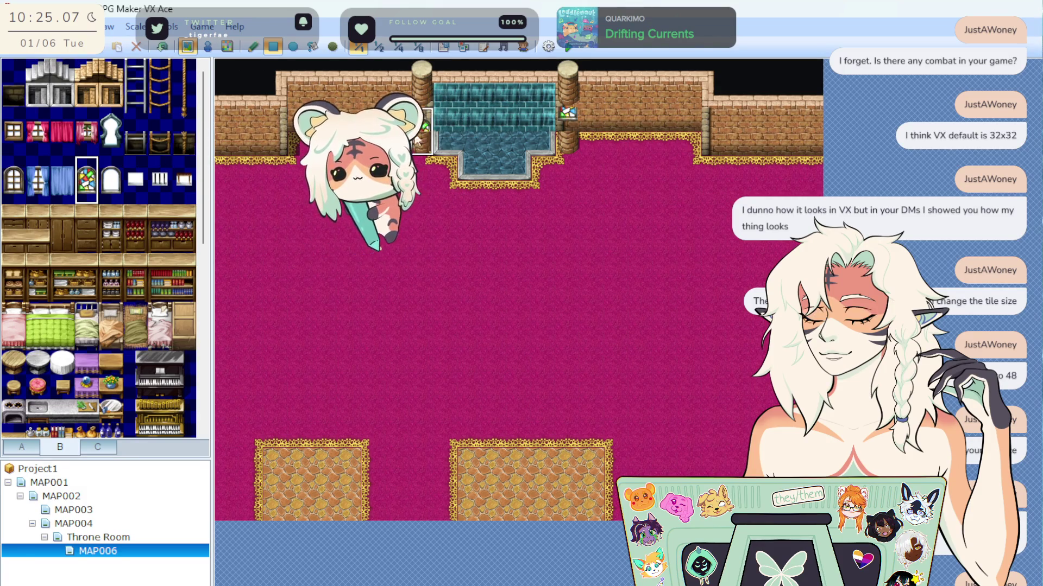
{"action": "left_click", "coordinate": [166, 46]}
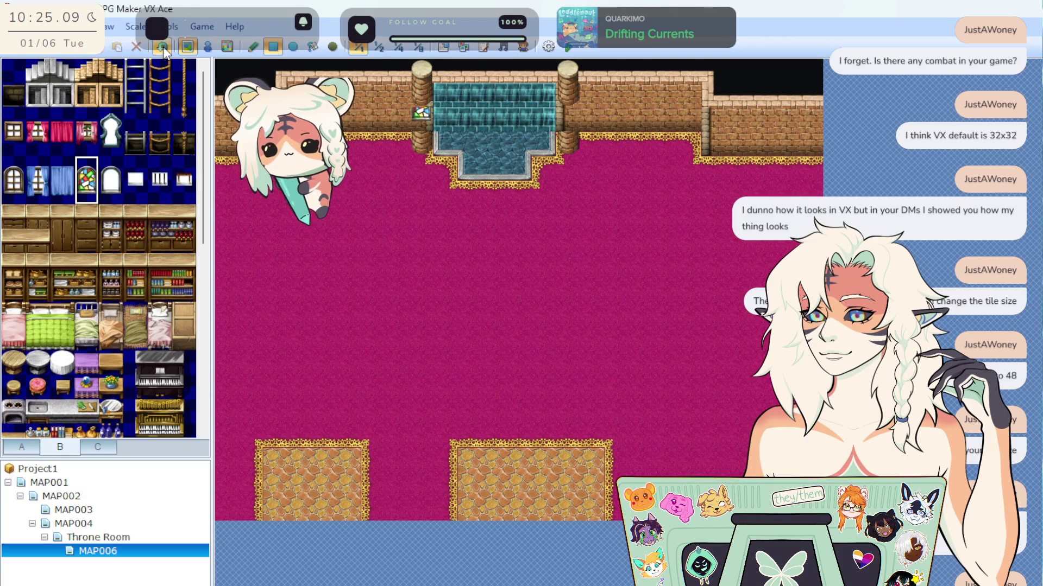
{"action": "scroll", "coordinate": [120, 279], "scroll_direction": "down", "scroll_amount": 5}
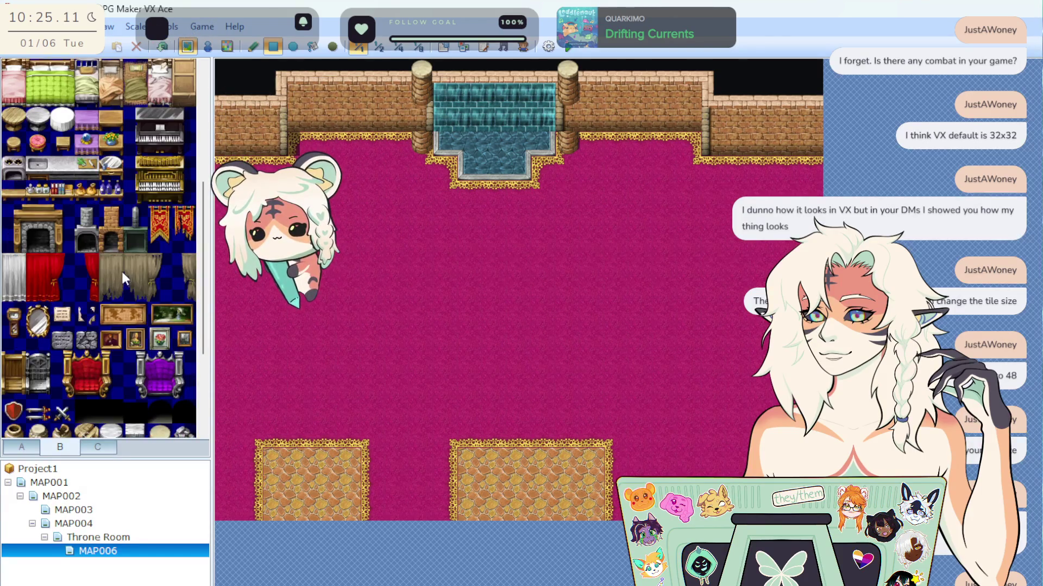
{"action": "scroll", "coordinate": [71, 236], "scroll_direction": "down", "scroll_amount": 3}
{"action": "left_click", "coordinate": [161, 183]}
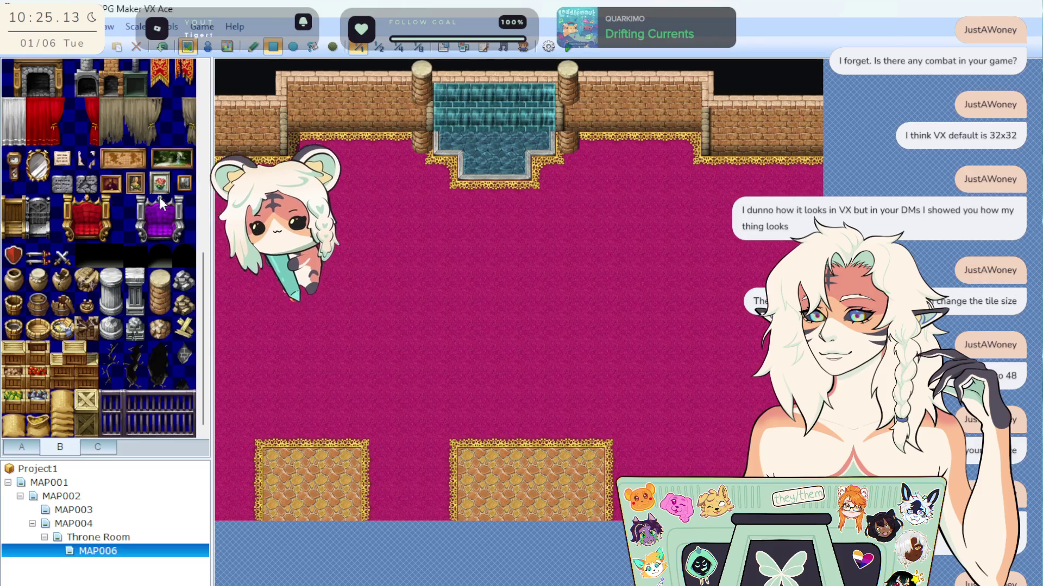
{"action": "left_click", "coordinate": [421, 120]}
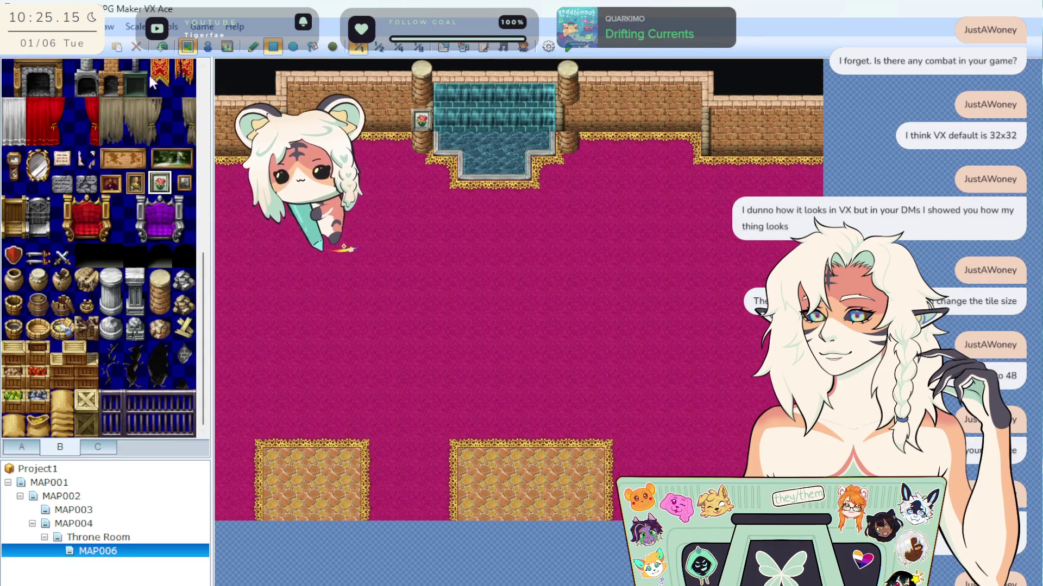
{"action": "left_click", "coordinate": [162, 46]}
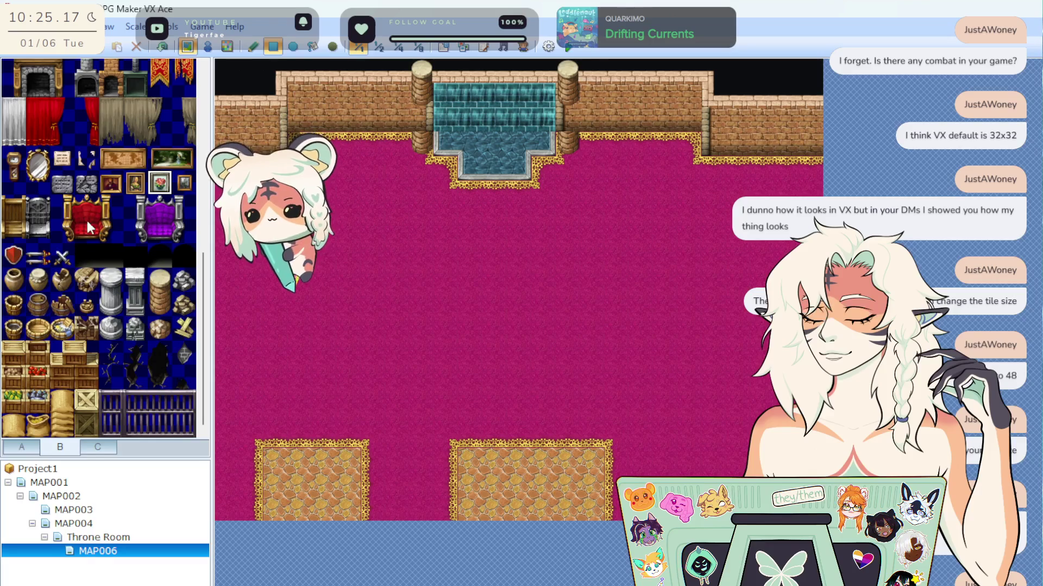
{"action": "left_click", "coordinate": [19, 163]}
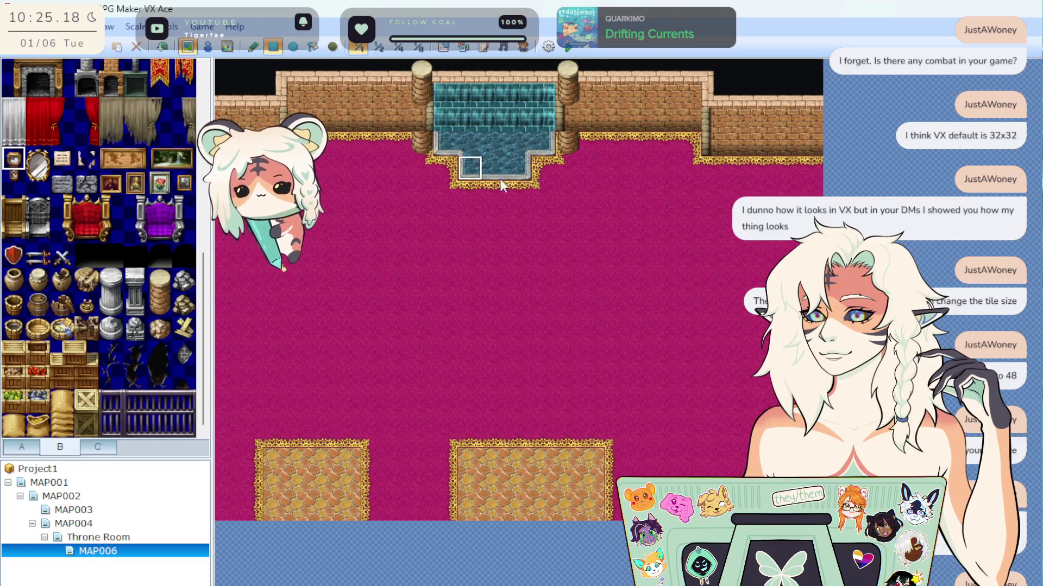
Place a small clock on the brick wall right of the waterfall, undoing the extra object.
{"action": "left_click", "coordinate": [737, 129]}
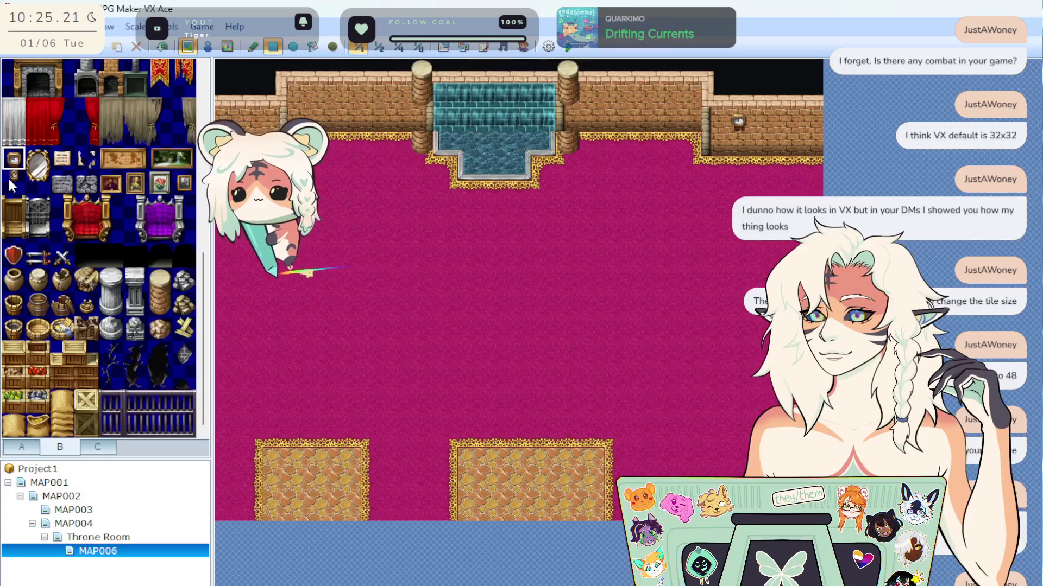
{"action": "left_click", "coordinate": [13, 183]}
{"action": "left_click", "coordinate": [738, 141]}
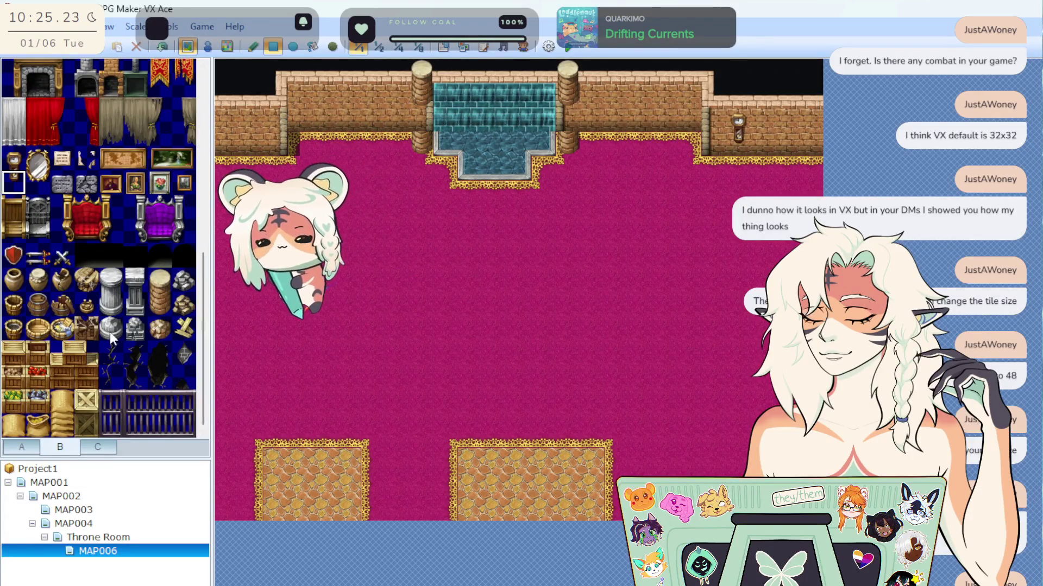
{"action": "left_click", "coordinate": [760, 122]}
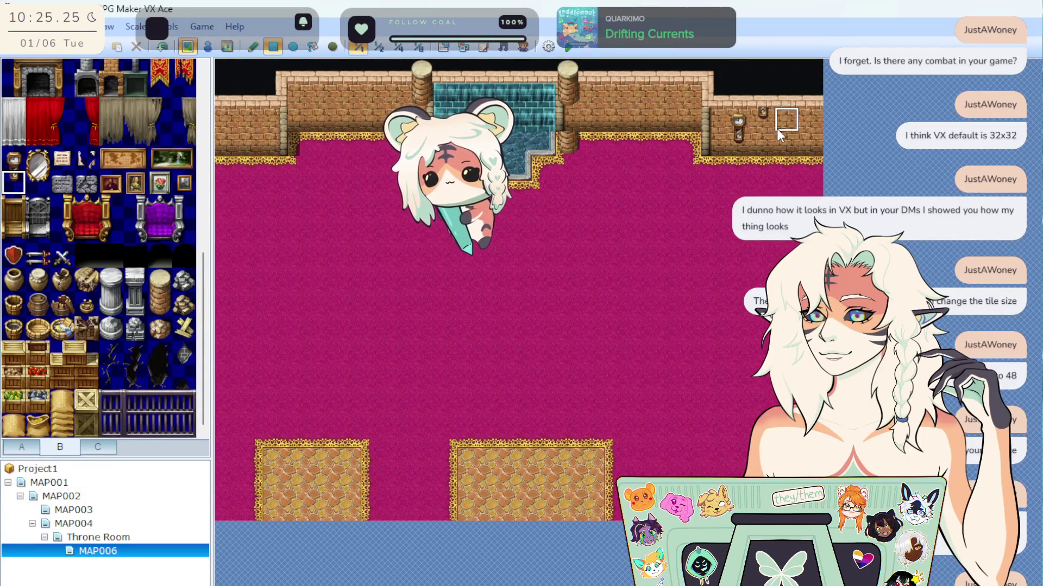
{"action": "key", "text": "ctrl+z"}
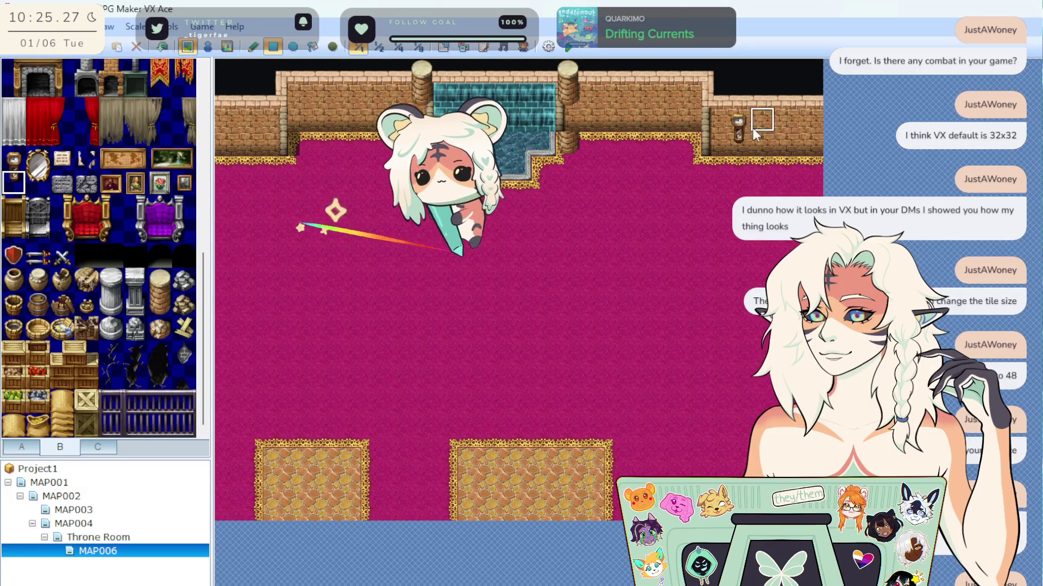
Paint plain brick wall over the duplicate object and start repainting the upper-left corner.
{"action": "right_click", "coordinate": [752, 129]}
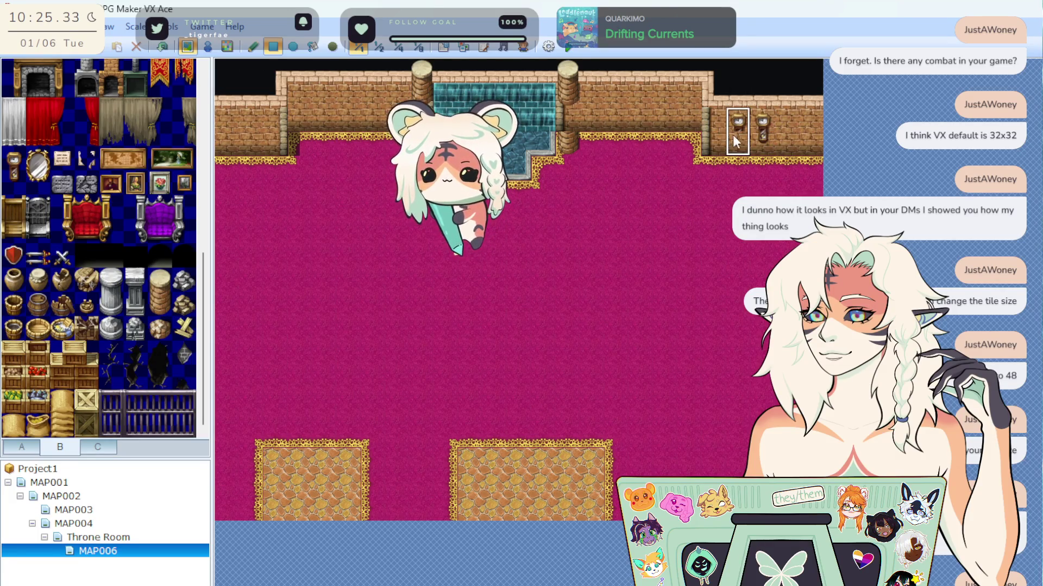
{"action": "left_click", "coordinate": [744, 125]}
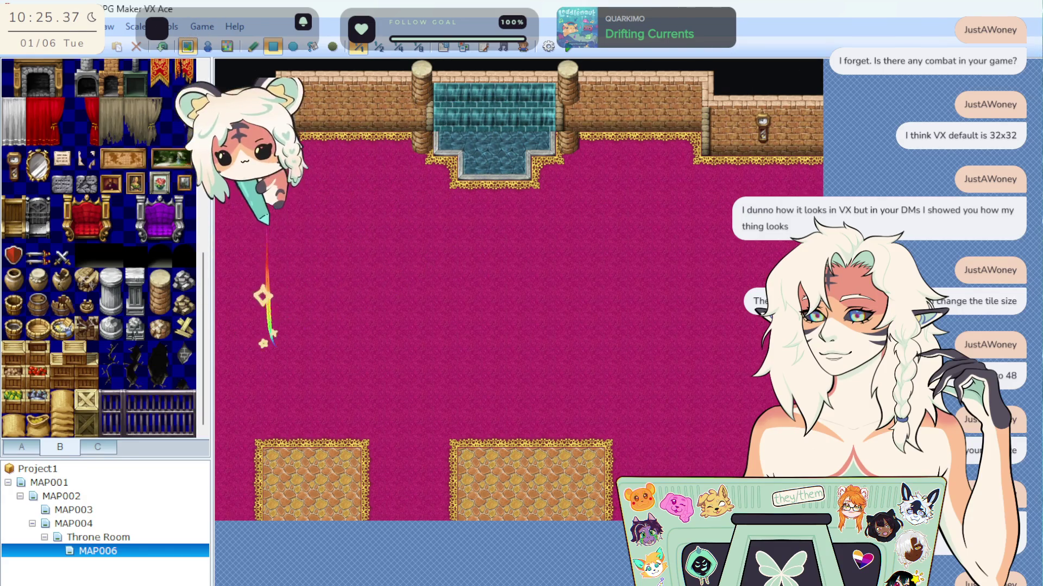
{"action": "left_click_drag", "start_coordinate": [223, 82], "coordinate": [275, 130]}
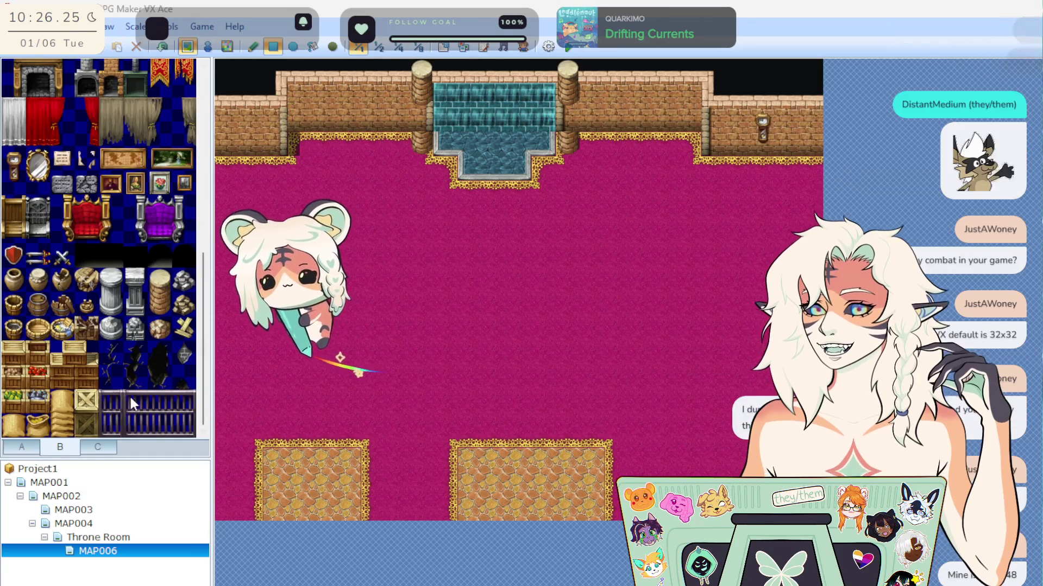
Scroll the tileset palette back up toward the curtained window tile.
{"action": "scroll", "coordinate": [125, 393], "scroll_direction": "up", "scroll_amount": 3}
{"action": "scroll", "coordinate": [129, 386], "scroll_direction": "up", "scroll_amount": 5}
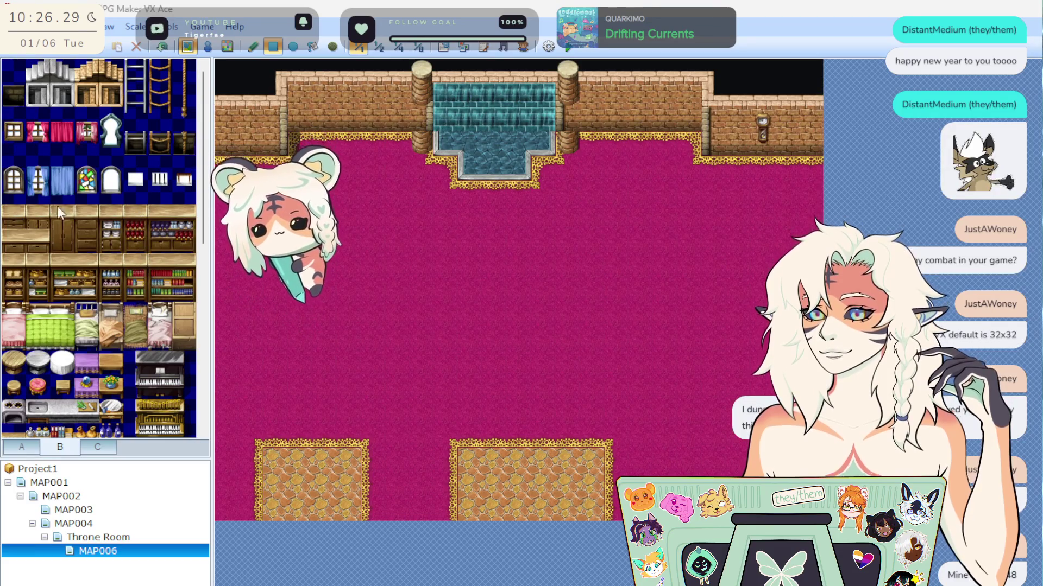
Paint a magenta carpet rectangle from the existing carpet up to the map's top-left corner.
{"action": "left_click", "coordinate": [40, 183]}
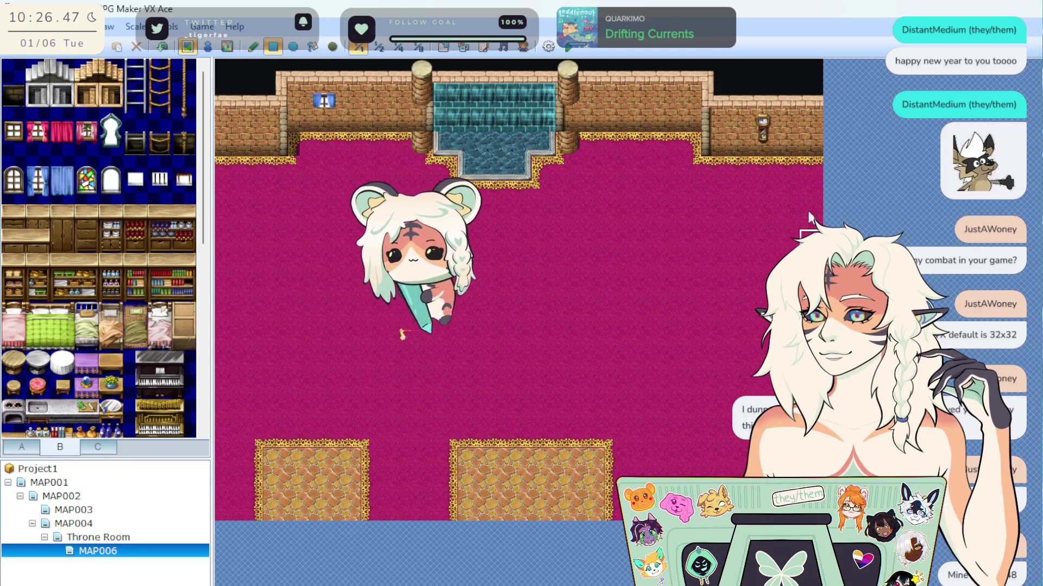
{"action": "mouse_move", "coordinate": [808, 171]}
{"action": "left_mouse_down"}
{"action": "mouse_move", "coordinate": [569, 108]}
{"action": "mouse_move", "coordinate": [218, 78]}
{"action": "mouse_move", "coordinate": [235, 114]}
{"action": "mouse_move", "coordinate": [247, 77]}
{"action": "mouse_move", "coordinate": [217, 75]}
{"action": "left_mouse_up"}
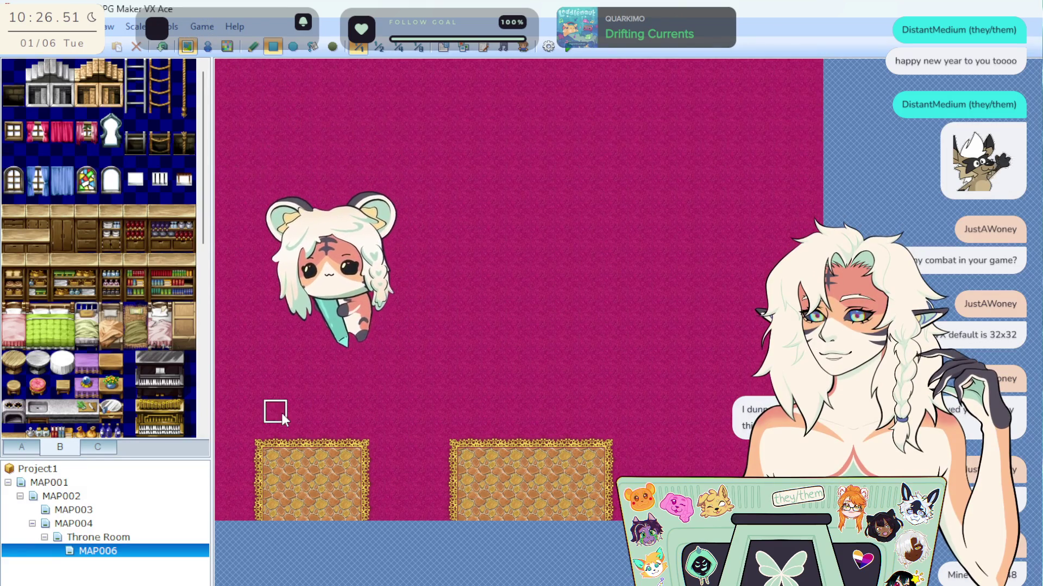
Undo carpet painted over the bottom stone blocks and flood the floor with cobblestone.
{"action": "left_click_drag", "start_coordinate": [255, 450], "coordinate": [615, 517]}
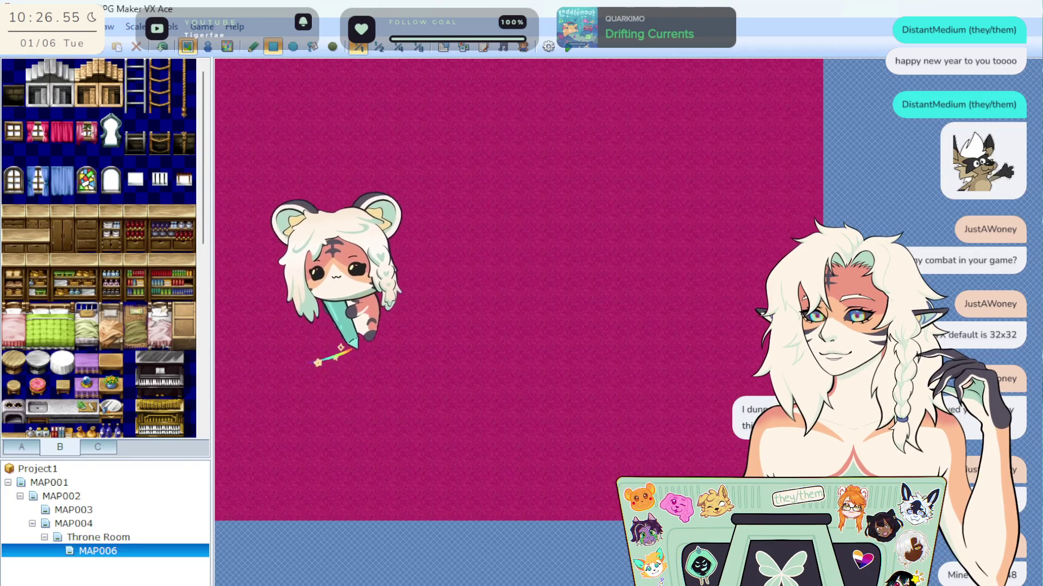
{"action": "key", "text": "ctrl+z"}
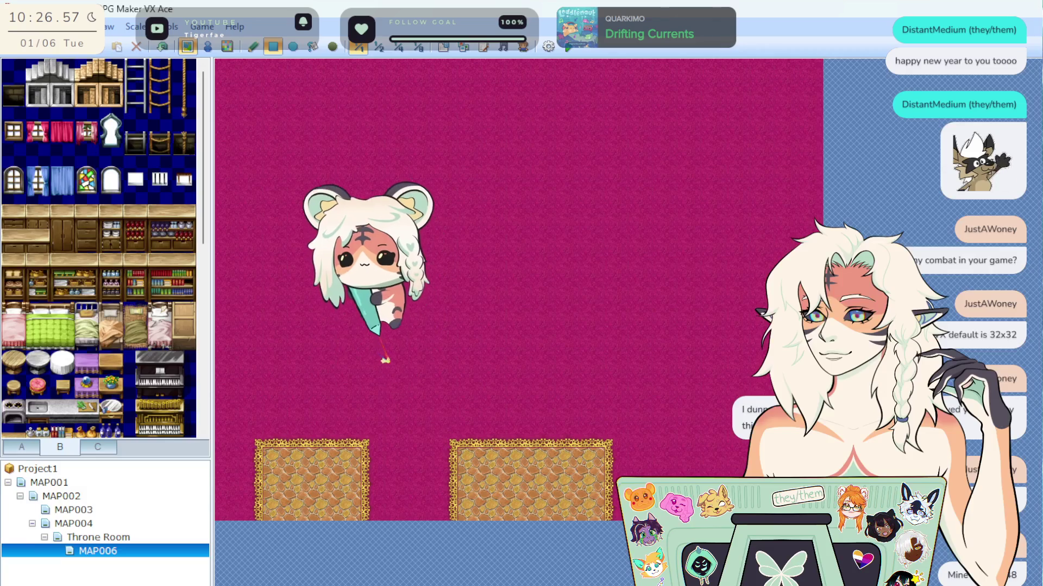
{"action": "left_click", "coordinate": [314, 47]}
{"action": "left_click", "coordinate": [441, 309]}
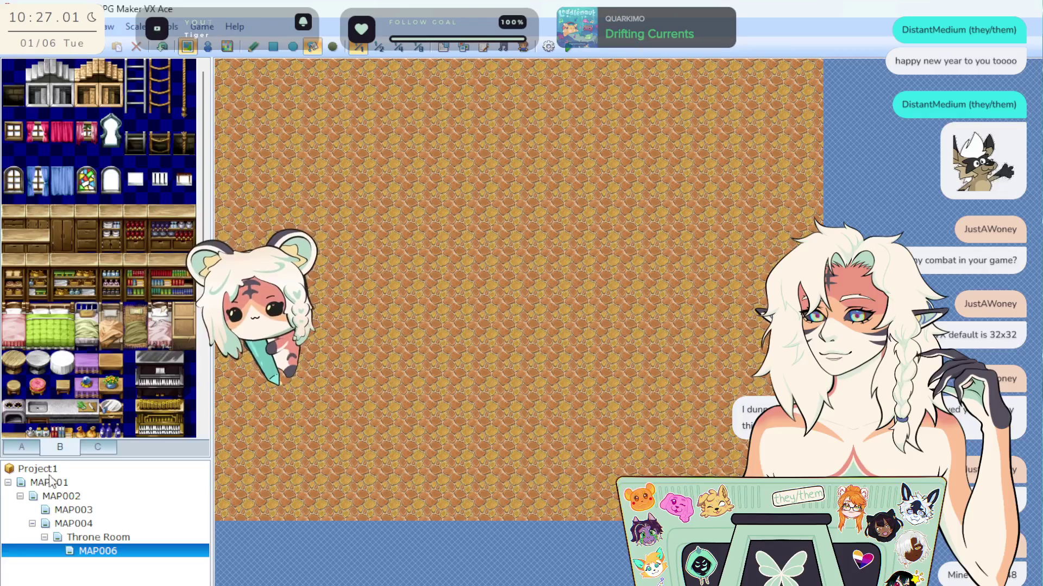
Fill the whole map with the yellow wooden plank floor tile as a trial.
{"action": "left_click", "coordinate": [21, 446]}
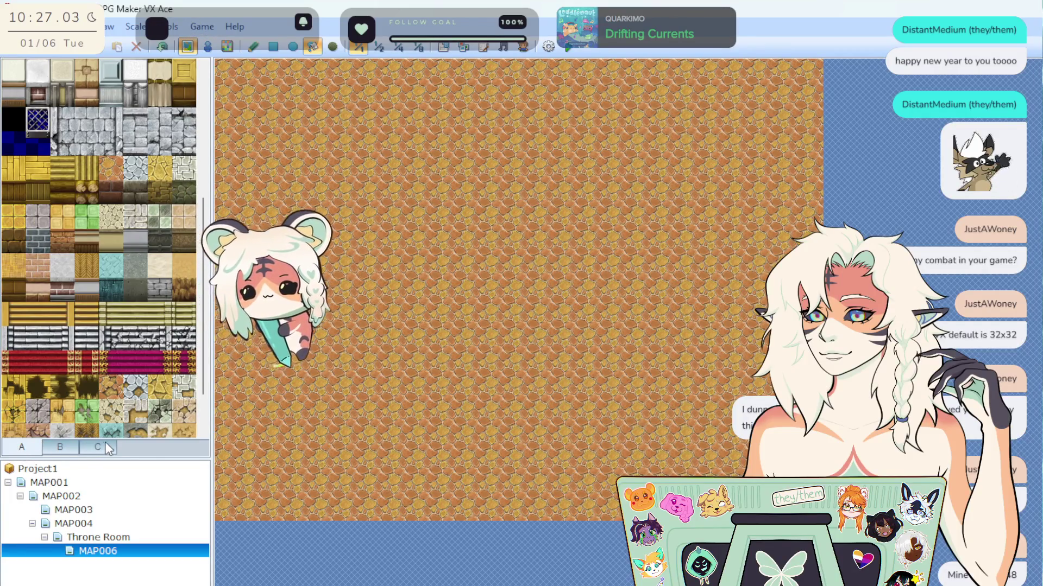
{"action": "scroll", "coordinate": [98, 350], "scroll_direction": "up", "scroll_amount": 5}
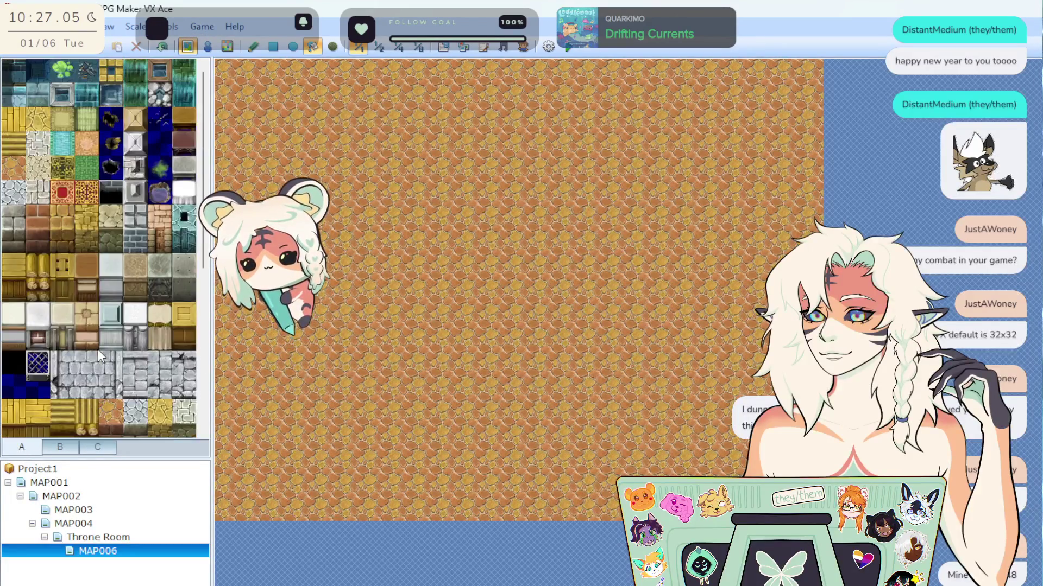
{"action": "scroll", "coordinate": [98, 345], "scroll_direction": "down", "scroll_amount": 3}
{"action": "scroll", "coordinate": [121, 344], "scroll_direction": "down", "scroll_amount": 3}
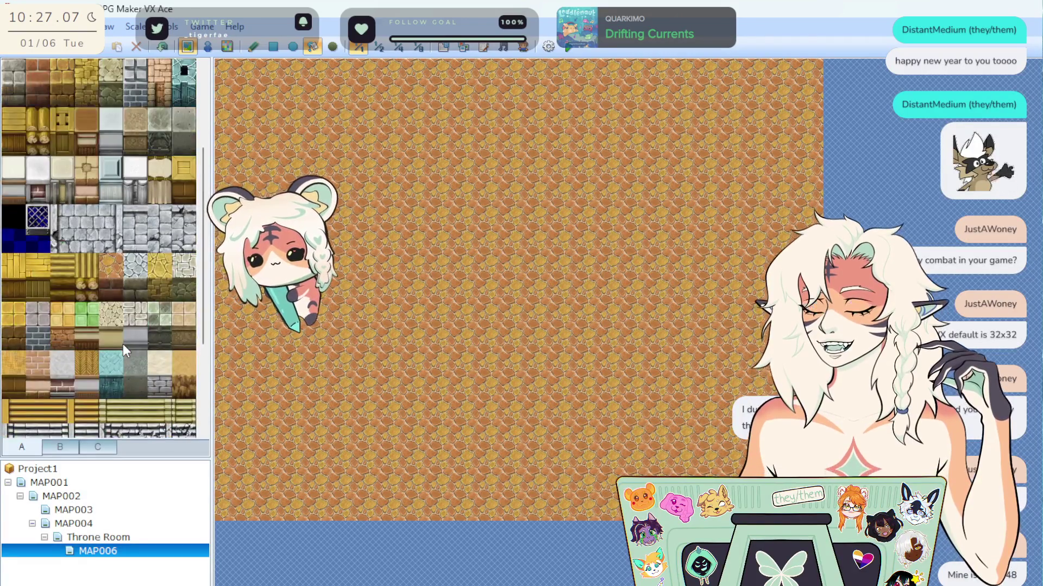
{"action": "scroll", "coordinate": [140, 326], "scroll_direction": "up", "scroll_amount": 5}
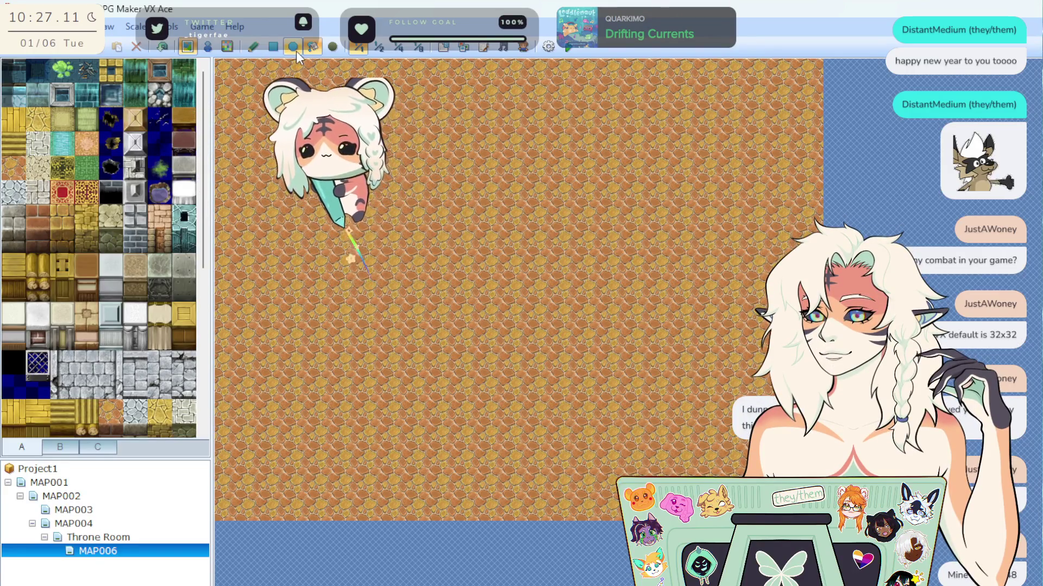
{"action": "left_click", "coordinate": [21, 119]}
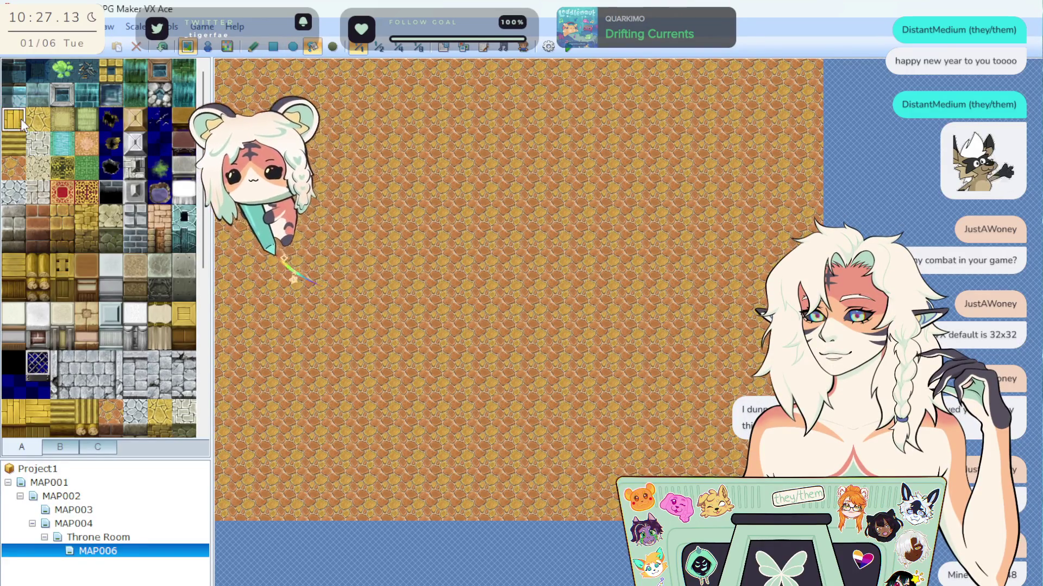
{"action": "left_click", "coordinate": [465, 291]}
Try yellow cobblestone and green floors, then undo back to brown cobblestone.
{"action": "left_click", "coordinate": [42, 118]}
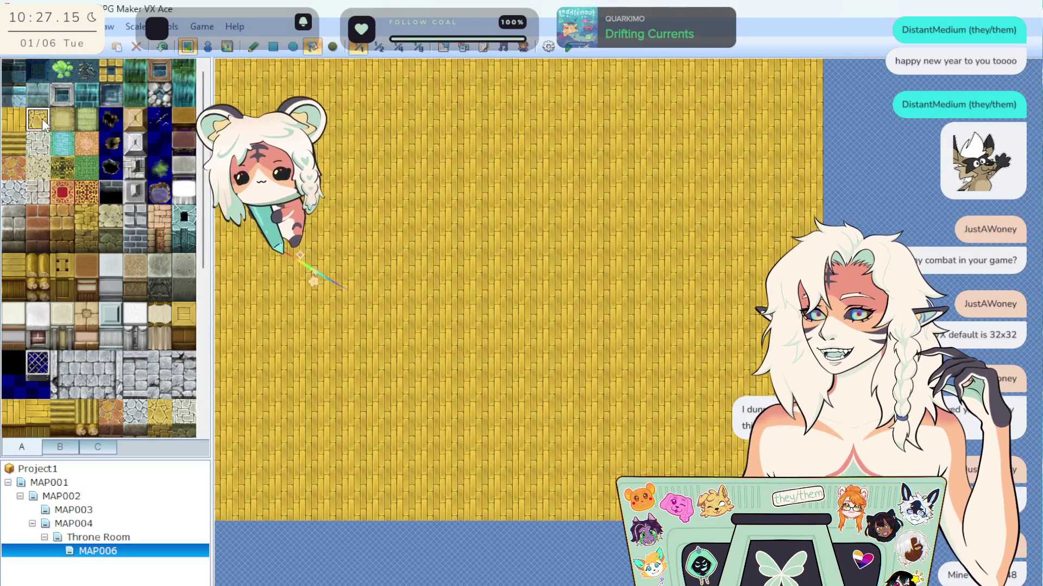
{"action": "left_click", "coordinate": [465, 291]}
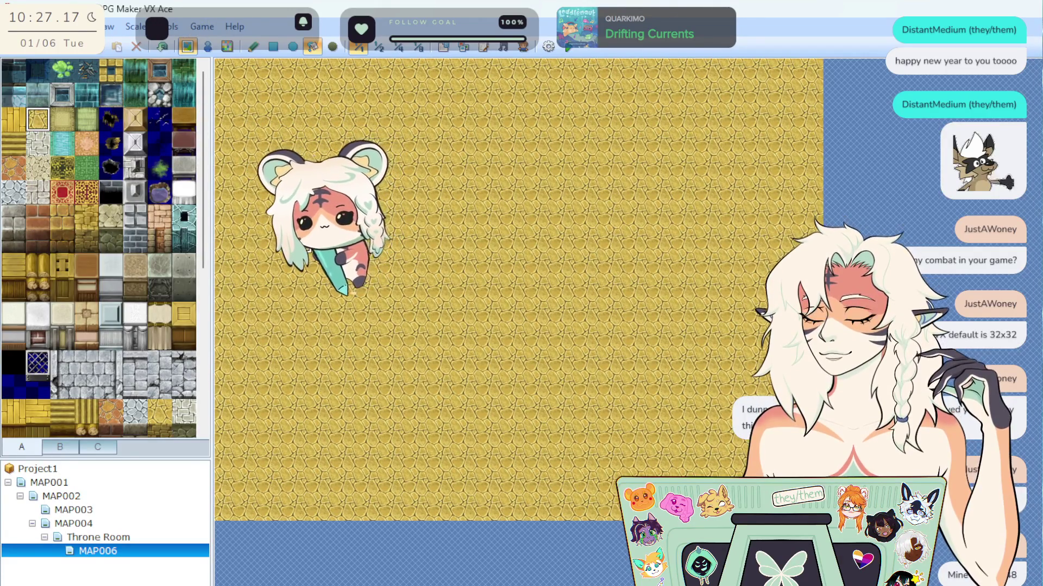
{"action": "left_click", "coordinate": [87, 121]}
{"action": "left_click", "coordinate": [239, 163]}
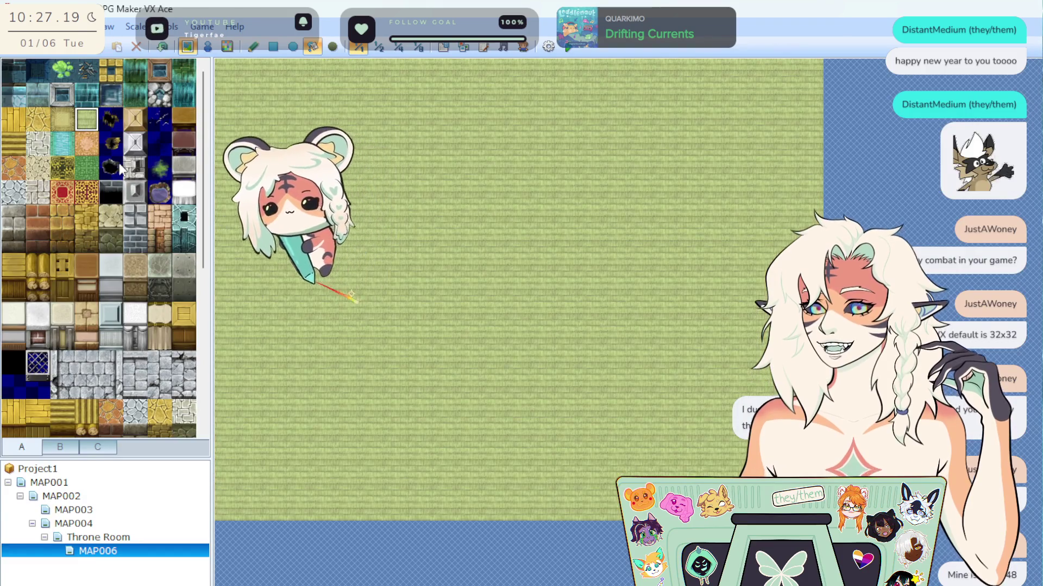
{"action": "left_click", "coordinate": [163, 47]}
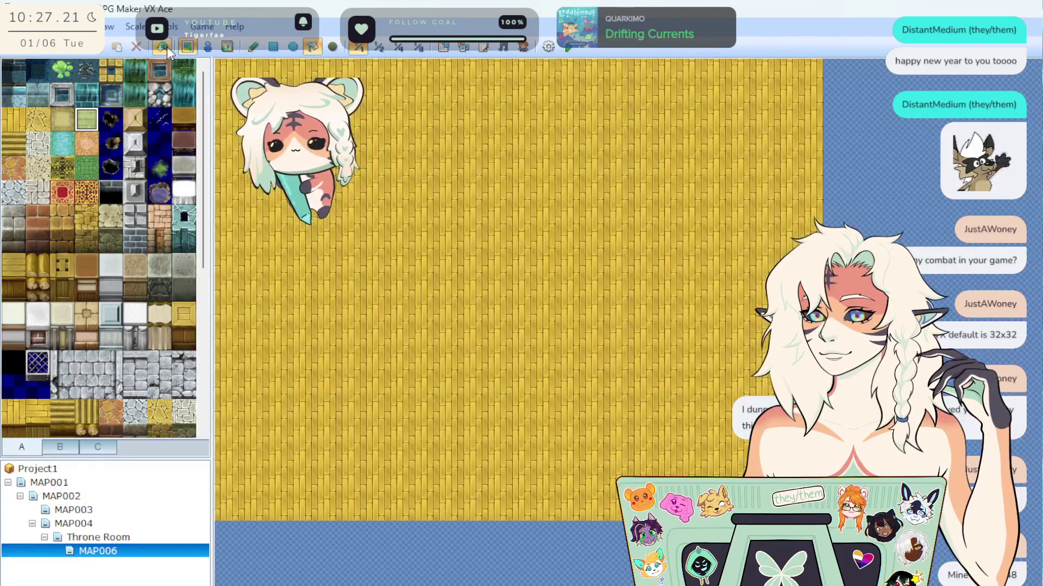
{"action": "left_click", "coordinate": [166, 47]}
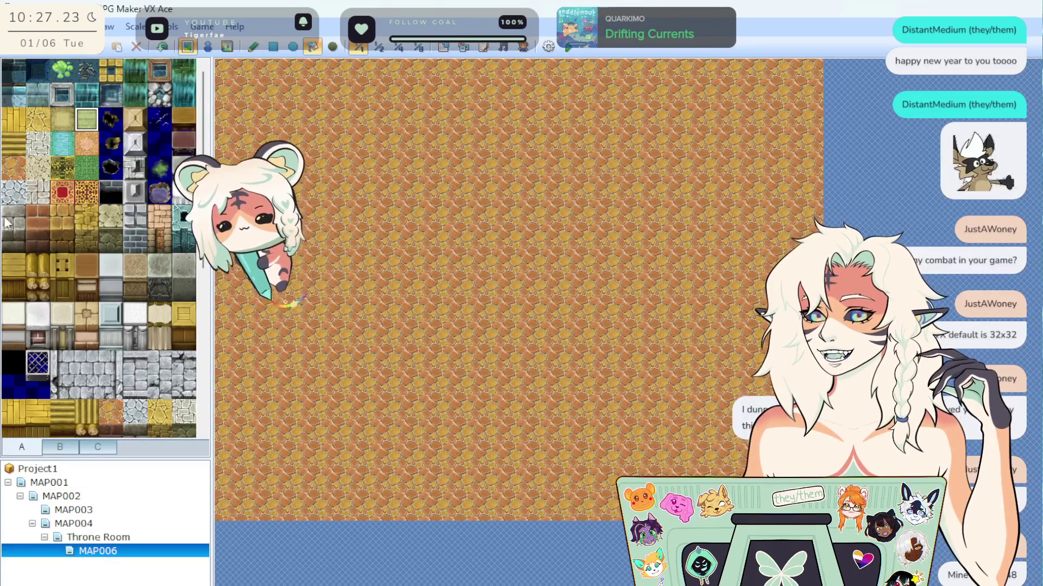
After testing dark brown and brick tiles, fill the empty map with brown cobblestone.
{"action": "left_click", "coordinate": [62, 241]}
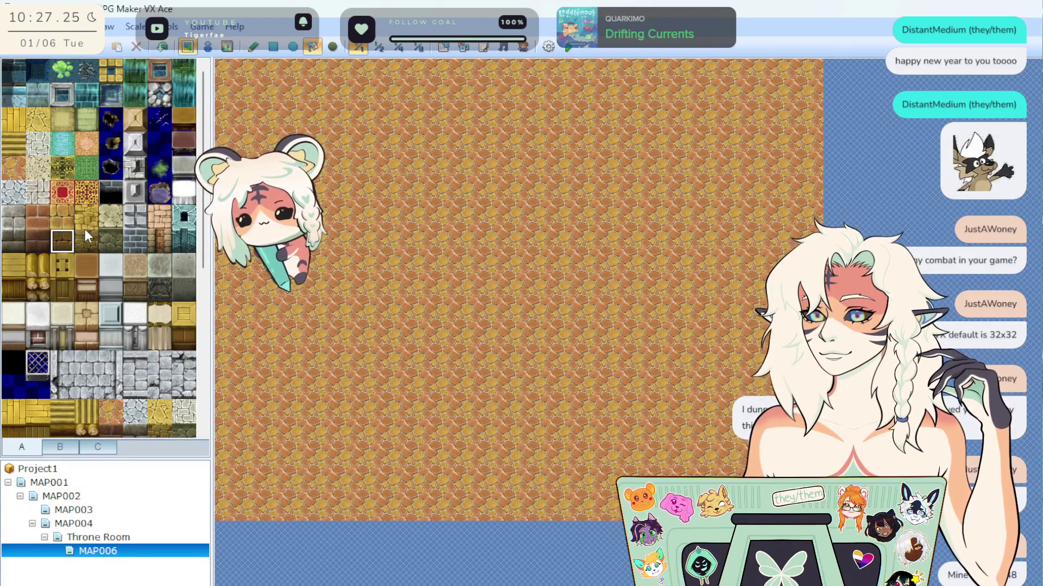
{"action": "left_click", "coordinate": [160, 240]}
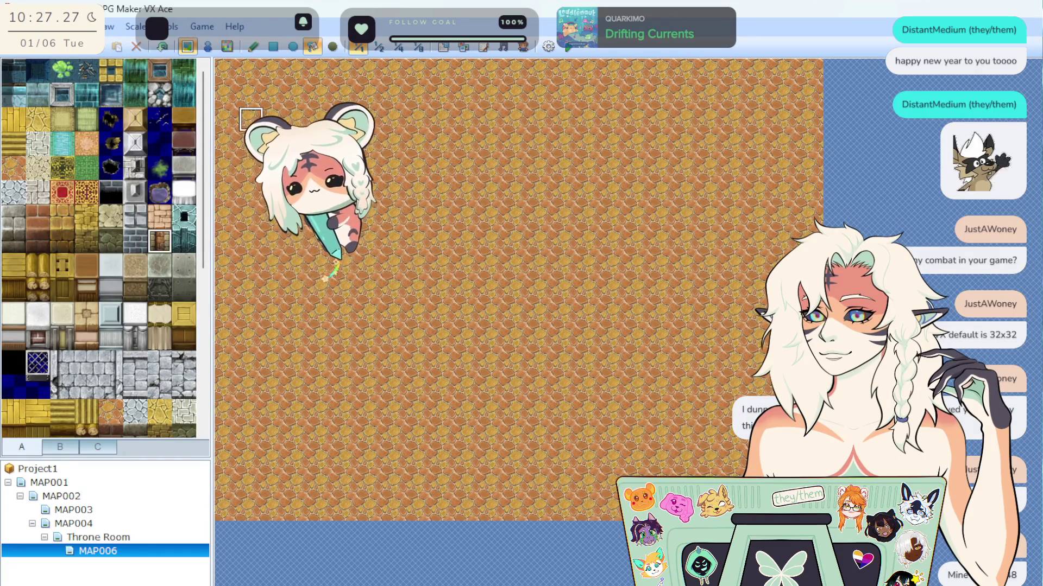
{"action": "left_click", "coordinate": [160, 217]}
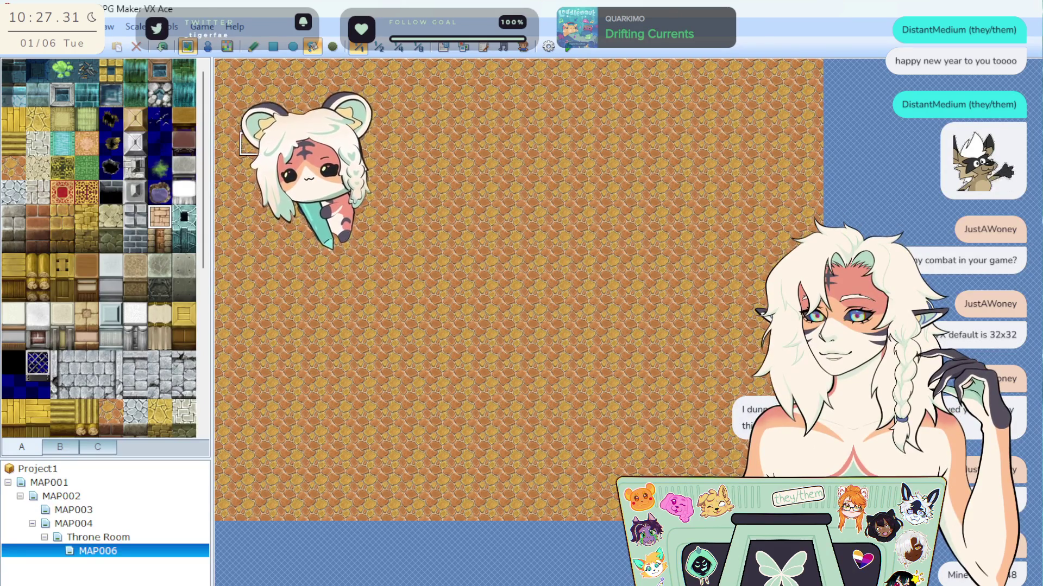
{"action": "key", "text": "ctrl+z"}
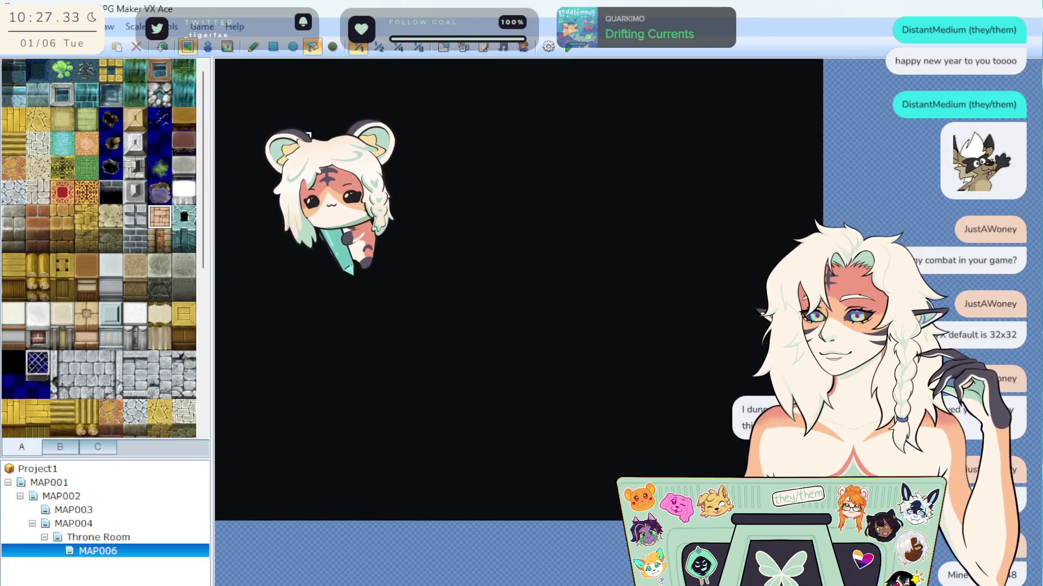
{"action": "left_click", "coordinate": [261, 87]}
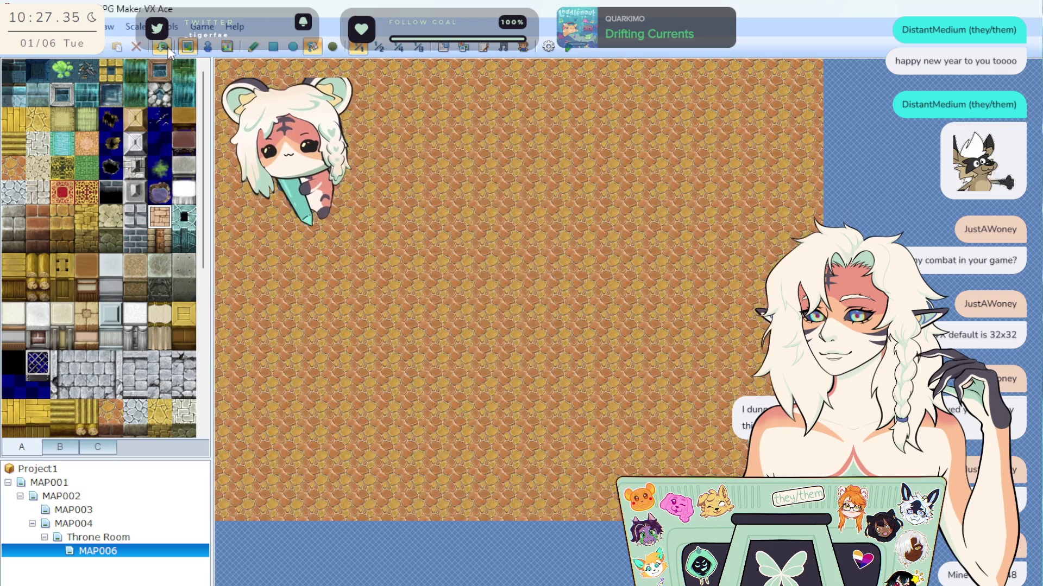
Carve walled dark areas at the map's top-left and upper-right with the Rectangle tool.
{"action": "left_click", "coordinate": [272, 47]}
{"action": "mouse_move", "coordinate": [319, 165]}
{"action": "left_mouse_down"}
{"action": "mouse_move", "coordinate": [383, 279]}
{"action": "mouse_move", "coordinate": [540, 332]}
{"action": "left_mouse_up"}
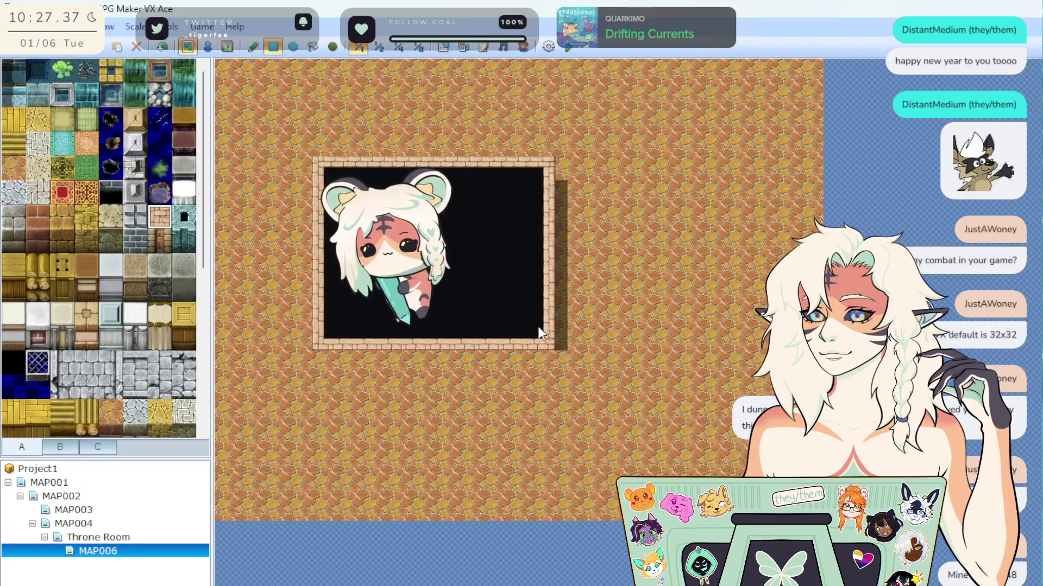
{"action": "left_click", "coordinate": [162, 47]}
{"action": "mouse_move", "coordinate": [235, 71]}
{"action": "left_mouse_down"}
{"action": "mouse_move", "coordinate": [255, 130]}
{"action": "mouse_move", "coordinate": [388, 163]}
{"action": "mouse_move", "coordinate": [369, 108]}
{"action": "mouse_move", "coordinate": [388, 139]}
{"action": "left_mouse_up"}
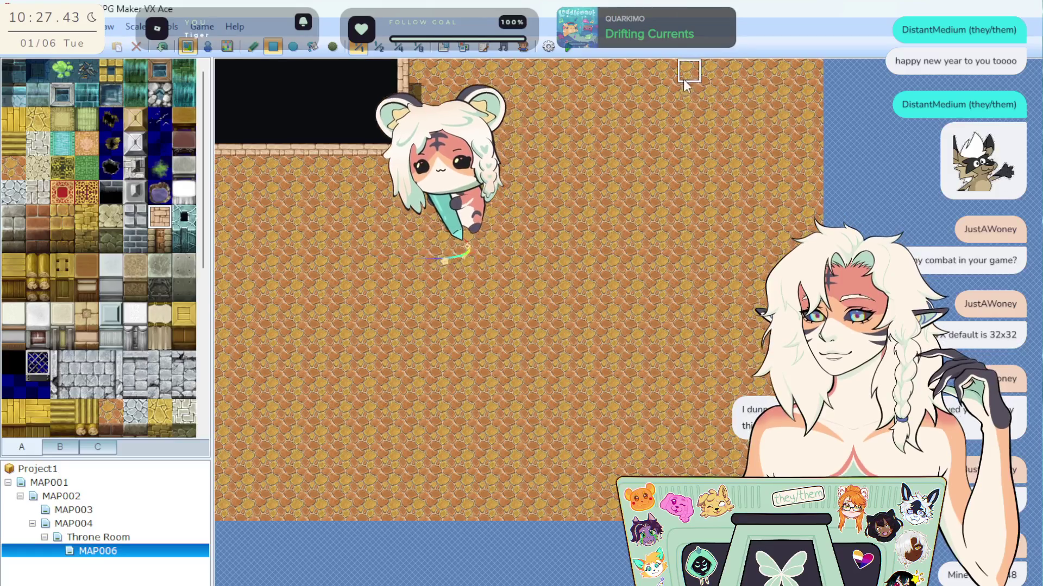
{"action": "left_click_drag", "start_coordinate": [640, 74], "coordinate": [805, 147]}
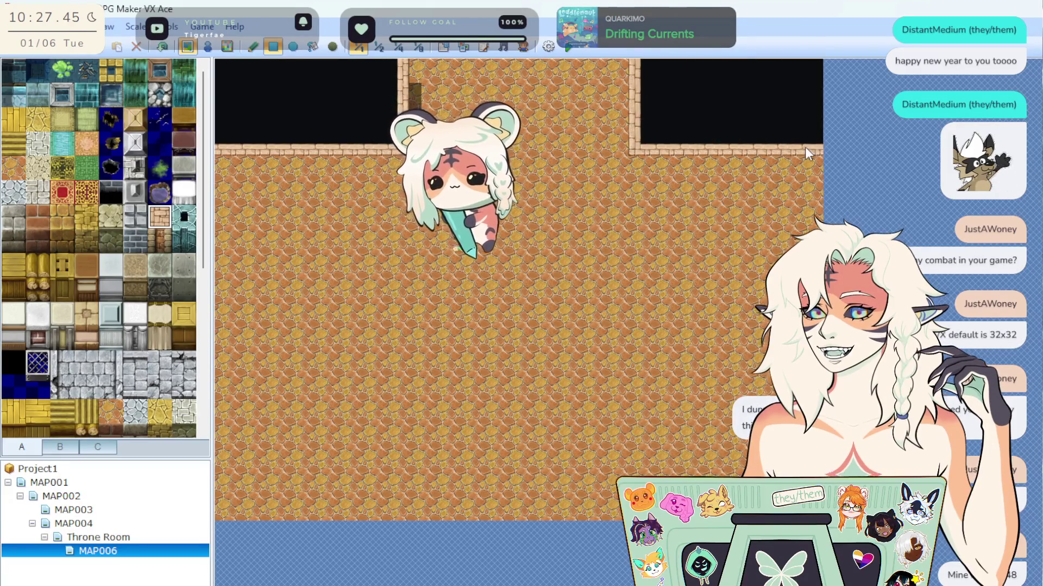
Paint brick wall rows along the top middle and upper right.
{"action": "left_click", "coordinate": [439, 70]}
{"action": "left_click_drag", "start_coordinate": [438, 70], "coordinate": [624, 78]}
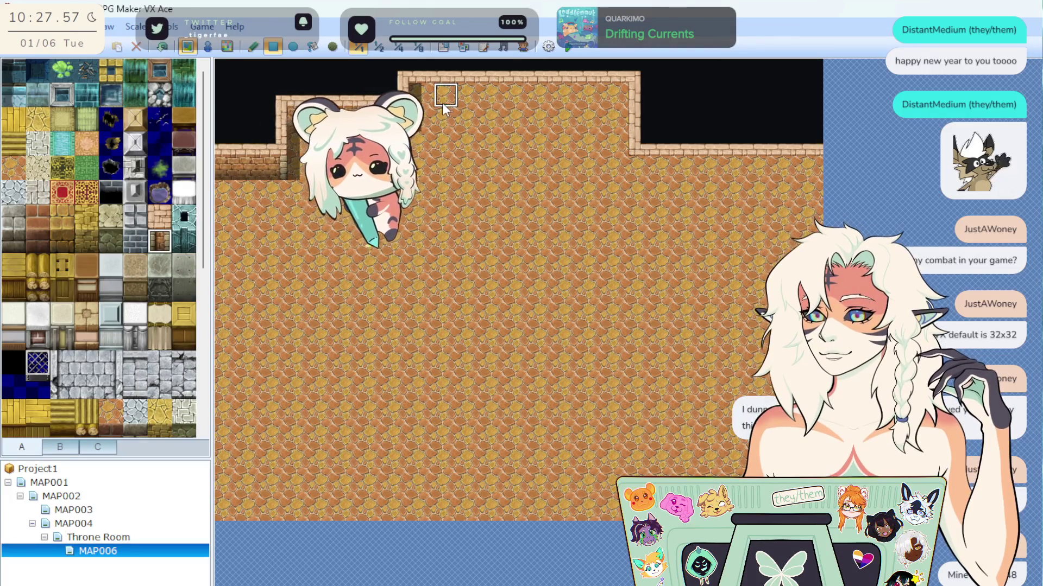
{"action": "left_click_drag", "start_coordinate": [642, 178], "coordinate": [806, 175]}
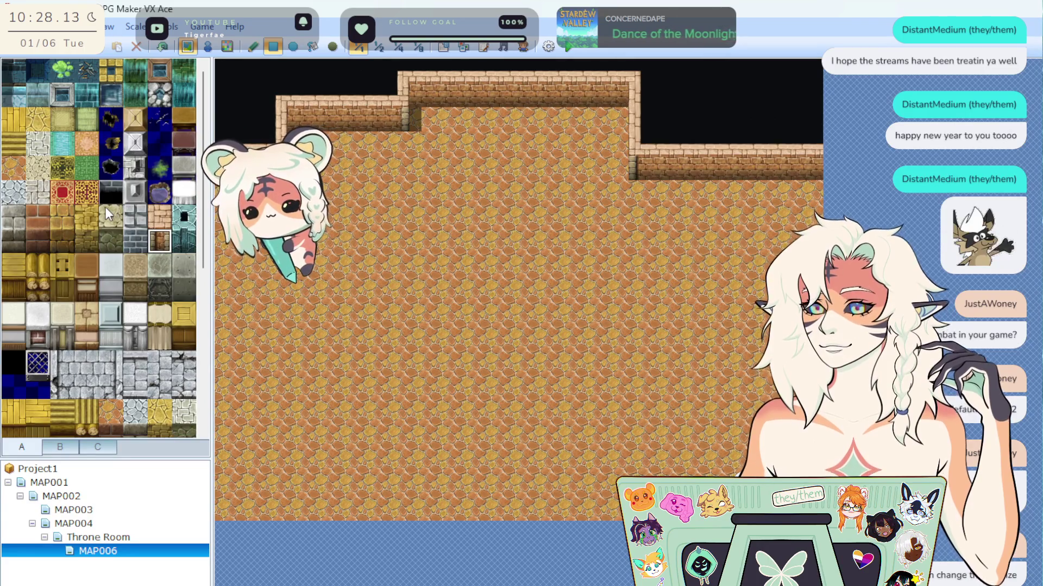
{"action": "scroll", "coordinate": [151, 330], "scroll_direction": "down", "scroll_amount": 5}
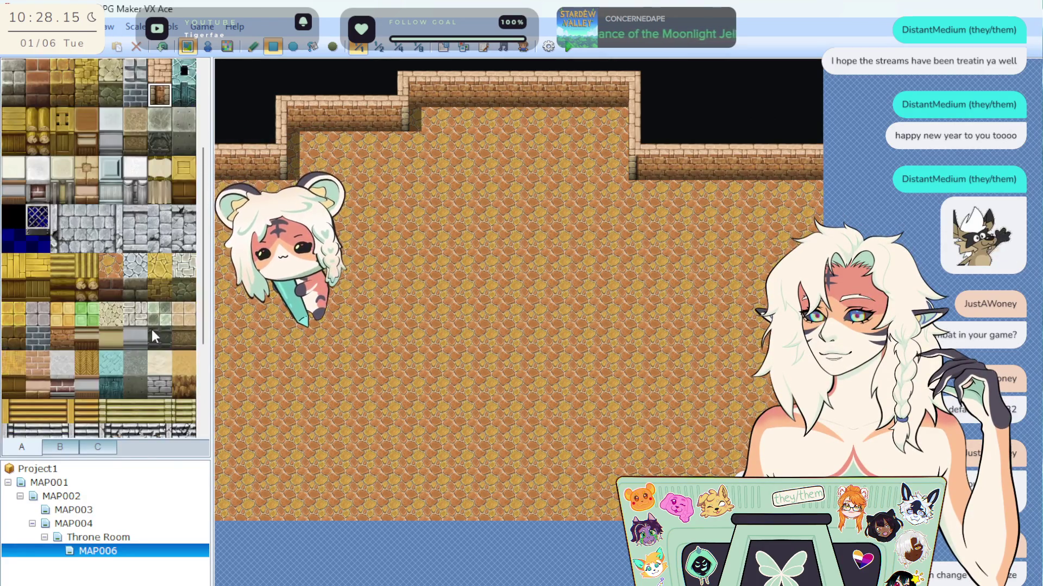
Scroll the palette and switch to tab B's furniture and window tiles.
{"action": "scroll", "coordinate": [121, 344], "scroll_direction": "up", "scroll_amount": 3}
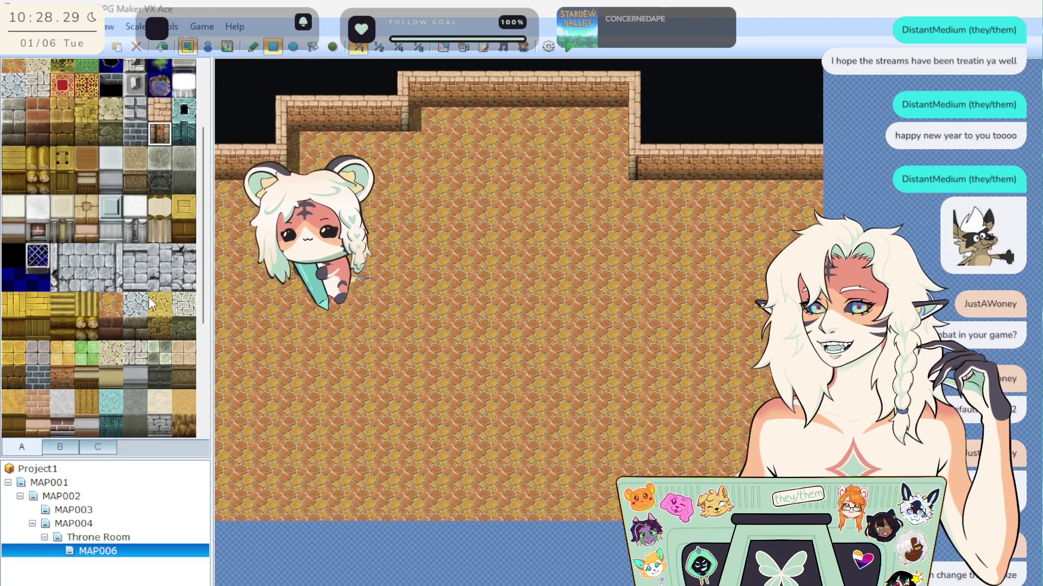
{"action": "scroll", "coordinate": [136, 260], "scroll_direction": "down", "scroll_amount": 2}
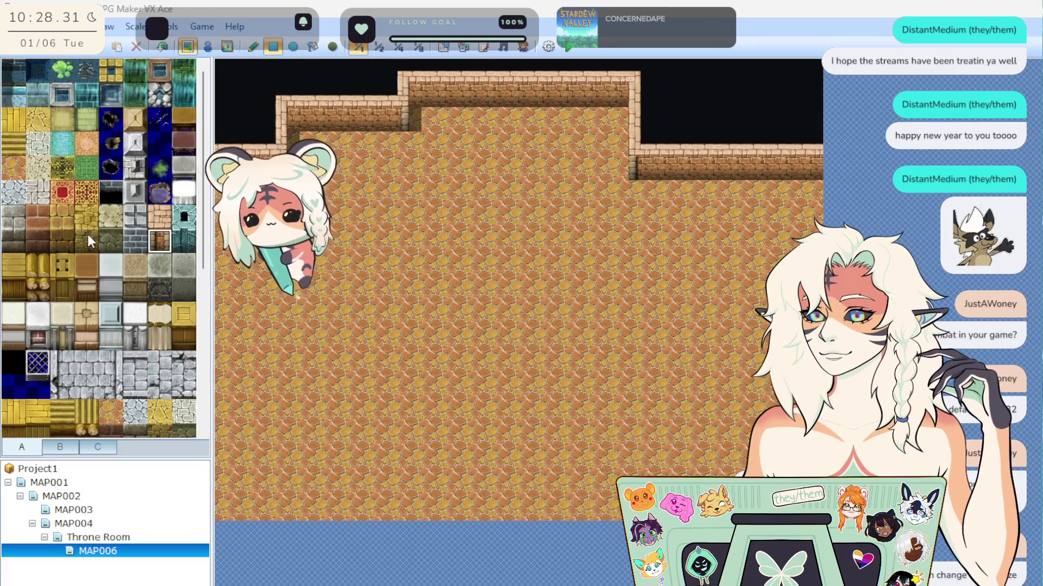
{"action": "scroll", "coordinate": [87, 233], "scroll_direction": "down", "scroll_amount": 2}
{"action": "scroll", "coordinate": [91, 231], "scroll_direction": "down", "scroll_amount": 3}
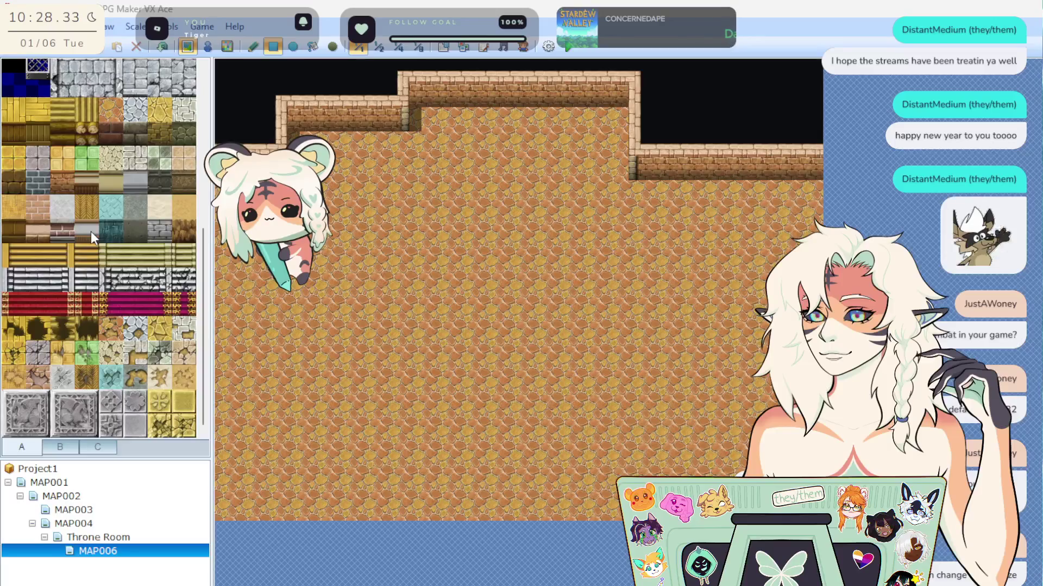
{"action": "left_click", "coordinate": [60, 447]}
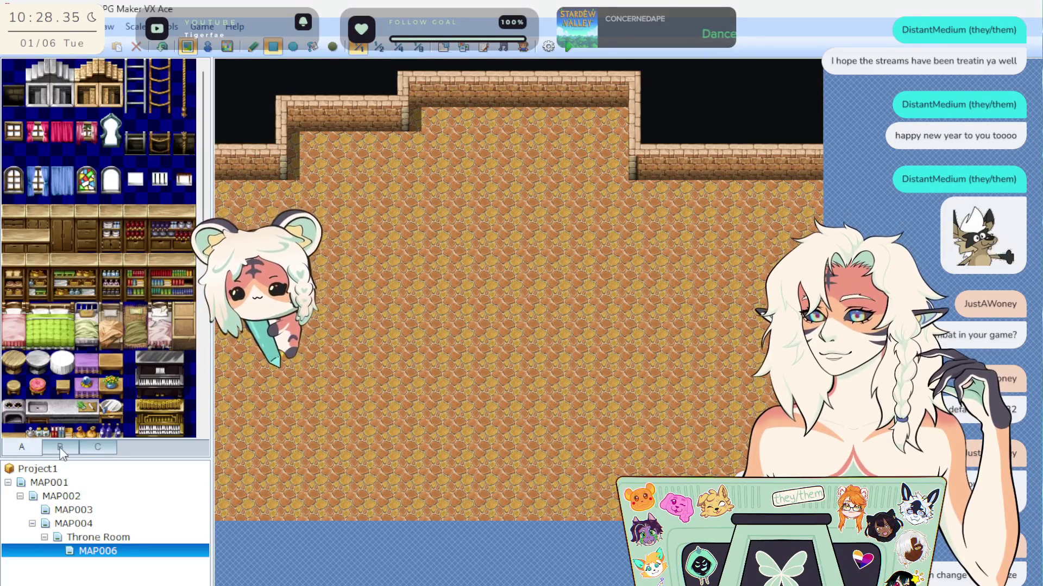
Place a two-tile curtained window on the top brick wall.
{"action": "left_click", "coordinate": [38, 180]}
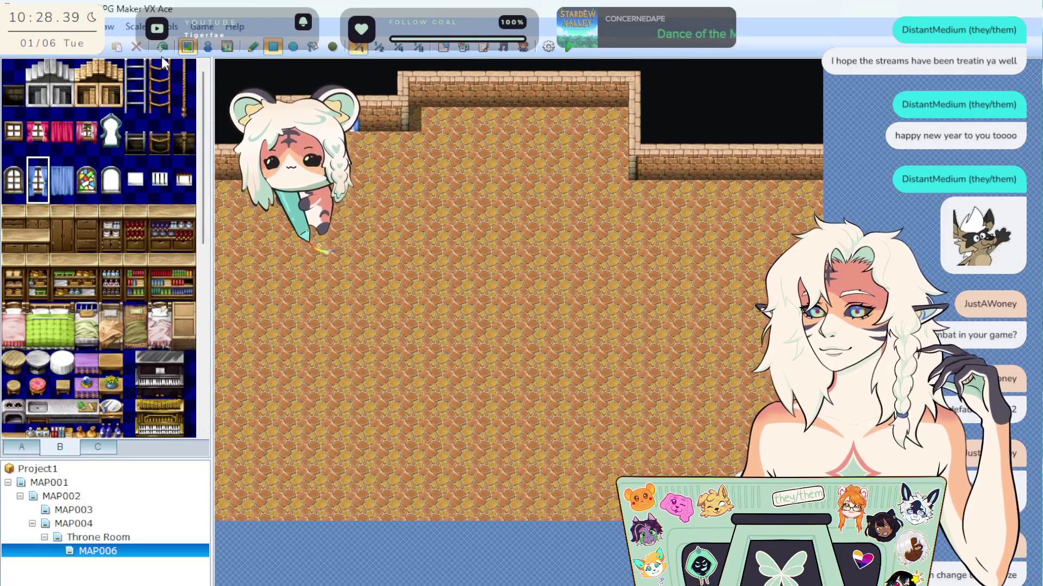
{"action": "left_click", "coordinate": [38, 168]}
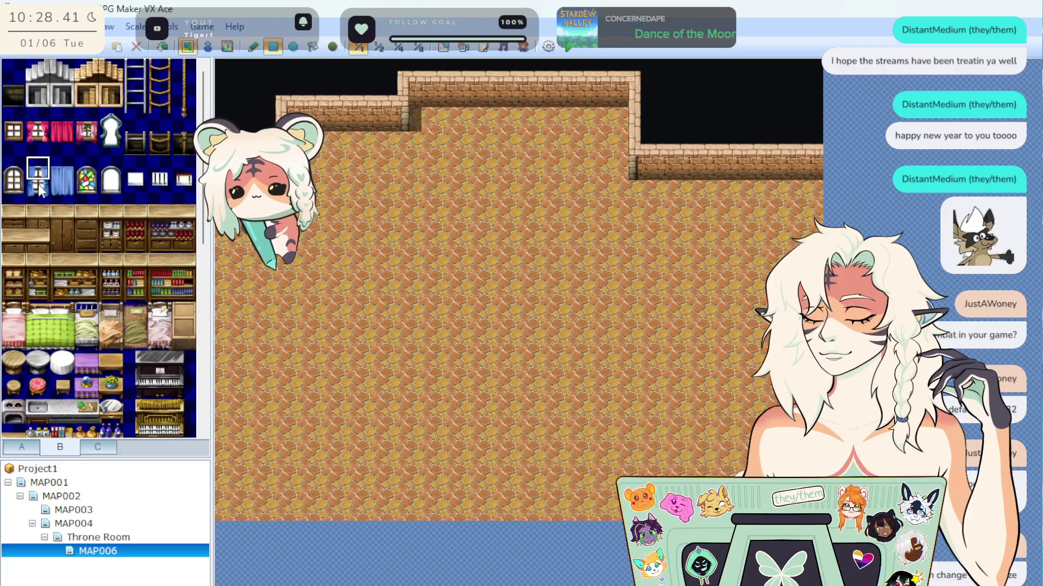
{"action": "left_click", "coordinate": [324, 100]}
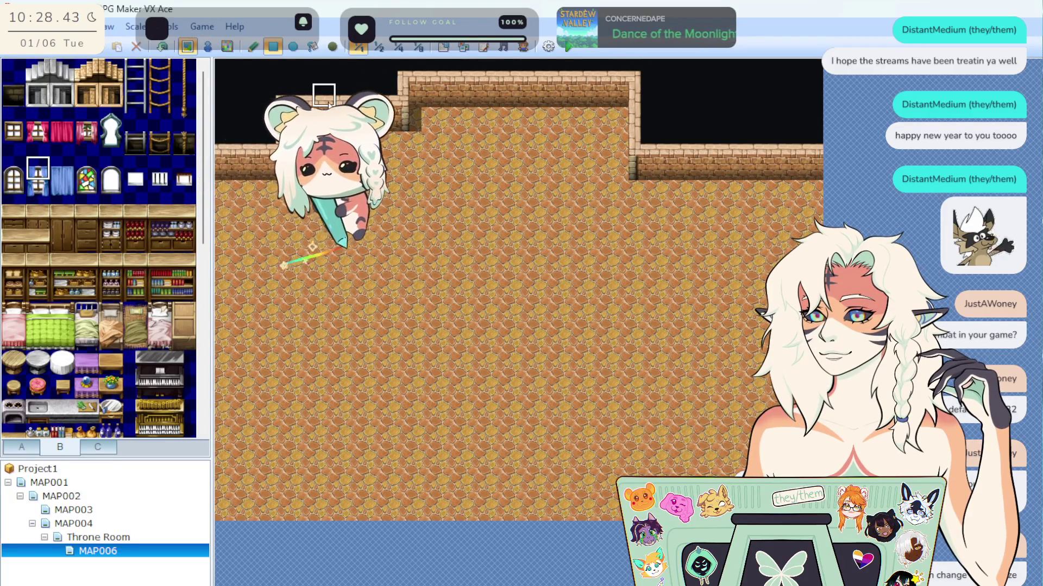
{"action": "left_click_drag", "start_coordinate": [38, 171], "coordinate": [38, 190]}
{"action": "left_click", "coordinate": [324, 102]}
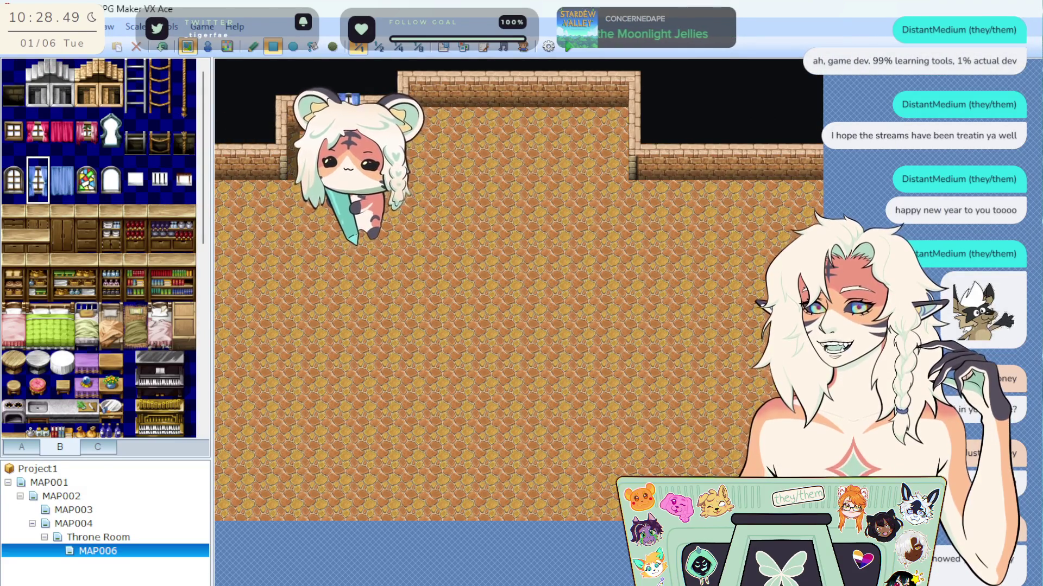
Add more curtained windows along the top wall, then open the Throne Room map for reference.
{"action": "left_click", "coordinate": [350, 103]}
{"action": "left_click", "coordinate": [227, 79]}
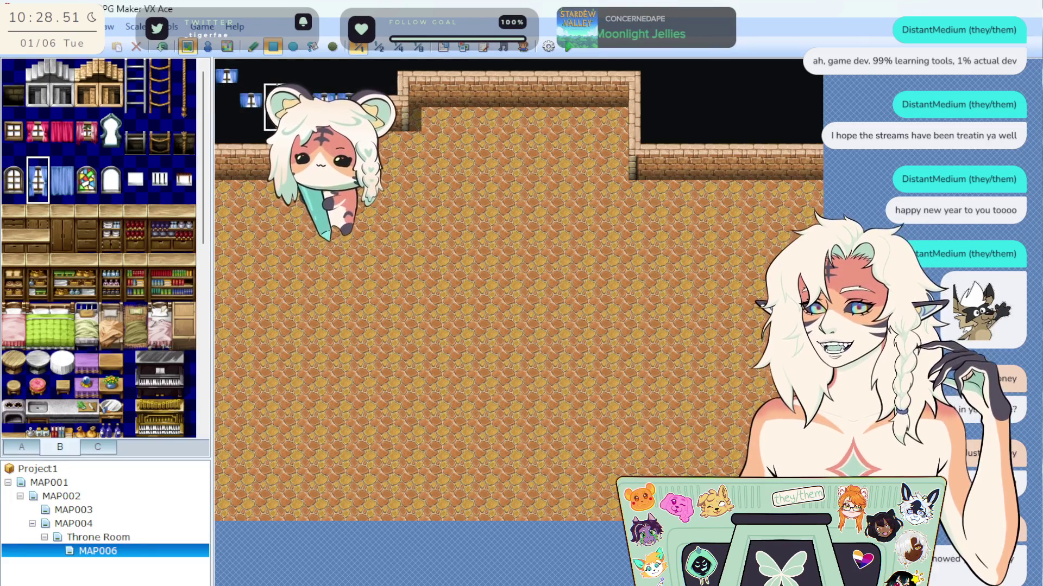
{"action": "left_click", "coordinate": [251, 102]}
{"action": "left_click", "coordinate": [275, 79]}
{"action": "left_click", "coordinate": [300, 79]}
{"action": "left_click", "coordinate": [268, 125]}
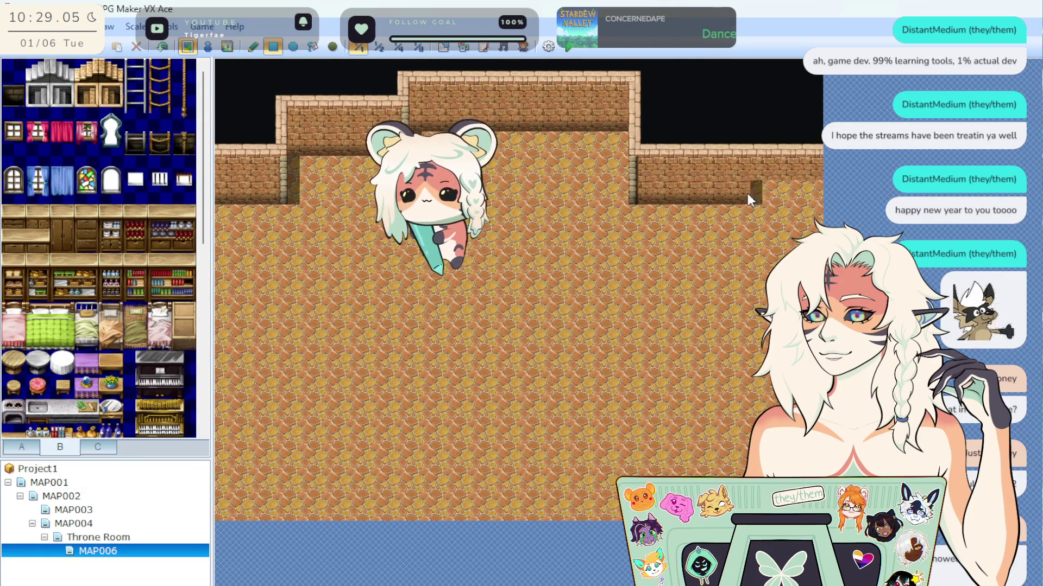
{"action": "left_click", "coordinate": [118, 523]}
{"action": "left_click", "coordinate": [121, 539]}
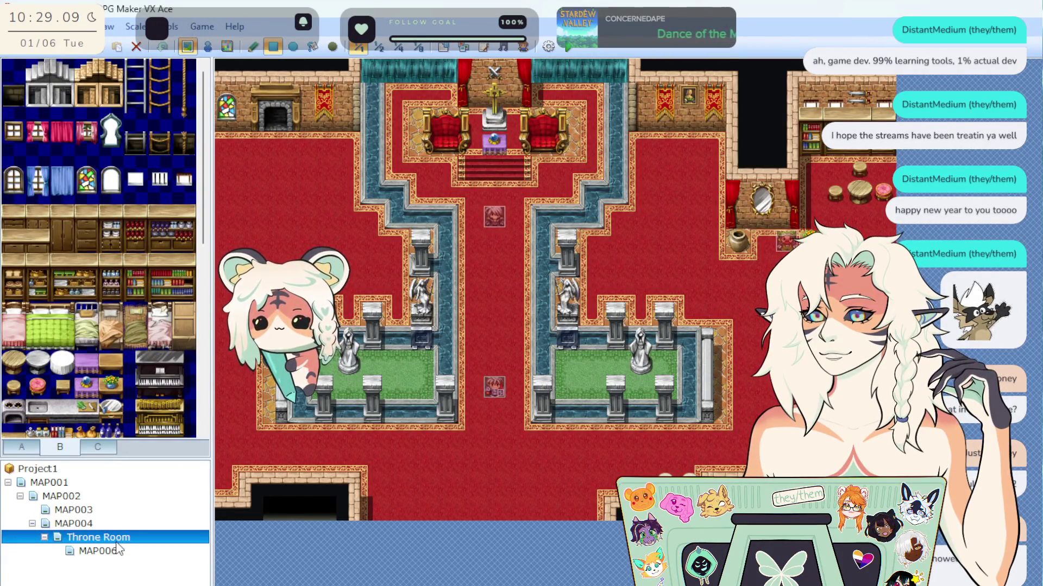
Switch back to MAP006 in the map tree under Throne Room.
{"action": "left_click", "coordinate": [106, 550]}
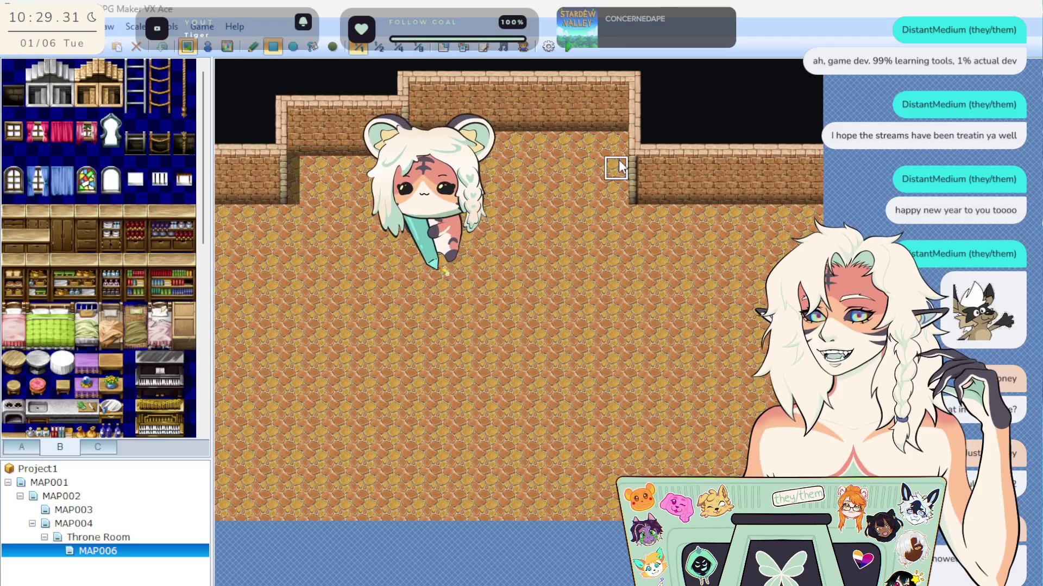
{"action": "scroll", "coordinate": [181, 291], "scroll_direction": "down", "scroll_amount": 2}
{"action": "scroll", "coordinate": [181, 291], "scroll_direction": "down", "scroll_amount": 2}
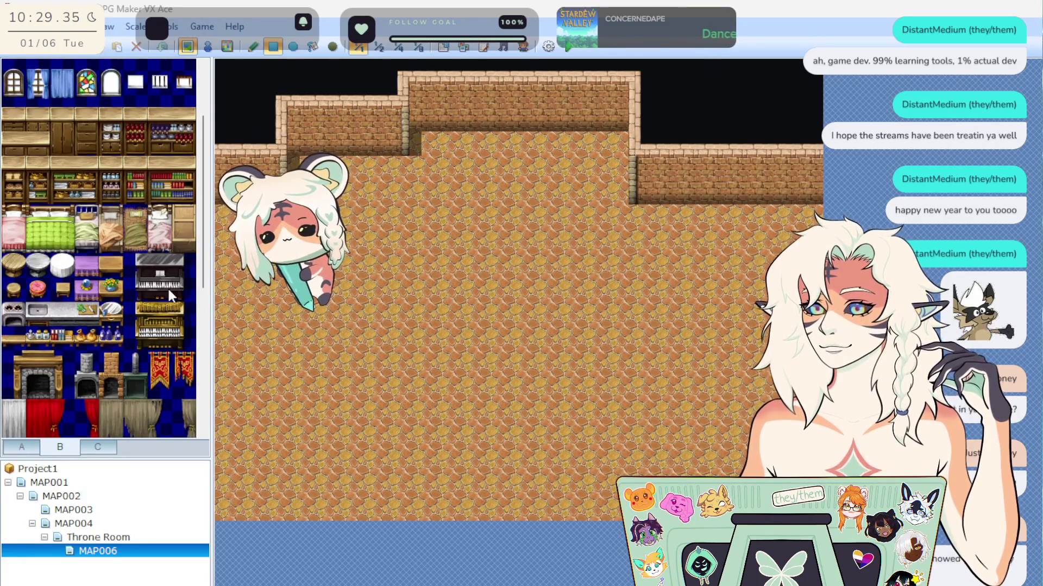
{"action": "mouse_move", "coordinate": [136, 272]}
{"action": "left_mouse_down"}
{"action": "mouse_move", "coordinate": [177, 285]}
{"action": "mouse_move", "coordinate": [172, 277]}
{"action": "mouse_move", "coordinate": [177, 288]}
{"action": "left_mouse_up"}
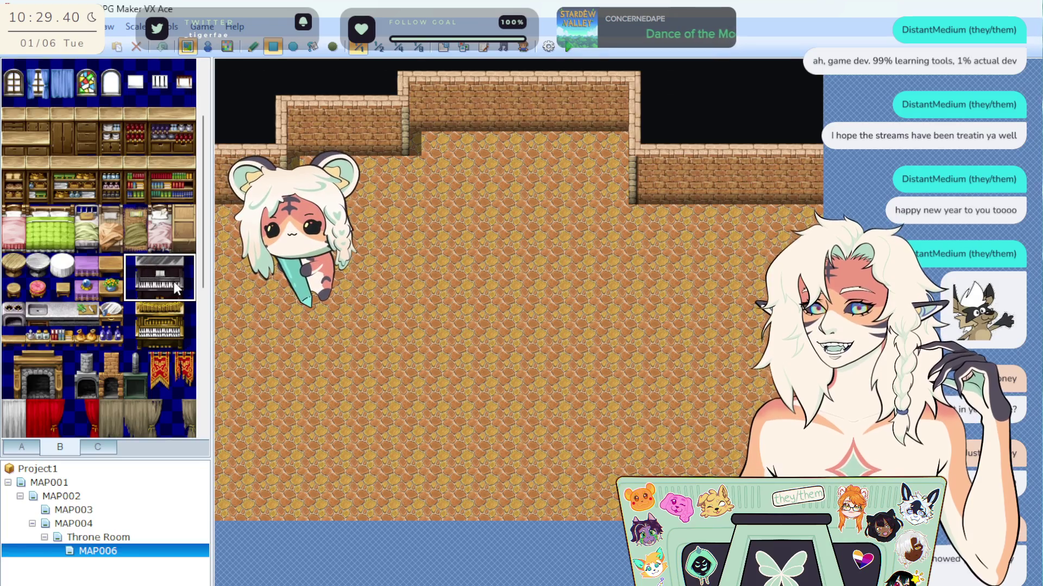
{"action": "left_click", "coordinate": [528, 288]}
{"action": "left_click", "coordinate": [547, 344]}
{"action": "left_click", "coordinate": [491, 312]}
{"action": "left_click", "coordinate": [714, 358]}
{"action": "left_click", "coordinate": [597, 310]}
{"action": "left_click", "coordinate": [524, 285]}
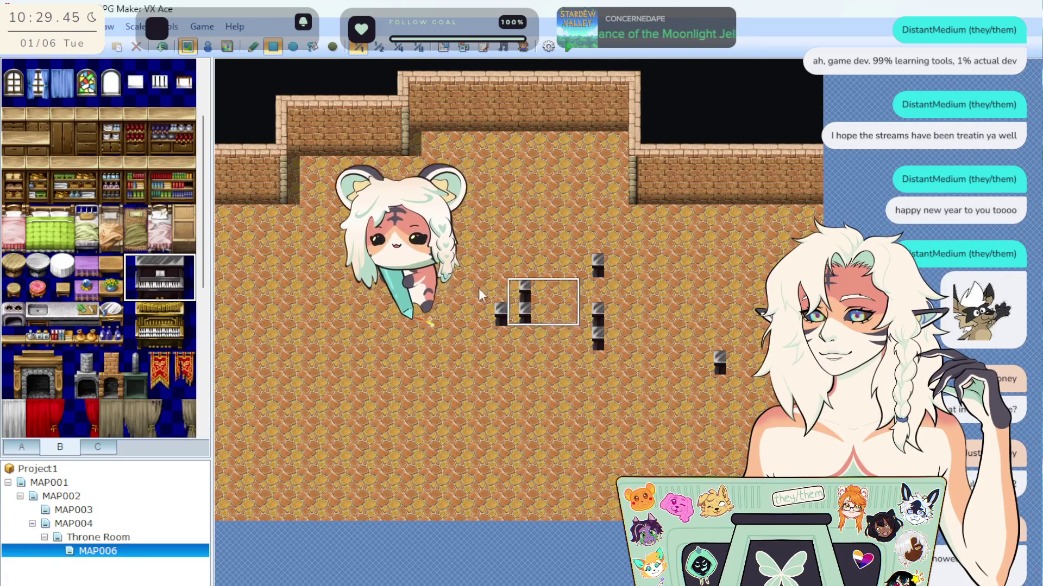
{"action": "left_click", "coordinate": [428, 387]}
{"action": "left_click", "coordinate": [403, 386]}
{"action": "left_click", "coordinate": [403, 261]}
{"action": "left_click", "coordinate": [403, 285]}
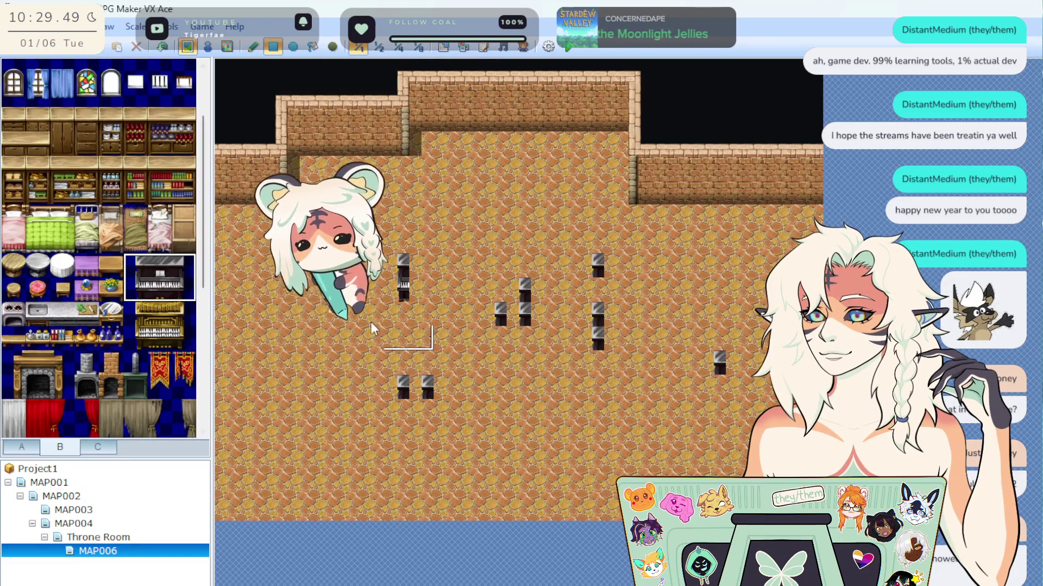
{"action": "mouse_move", "coordinate": [321, 341]}
{"action": "left_mouse_down"}
{"action": "mouse_move", "coordinate": [293, 369]}
{"action": "mouse_move", "coordinate": [407, 415]}
{"action": "left_mouse_up"}
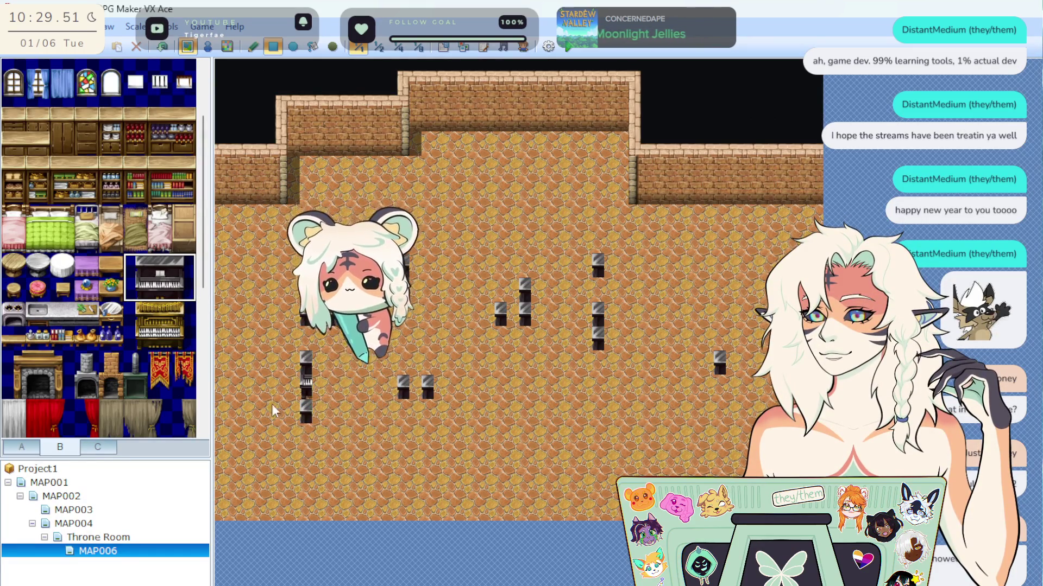
{"action": "key", "text": "ctrl+z"}
{"action": "left_click", "coordinate": [248, 53]}
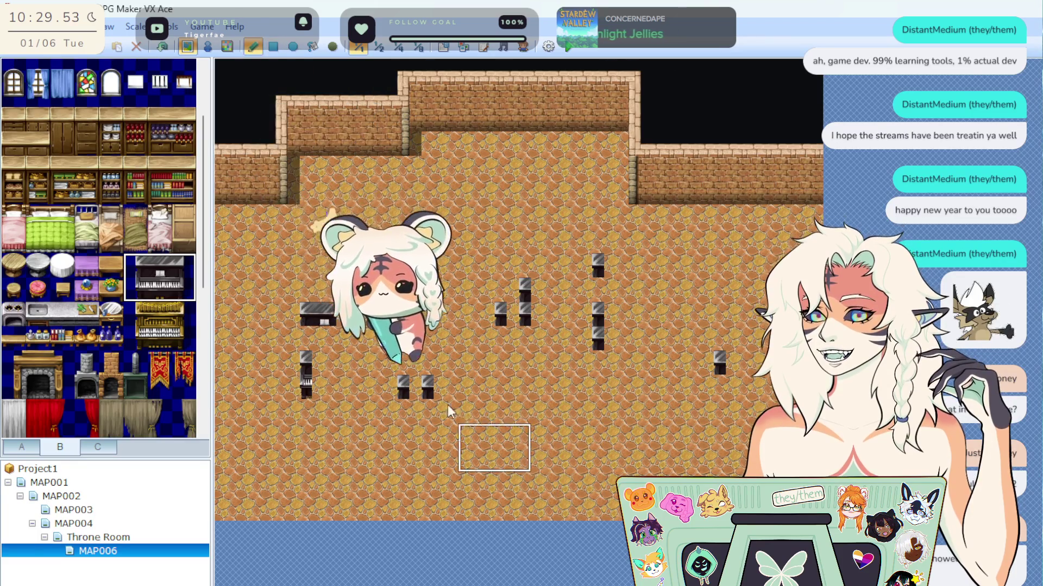
{"action": "left_click", "coordinate": [161, 49]}
{"action": "left_click", "coordinate": [161, 49]}
{"action": "left_click", "coordinate": [161, 49]}
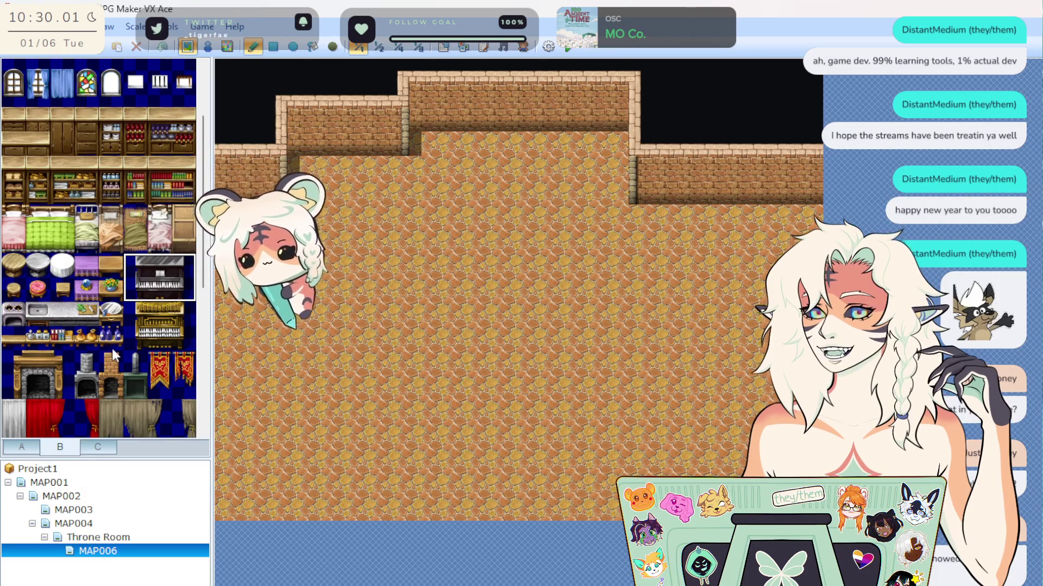
{"action": "scroll", "coordinate": [112, 347], "scroll_direction": "down", "scroll_amount": 3}
{"action": "left_click", "coordinate": [481, 290]}
{"action": "left_click", "coordinate": [408, 289]}
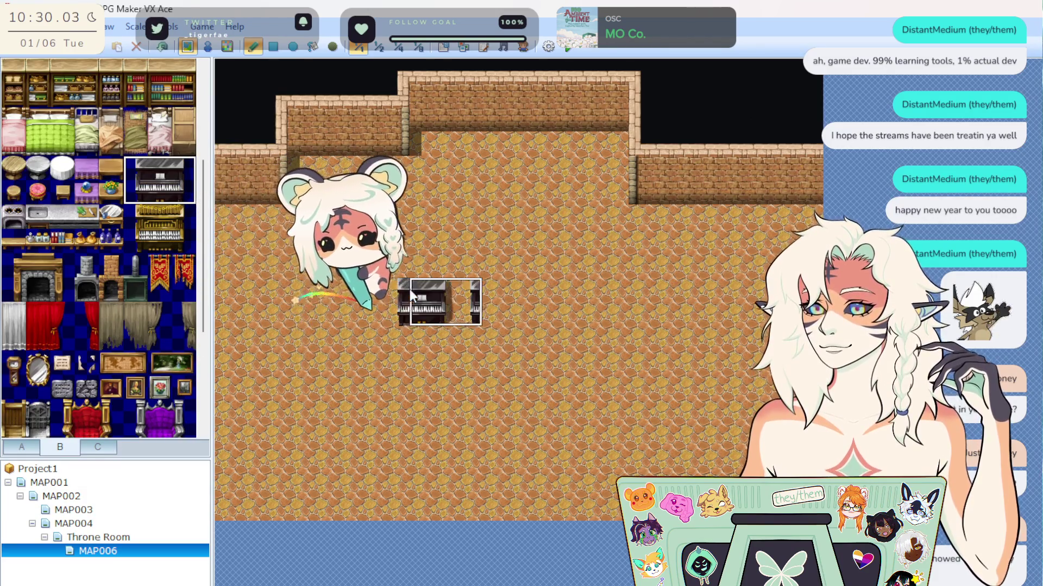
{"action": "left_click", "coordinate": [579, 362]}
{"action": "left_click", "coordinate": [458, 387]}
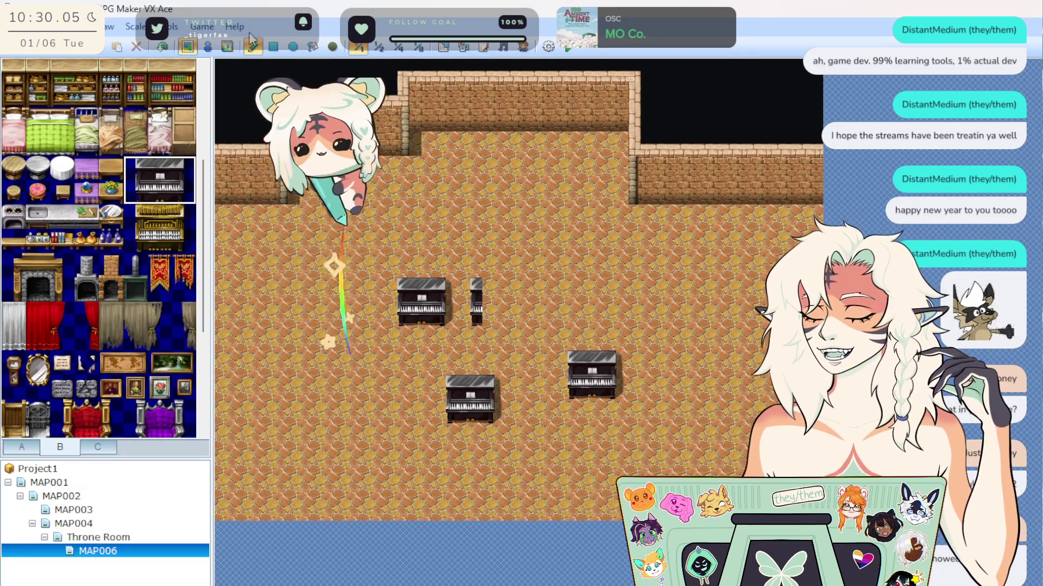
{"action": "left_click", "coordinate": [155, 48]}
{"action": "left_click", "coordinate": [155, 48]}
{"action": "left_click", "coordinate": [155, 48]}
{"action": "left_click", "coordinate": [154, 48]}
{"action": "scroll", "coordinate": [116, 281], "scroll_direction": "up", "scroll_amount": 6}
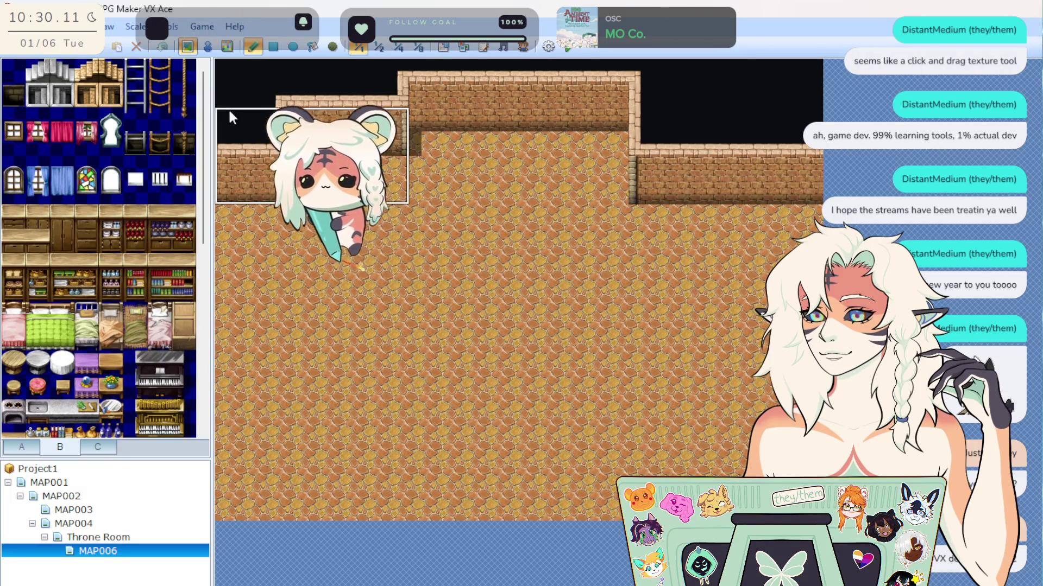
Stamp an extra right-wall step, pick bookshelf tiles, and drag the reference screenshot over the editor.
{"action": "left_click", "coordinate": [653, 112]}
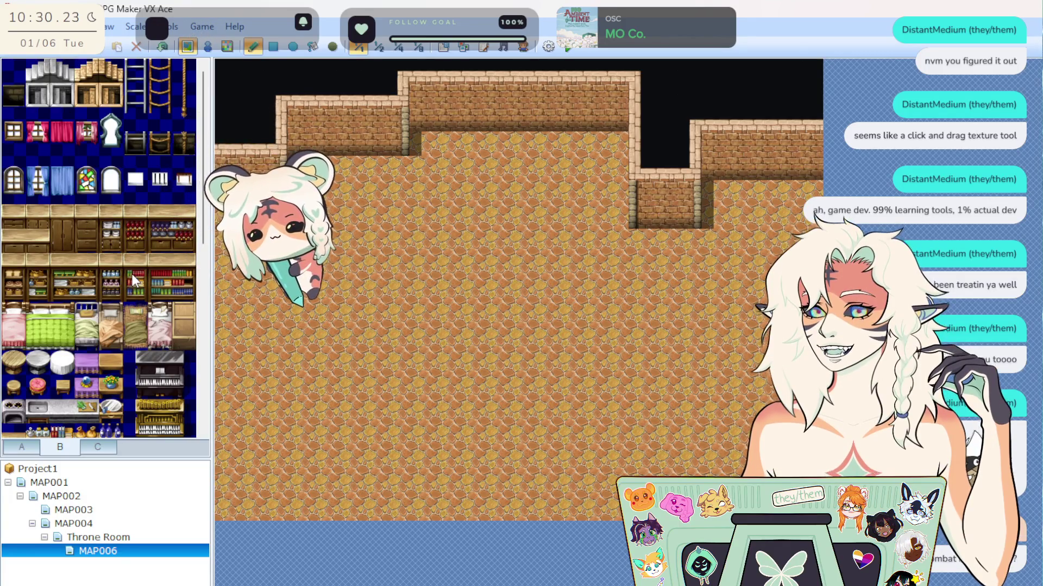
{"action": "left_click_drag", "start_coordinate": [134, 278], "coordinate": [179, 282]}
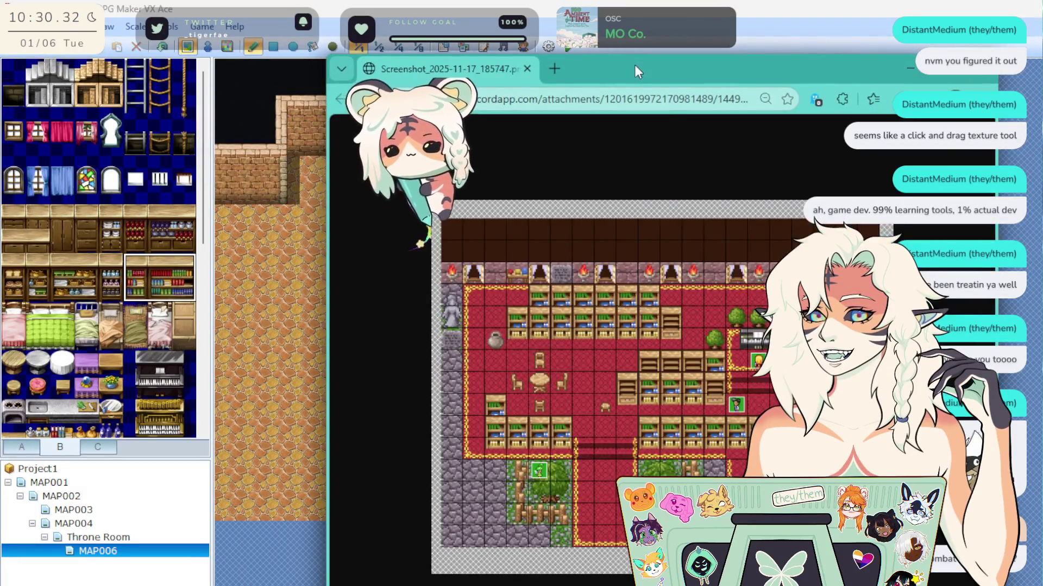
{"action": "mouse_move", "coordinate": [634, 64]}
{"action": "left_mouse_down"}
{"action": "mouse_move", "coordinate": [474, 84]}
{"action": "mouse_move", "coordinate": [448, 24]}
{"action": "left_mouse_up"}
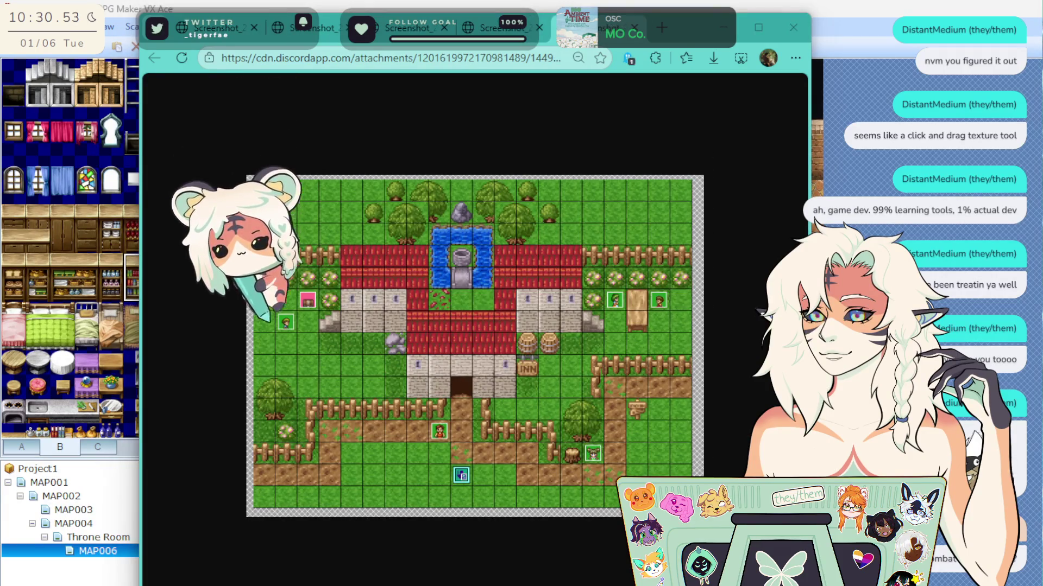
Switch between the island and throne-room library screenshots, then resize and reposition the browser window.
{"action": "left_click", "coordinate": [273, 22]}
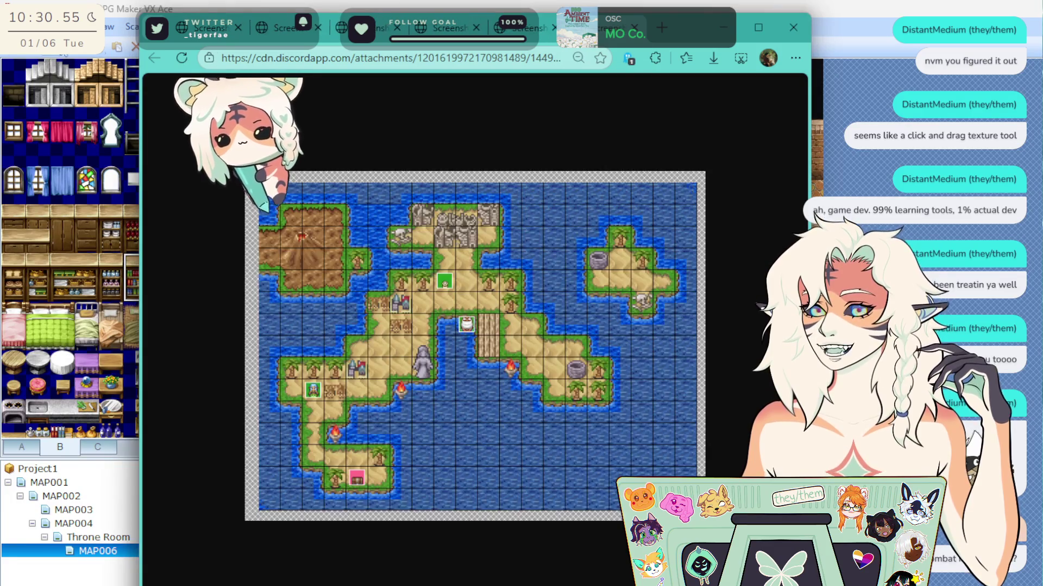
{"action": "key", "text": "ctrl+shift+Tab"}
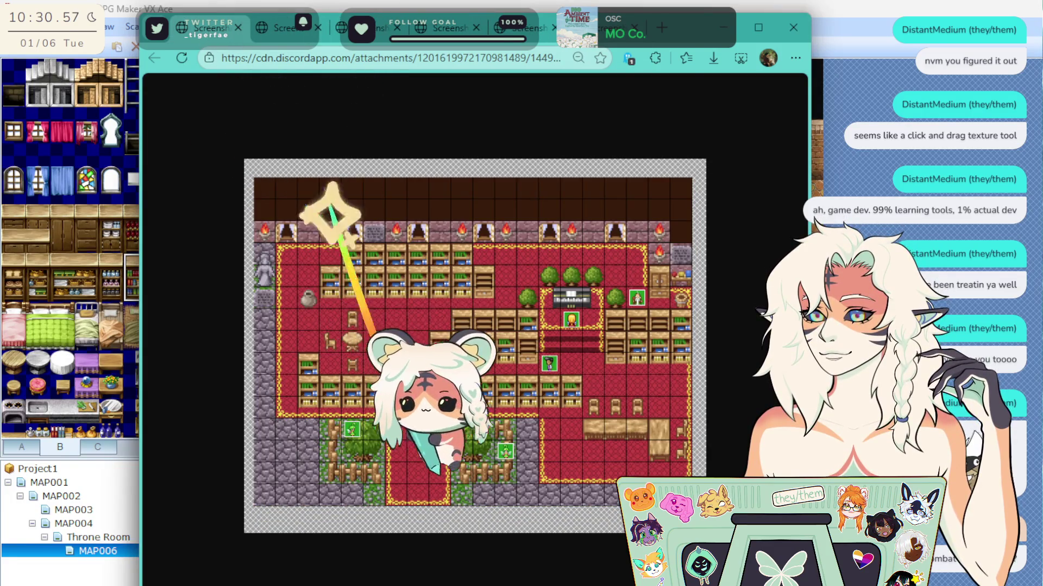
{"action": "left_click_drag", "start_coordinate": [810, 109], "coordinate": [902, 108]}
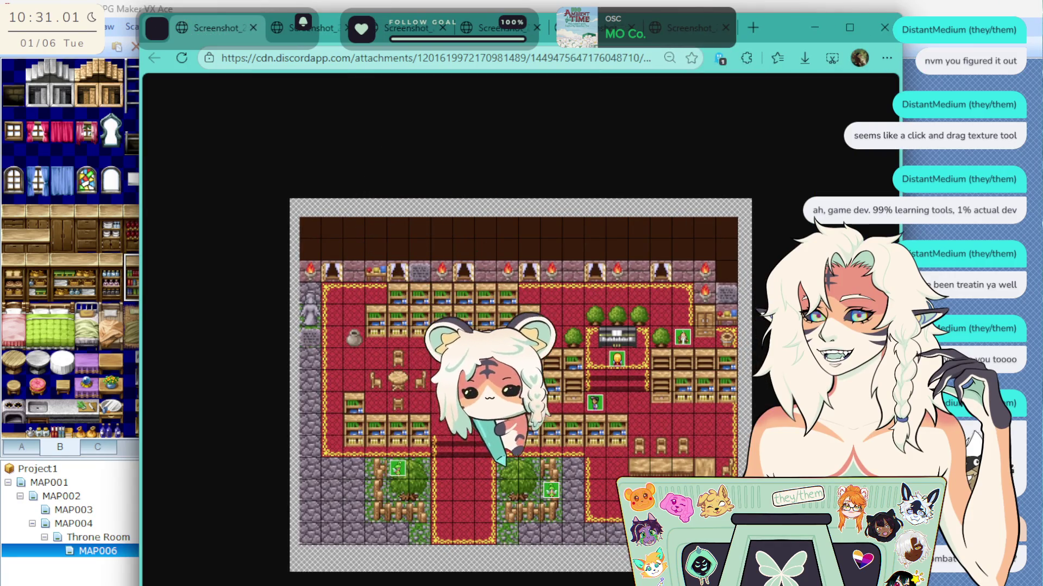
{"action": "left_click_drag", "start_coordinate": [901, 108], "coordinate": [732, 108]}
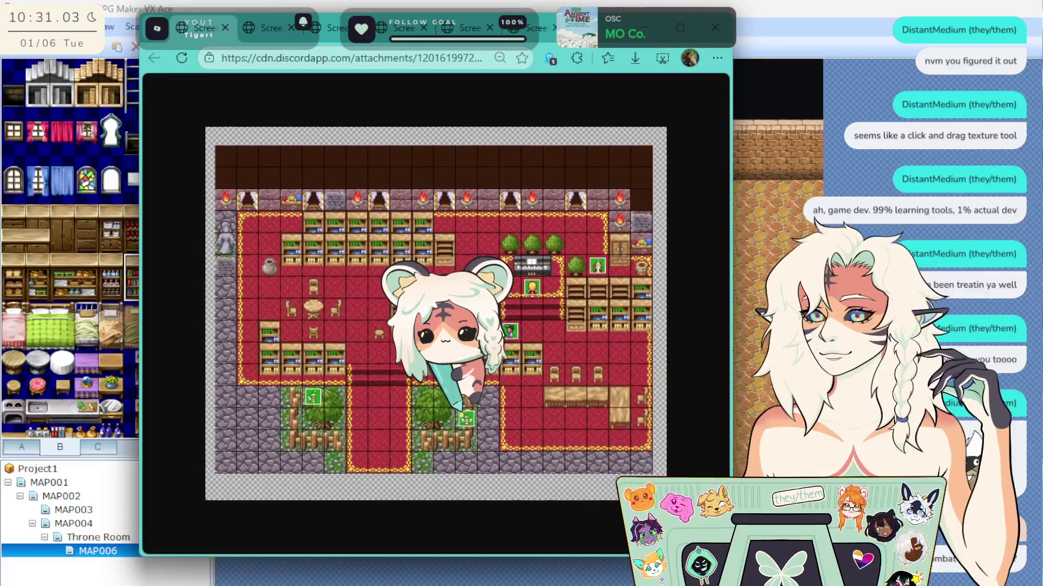
{"action": "mouse_move", "coordinate": [628, 28]}
{"action": "left_mouse_down"}
{"action": "mouse_move", "coordinate": [812, 171]}
{"action": "mouse_move", "coordinate": [967, 106]}
{"action": "mouse_move", "coordinate": [797, 100]}
{"action": "mouse_move", "coordinate": [887, 78]}
{"action": "mouse_move", "coordinate": [591, 122]}
{"action": "mouse_move", "coordinate": [505, 113]}
{"action": "mouse_move", "coordinate": [520, 118]}
{"action": "left_mouse_up"}
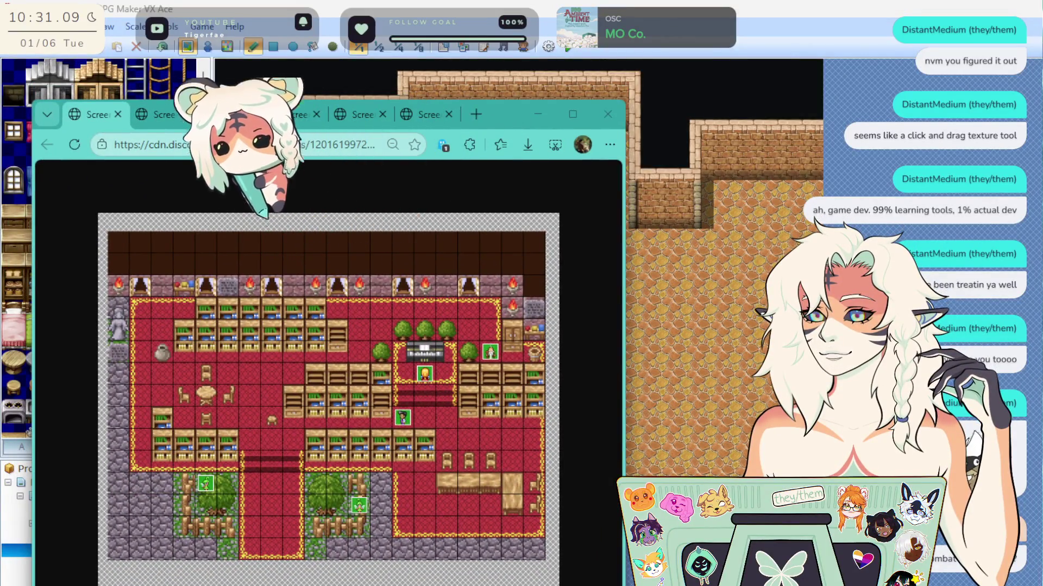
View the RPG Maker 2003 reference screenshot at full size.
{"action": "left_click", "coordinate": [155, 122]}
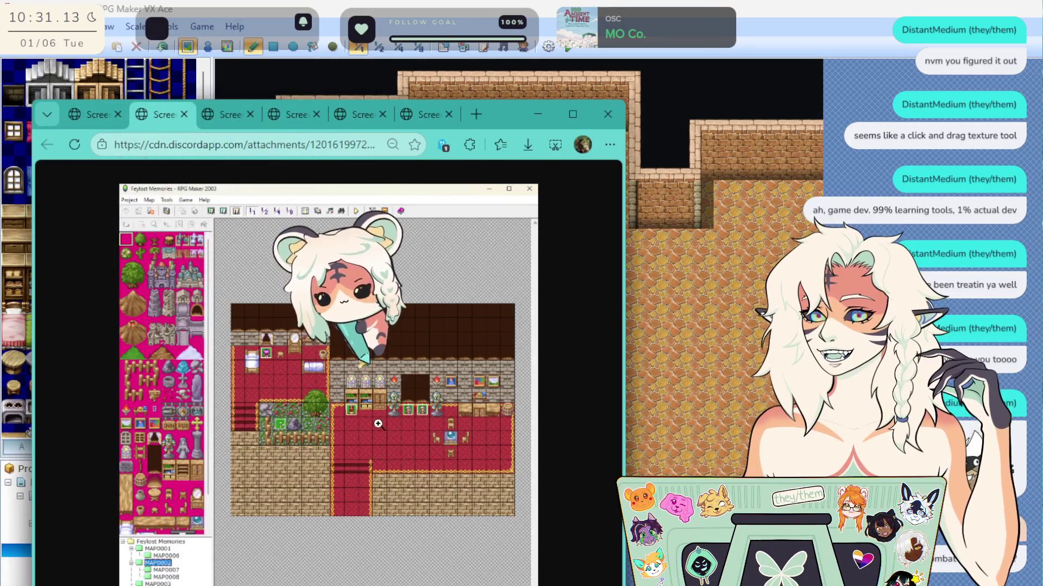
{"action": "left_click", "coordinate": [378, 424]}
{"action": "scroll", "coordinate": [413, 448], "scroll_direction": "up", "scroll_amount": 2}
{"action": "scroll", "coordinate": [411, 452], "scroll_direction": "down", "scroll_amount": 2}
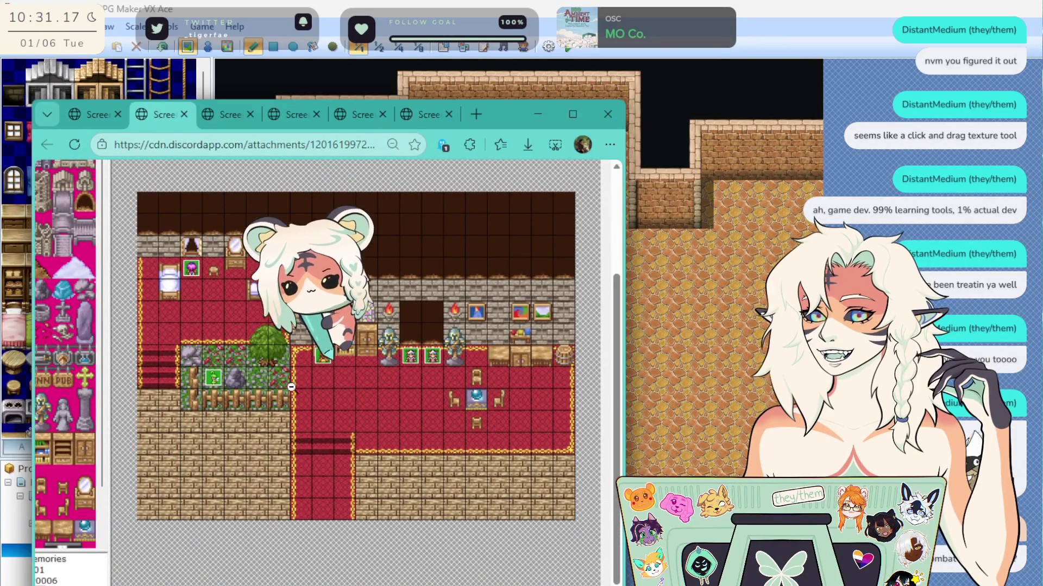
{"action": "scroll", "coordinate": [291, 387], "scroll_direction": "up", "scroll_amount": 2}
{"action": "scroll", "coordinate": [304, 415], "scroll_direction": "down", "scroll_amount": 2}
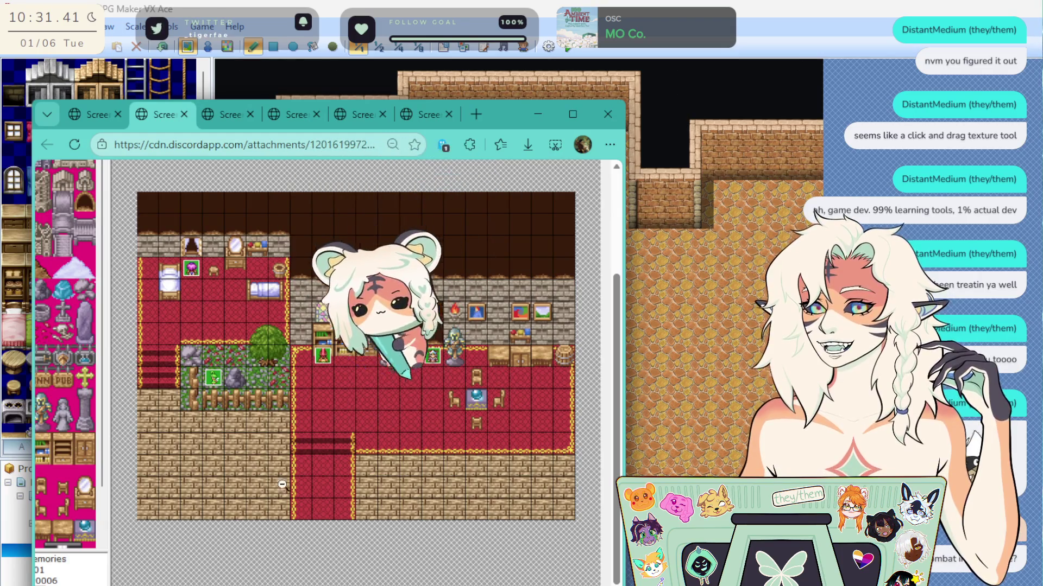
Open the purple-walled throne-room screenshot and move the browser aside to reveal the map list.
{"action": "left_click", "coordinate": [232, 113]}
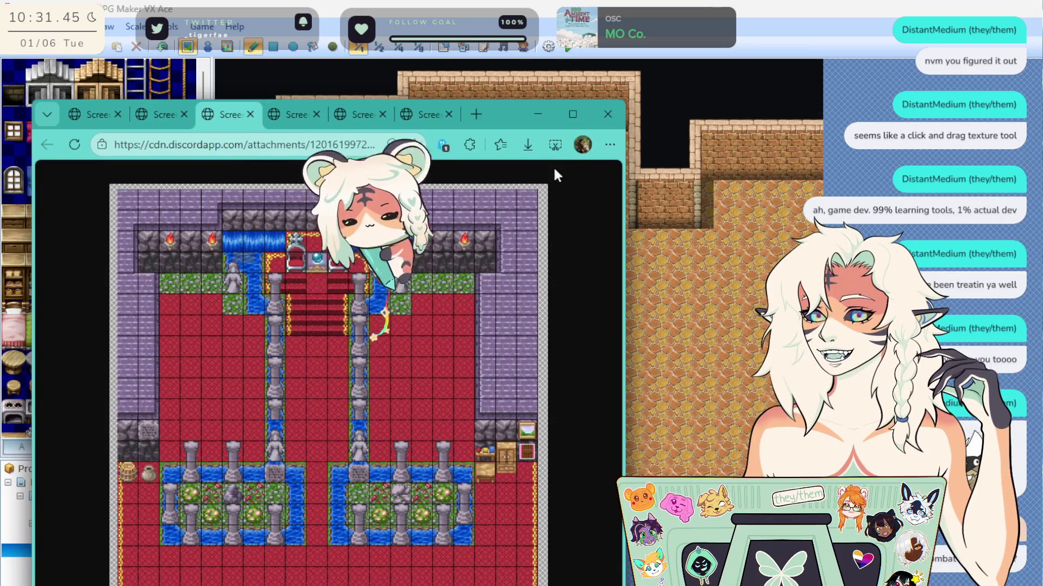
{"action": "mouse_move", "coordinate": [494, 123]}
{"action": "left_mouse_down"}
{"action": "mouse_move", "coordinate": [1021, 114]}
{"action": "mouse_move", "coordinate": [1037, 91]}
{"action": "left_mouse_up"}
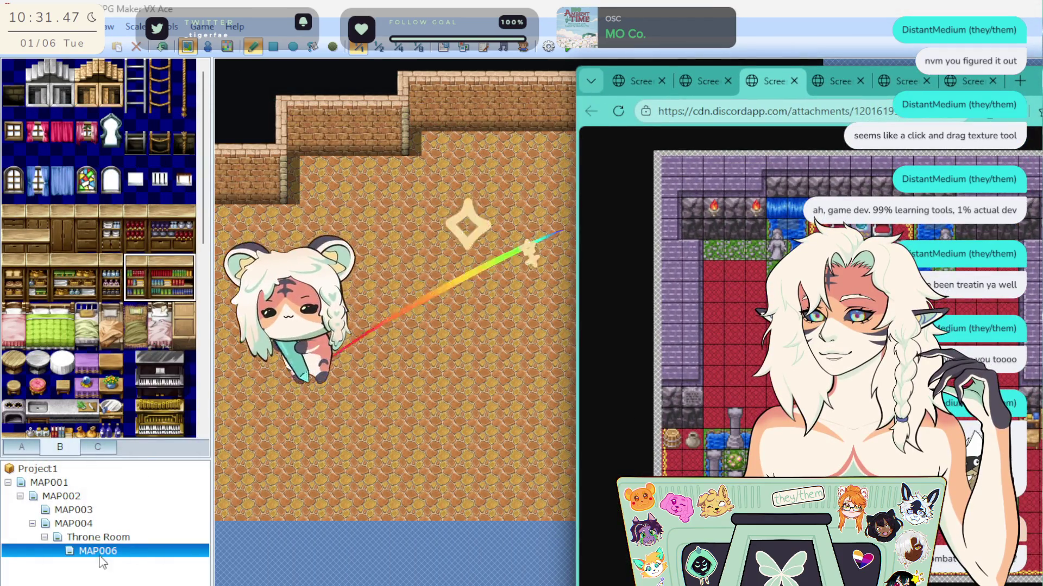
{"action": "left_click", "coordinate": [108, 512]}
Preview the MAP004 world map and Throne Room map against the reference screenshot.
{"action": "left_click", "coordinate": [103, 523]}
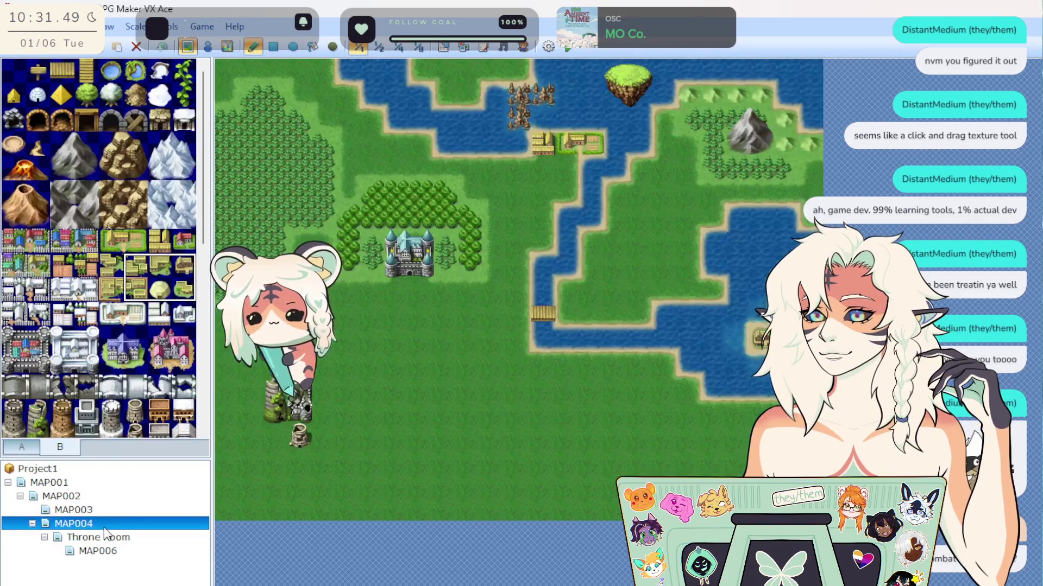
{"action": "left_click", "coordinate": [105, 538]}
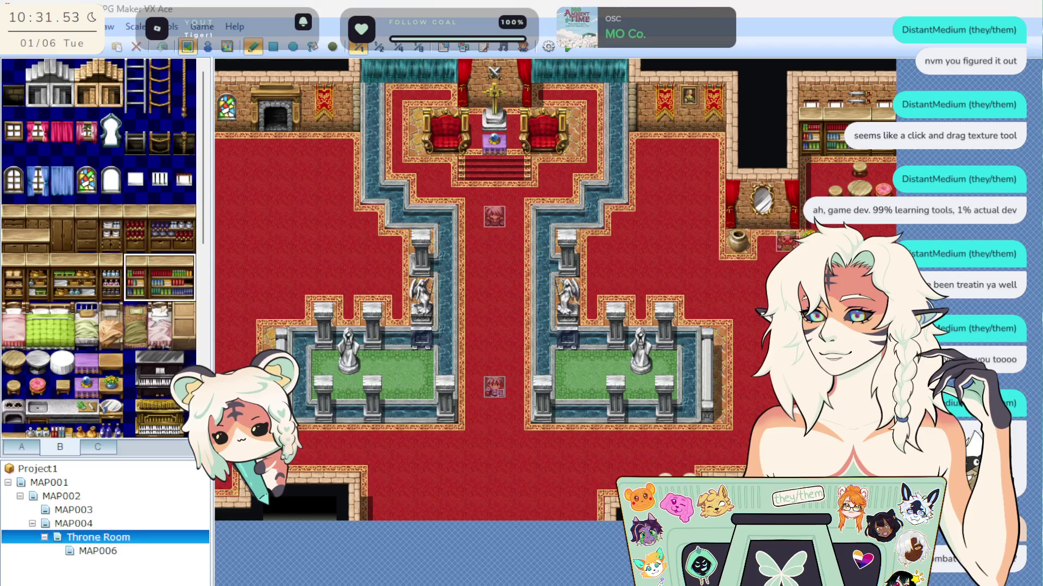
{"action": "key", "text": "alt+Tab"}
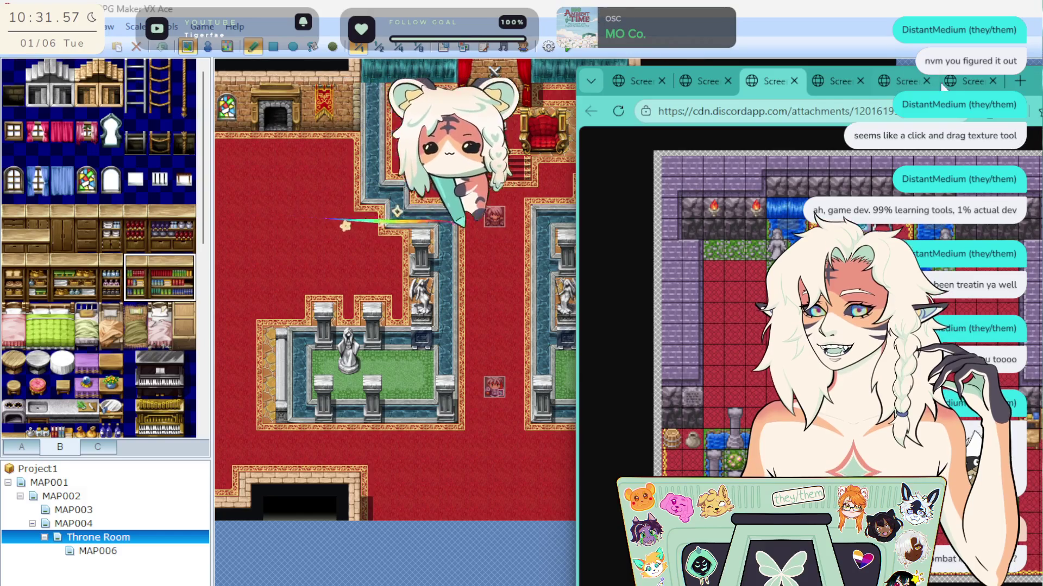
{"action": "left_click", "coordinate": [548, 233]}
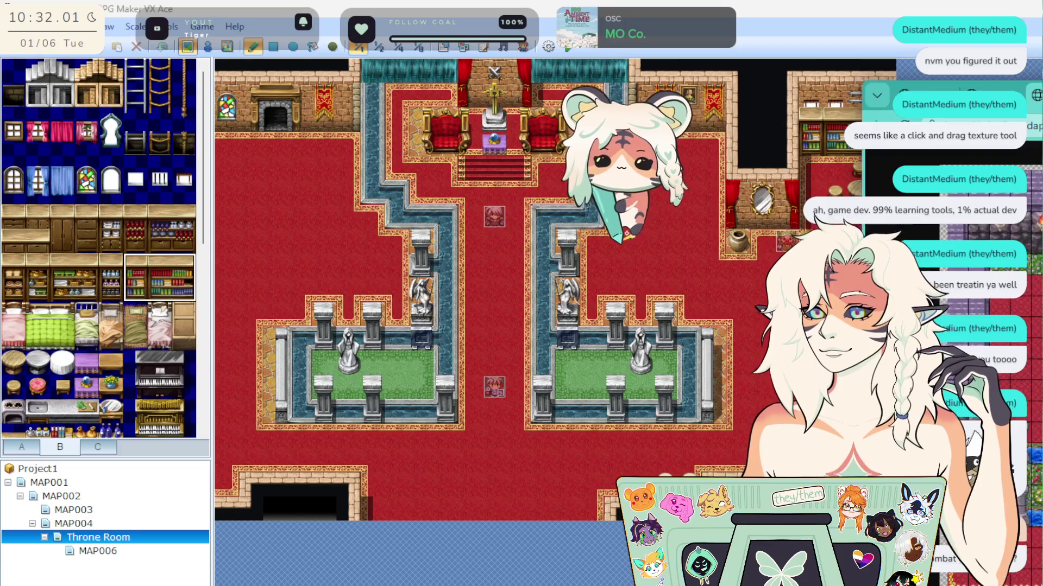
Move the browser mostly off-screen to the right and open the MAP003 forest map.
{"action": "key", "text": "alt+Tab"}
{"action": "mouse_move", "coordinate": [698, 89]}
{"action": "left_mouse_down"}
{"action": "mouse_move", "coordinate": [1005, 109]}
{"action": "mouse_move", "coordinate": [1042, 82]}
{"action": "left_mouse_up"}
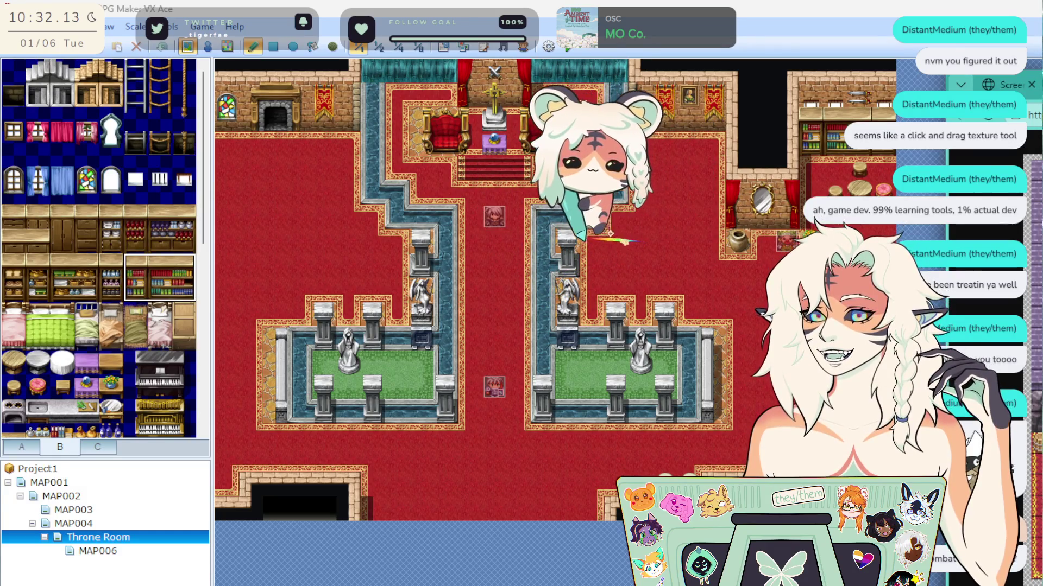
{"action": "left_click", "coordinate": [68, 510]}
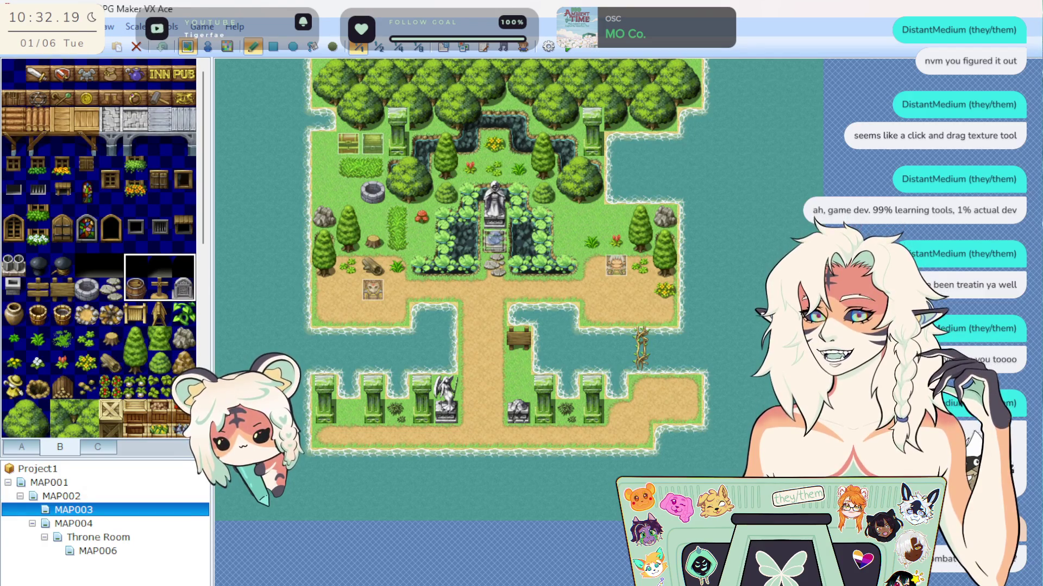
Compare the town, island, graveyard, throne-room and inn screenshots, close Edge, and open MAP006.
{"action": "mouse_move", "coordinate": [1042, 97]}
{"action": "left_mouse_down"}
{"action": "mouse_move", "coordinate": [1014, 111]}
{"action": "mouse_move", "coordinate": [768, 116]}
{"action": "mouse_move", "coordinate": [667, 97]}
{"action": "mouse_move", "coordinate": [1042, 103]}
{"action": "left_mouse_up"}
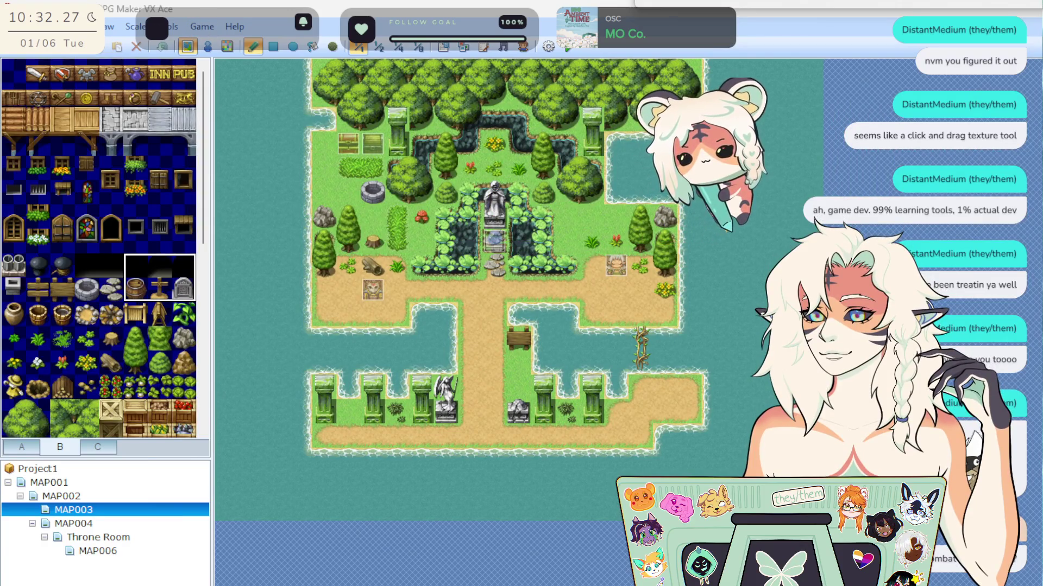
{"action": "mouse_move", "coordinate": [1042, 103]}
{"action": "left_mouse_down"}
{"action": "mouse_move", "coordinate": [732, 149]}
{"action": "mouse_move", "coordinate": [750, 126]}
{"action": "mouse_move", "coordinate": [699, 90]}
{"action": "mouse_move", "coordinate": [630, 92]}
{"action": "mouse_move", "coordinate": [668, 93]}
{"action": "left_mouse_up"}
{"action": "left_click", "coordinate": [520, 92]}
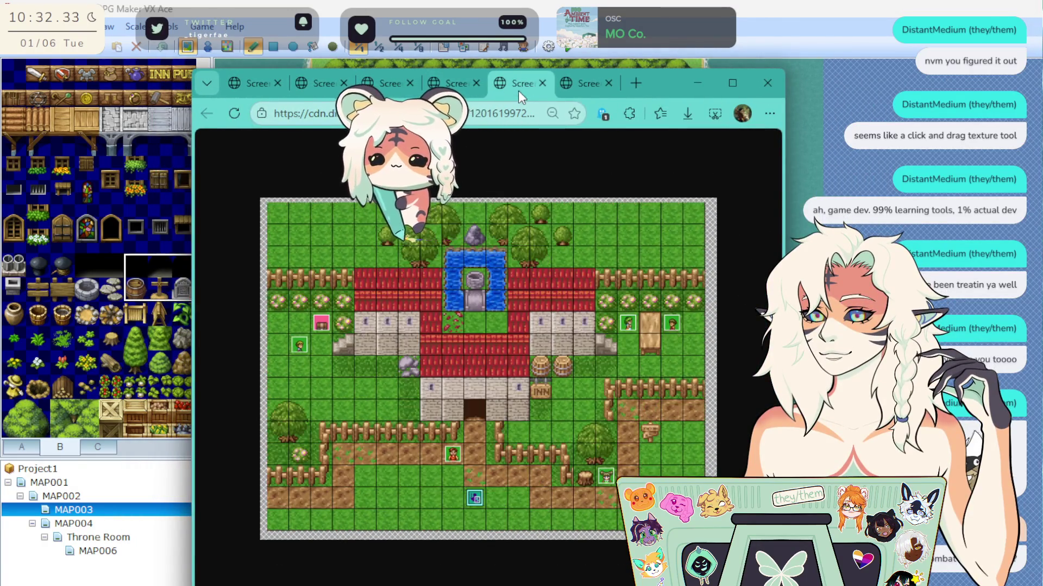
{"action": "left_click", "coordinate": [576, 86]}
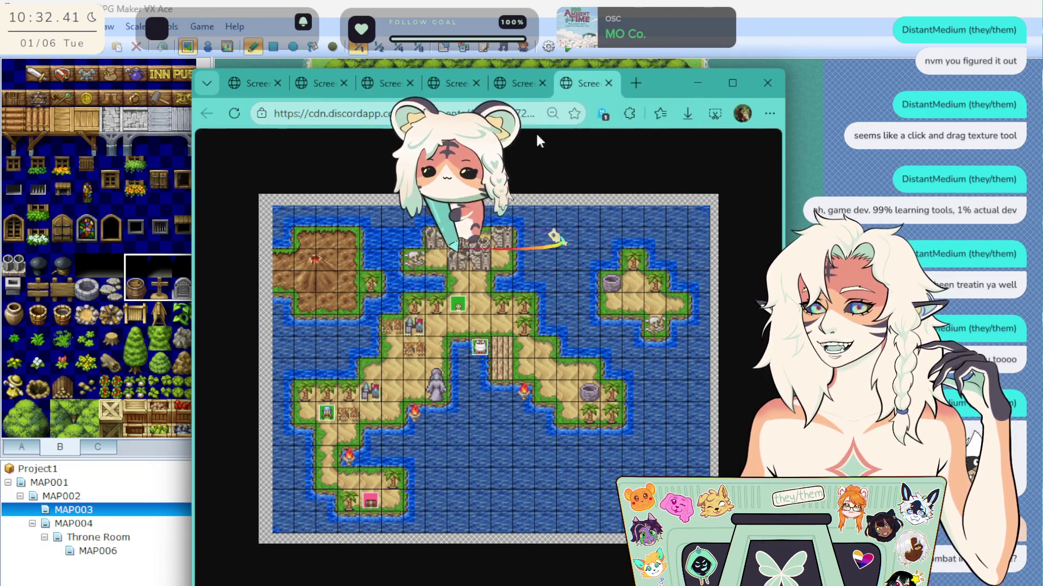
{"action": "left_click", "coordinate": [519, 92]}
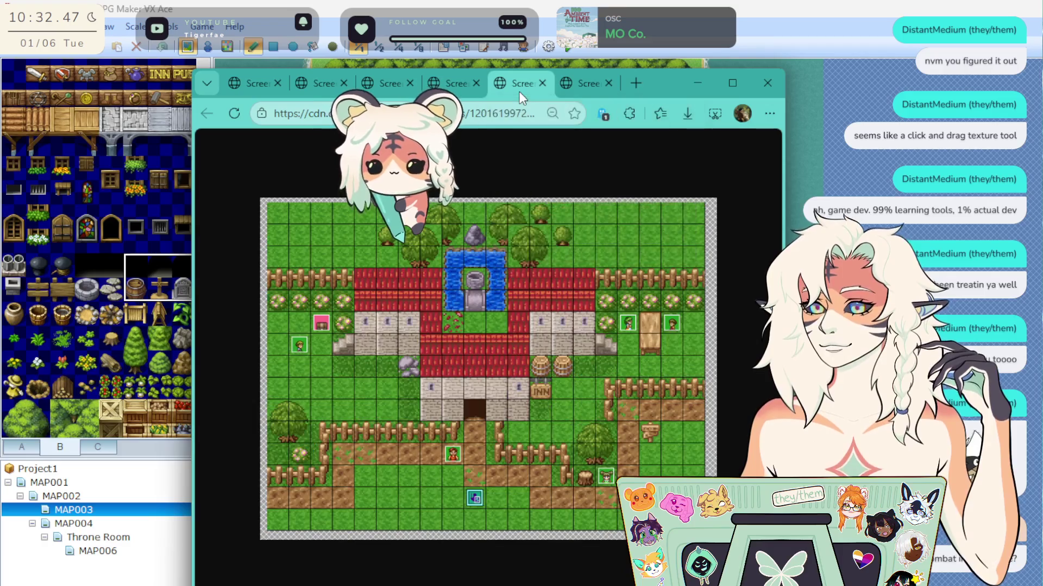
{"action": "left_click", "coordinate": [461, 97]}
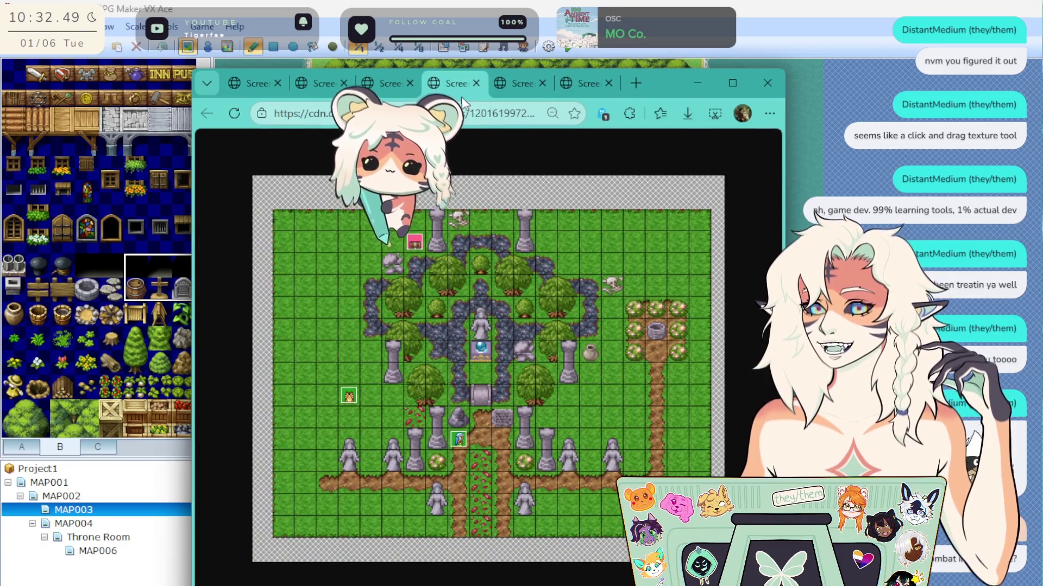
{"action": "left_click", "coordinate": [375, 100]}
{"action": "left_click", "coordinate": [323, 87]}
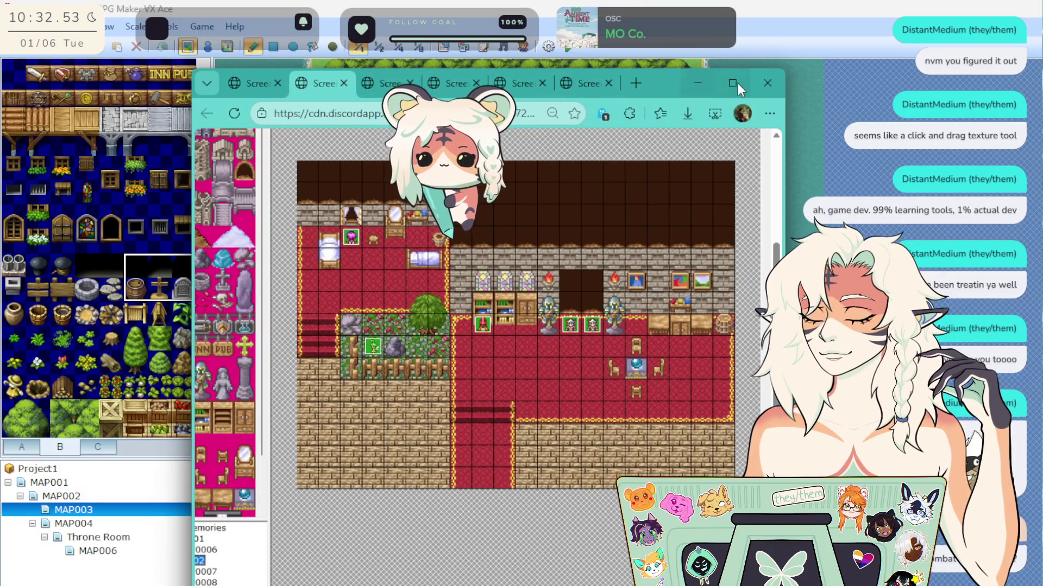
{"action": "left_click", "coordinate": [765, 85]}
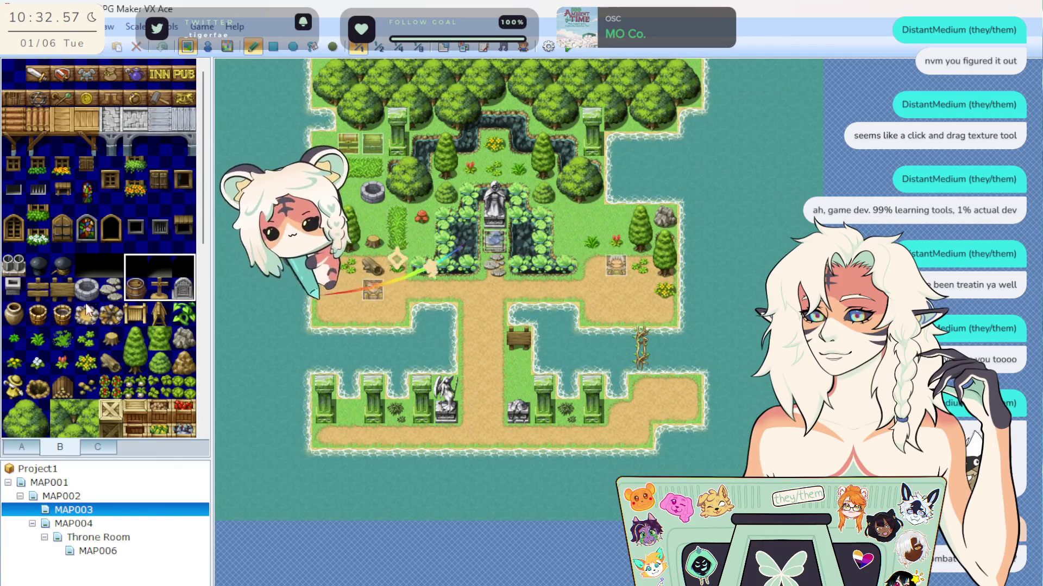
{"action": "left_click", "coordinate": [104, 551]}
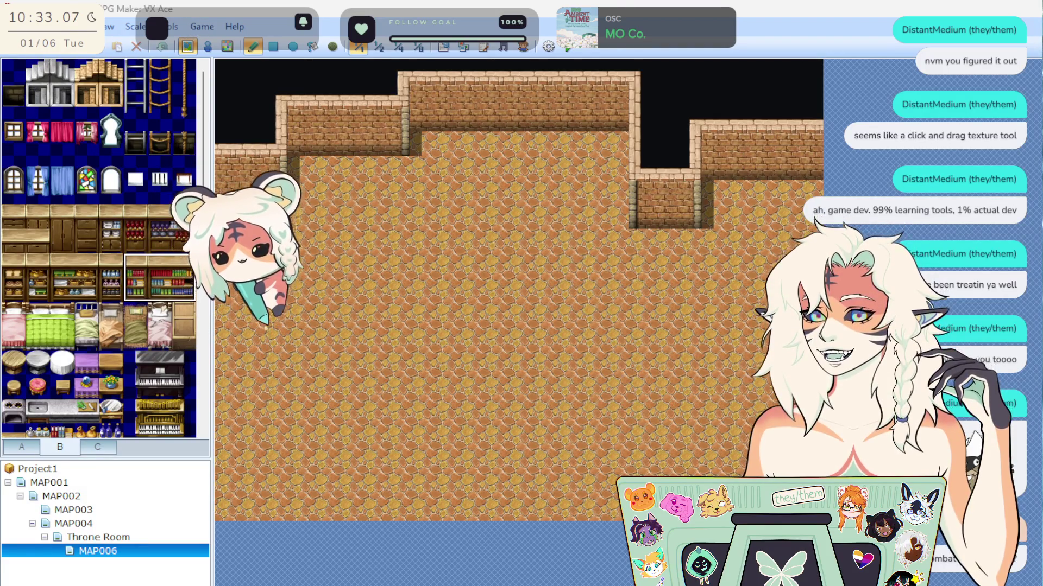
Paint a row of single bookshelf tiles below the upper wall, replacing one extra shelf with floor.
{"action": "scroll", "coordinate": [33, 323], "scroll_direction": "down", "scroll_amount": 1}
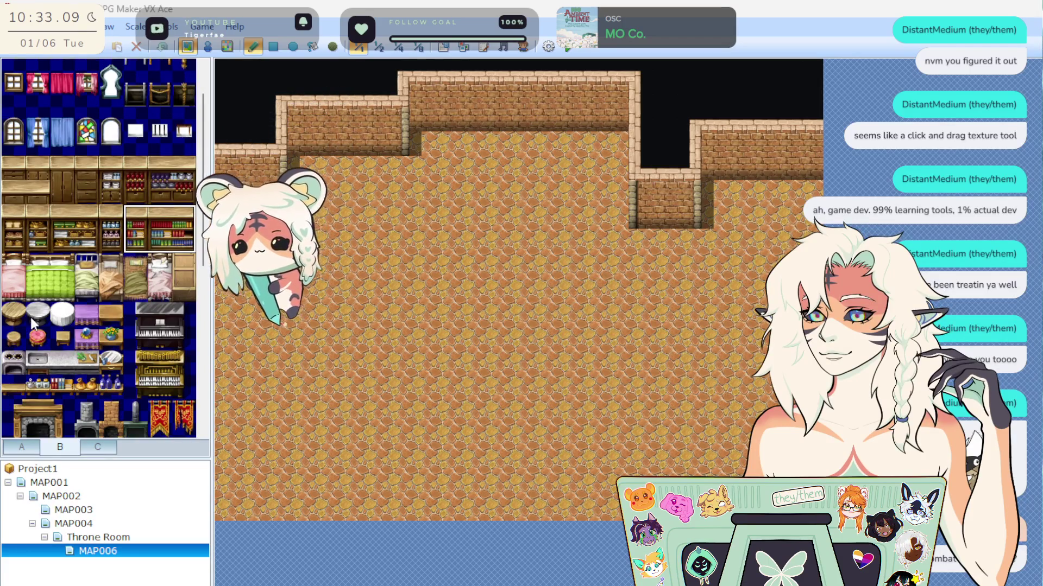
{"action": "left_click", "coordinate": [13, 315]}
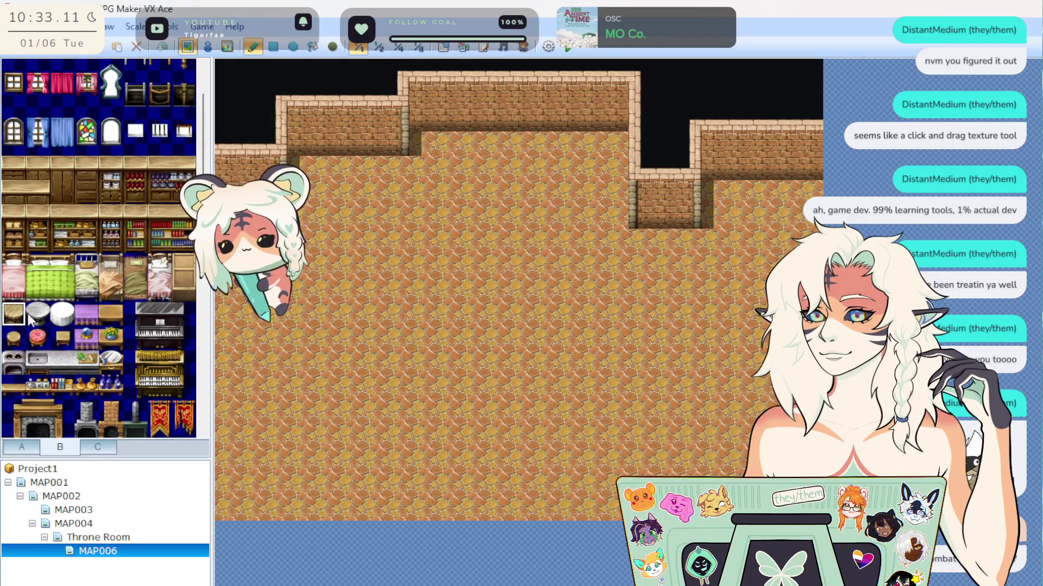
{"action": "left_click", "coordinate": [126, 221]}
{"action": "left_click_drag", "start_coordinate": [139, 237], "coordinate": [140, 219]}
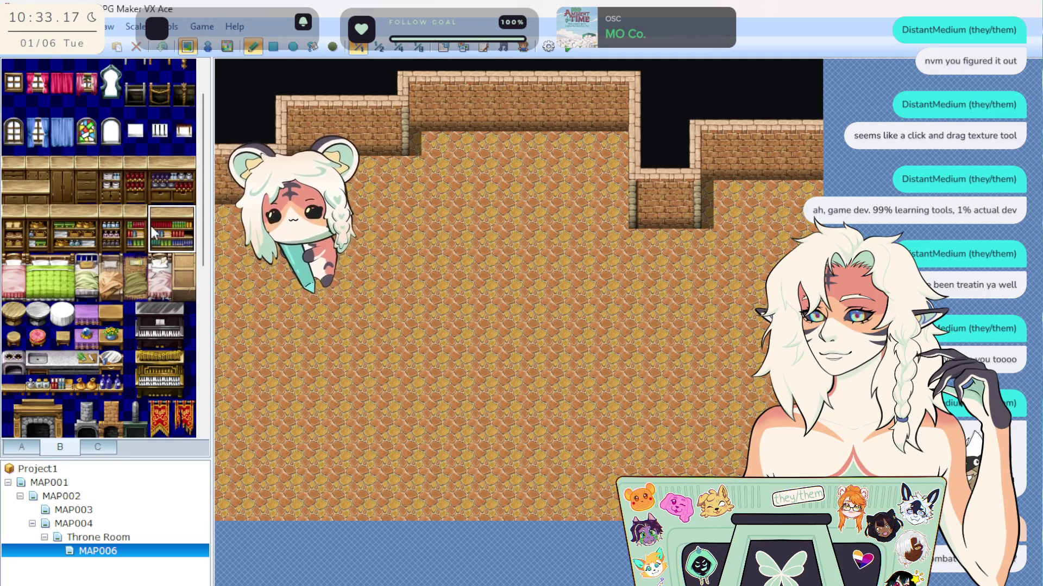
{"action": "left_click", "coordinate": [139, 220]}
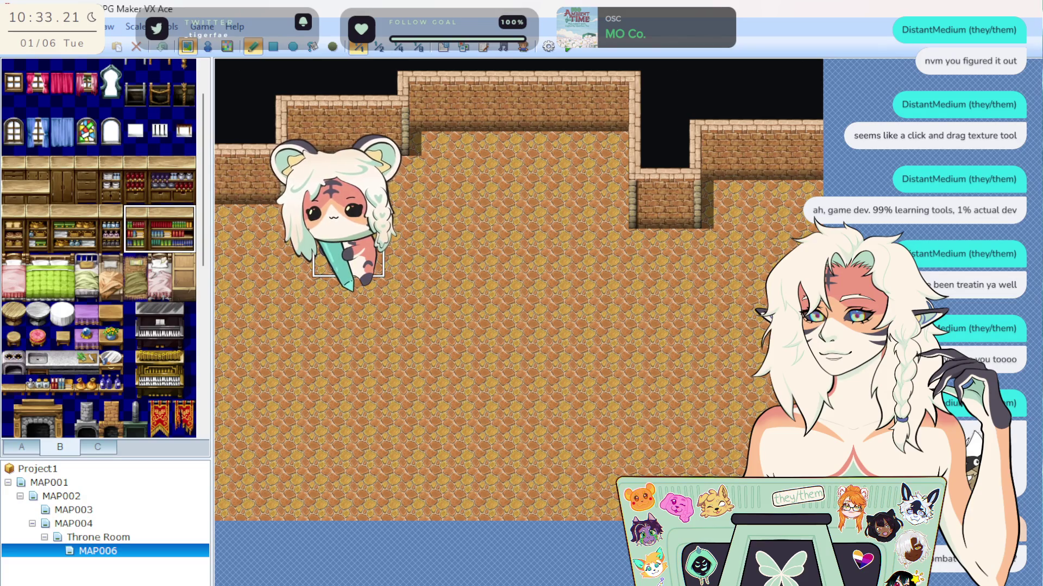
{"action": "left_click_drag", "start_coordinate": [326, 260], "coordinate": [418, 251]}
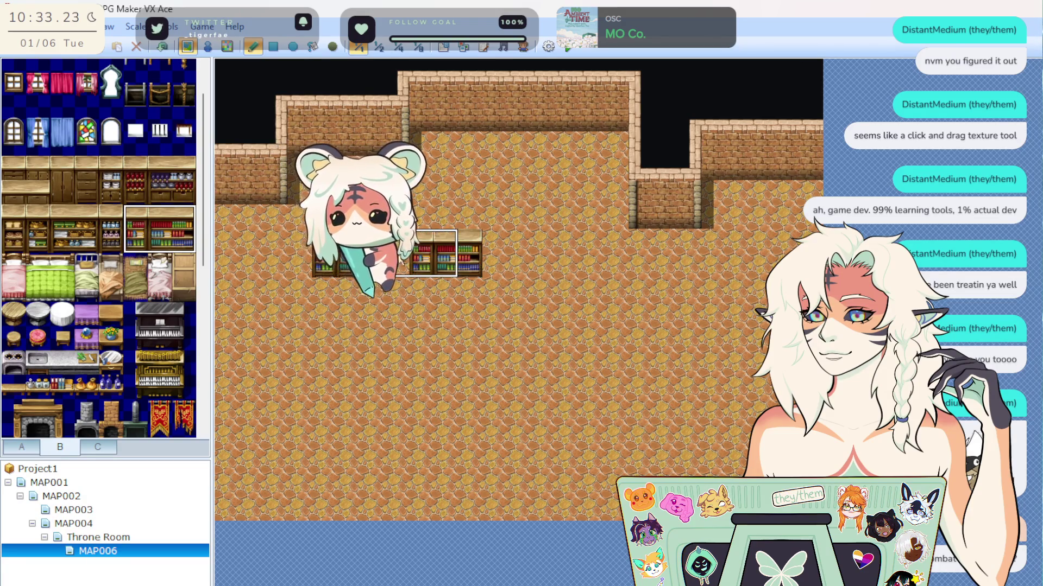
{"action": "right_click", "coordinate": [446, 291]}
{"action": "left_click", "coordinate": [445, 255]}
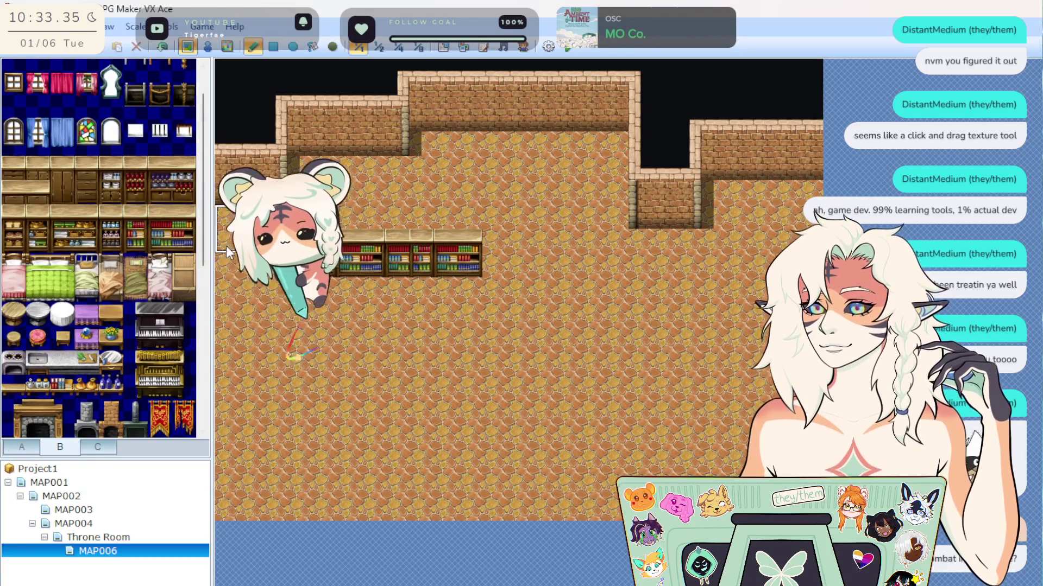
Extend the brick wall down the room's left and right edges.
{"action": "scroll", "coordinate": [115, 419], "scroll_direction": "down", "scroll_amount": 5}
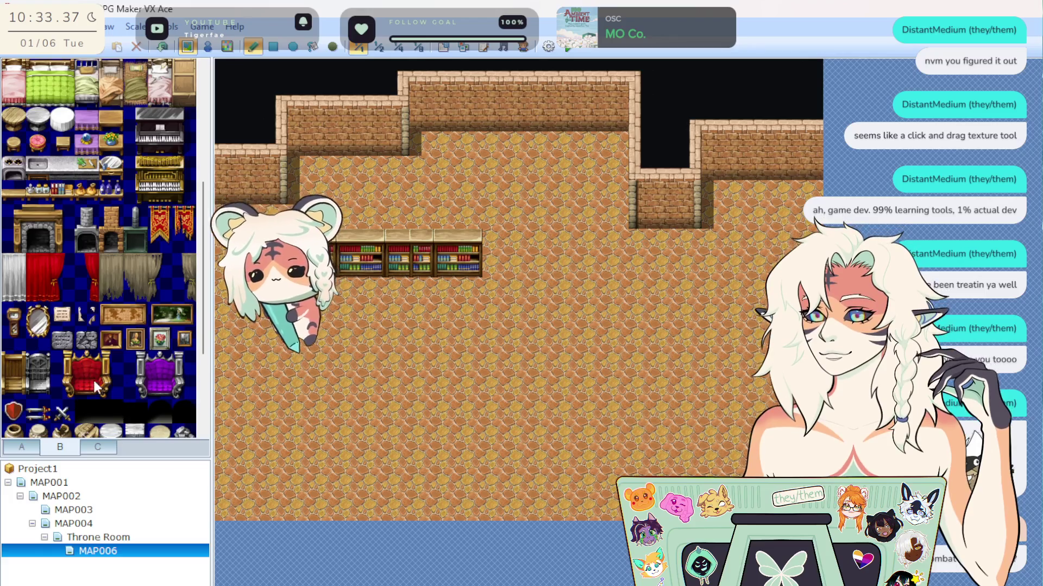
{"action": "scroll", "coordinate": [93, 378], "scroll_direction": "down", "scroll_amount": 3}
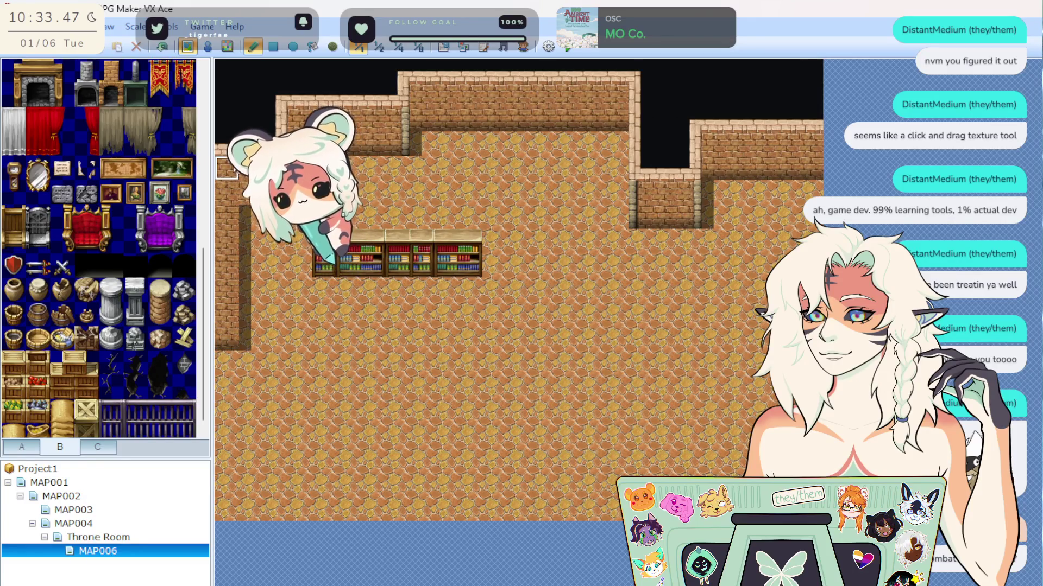
{"action": "left_click_drag", "start_coordinate": [232, 270], "coordinate": [231, 459]}
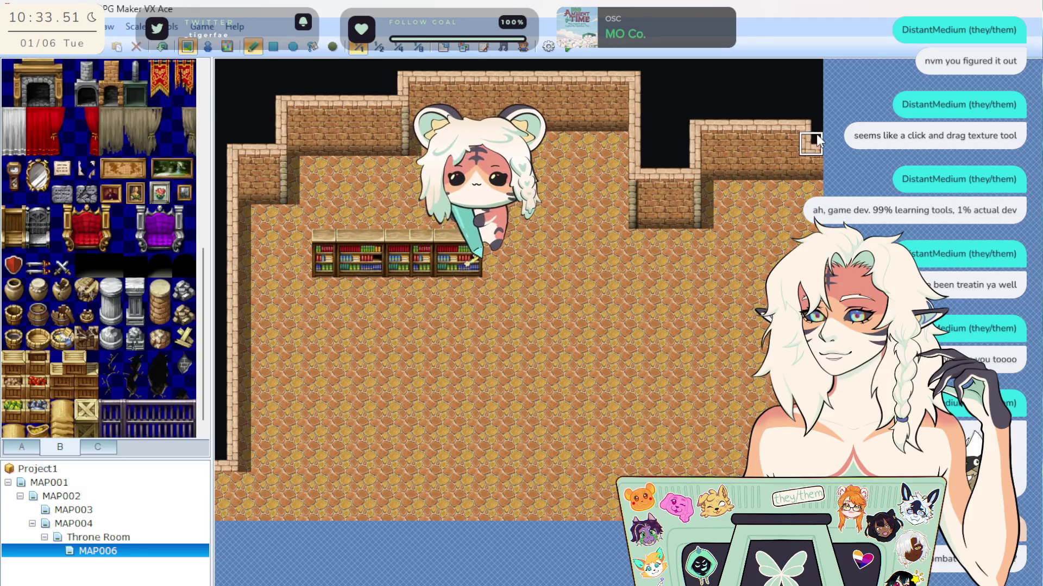
{"action": "left_click_drag", "start_coordinate": [812, 134], "coordinate": [805, 216]}
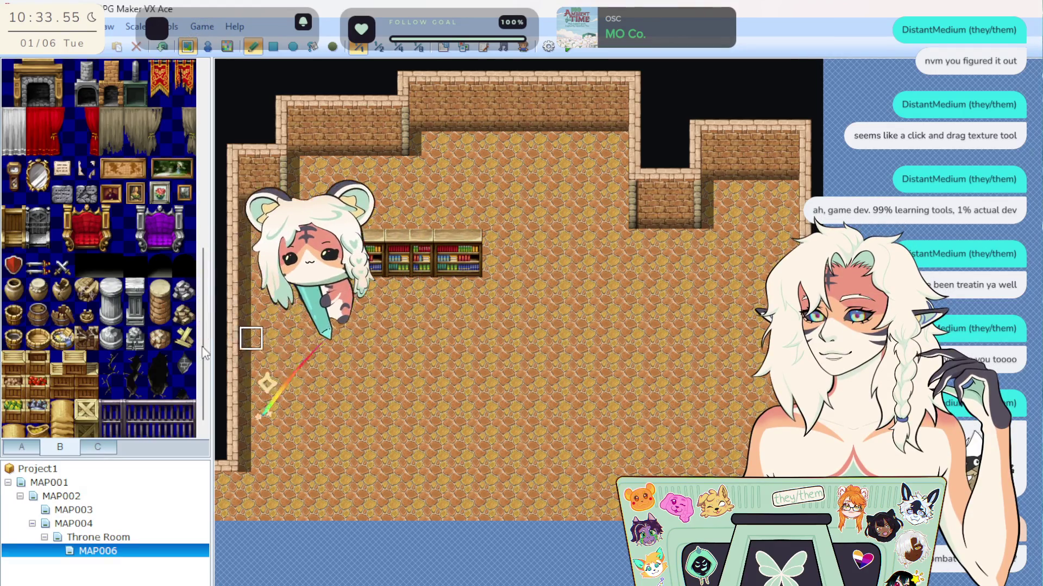
{"action": "scroll", "coordinate": [87, 428], "scroll_direction": "down", "scroll_amount": 1}
{"action": "left_click", "coordinate": [31, 445]}
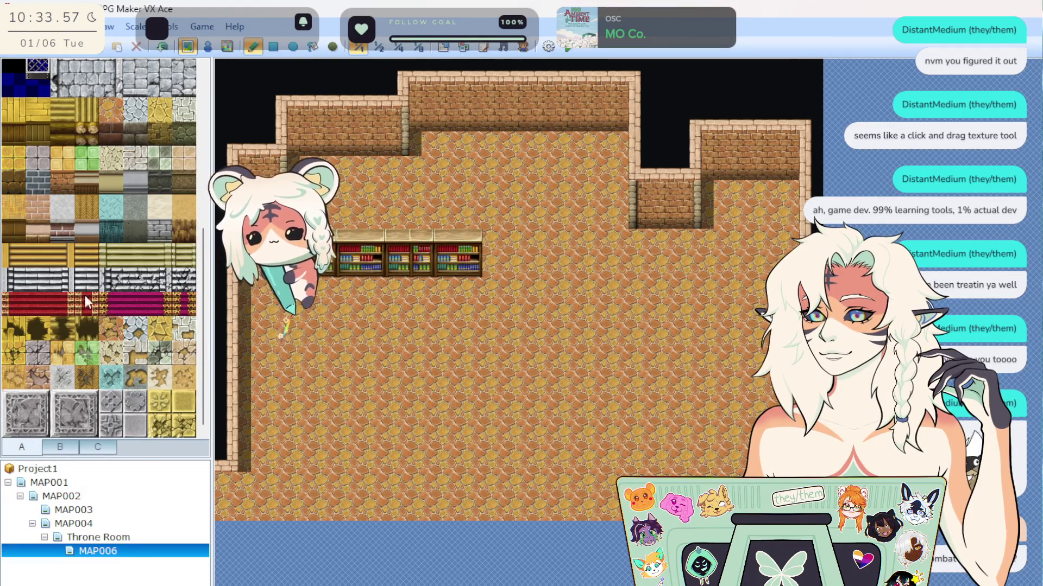
Fill a magenta gold-trimmed carpet down the left side and beneath the bookshelves.
{"action": "scroll", "coordinate": [76, 285], "scroll_direction": "up", "scroll_amount": 3}
{"action": "left_click", "coordinate": [39, 333]}
{"action": "left_click", "coordinate": [347, 362]}
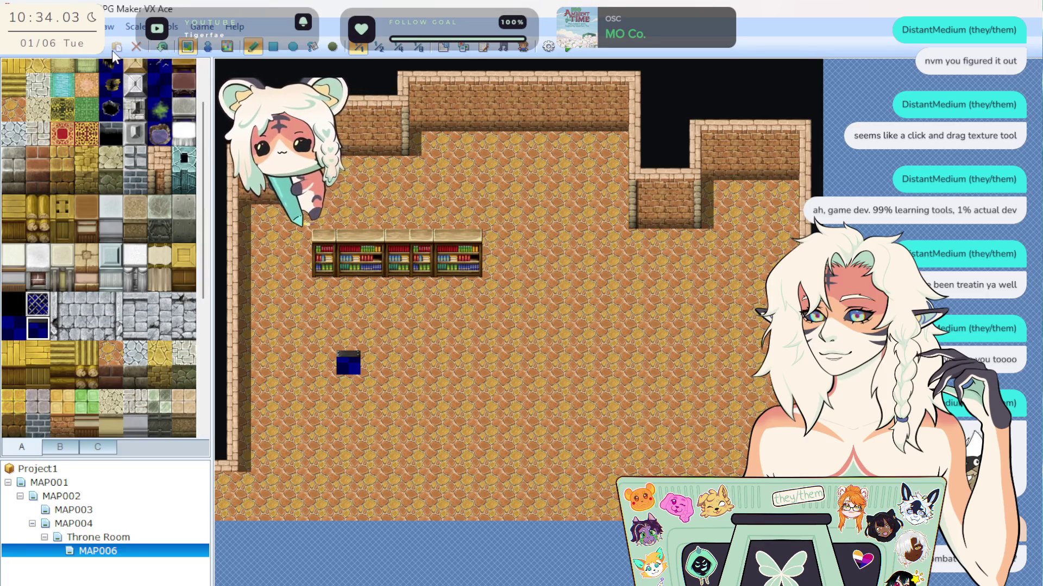
{"action": "left_click", "coordinate": [161, 48]}
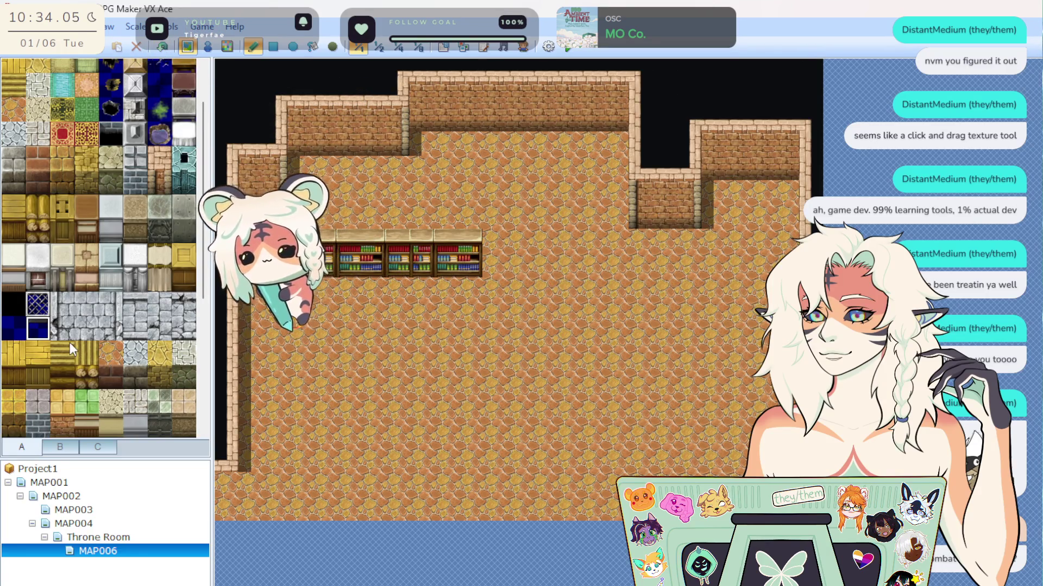
{"action": "scroll", "coordinate": [70, 343], "scroll_direction": "up", "scroll_amount": 1}
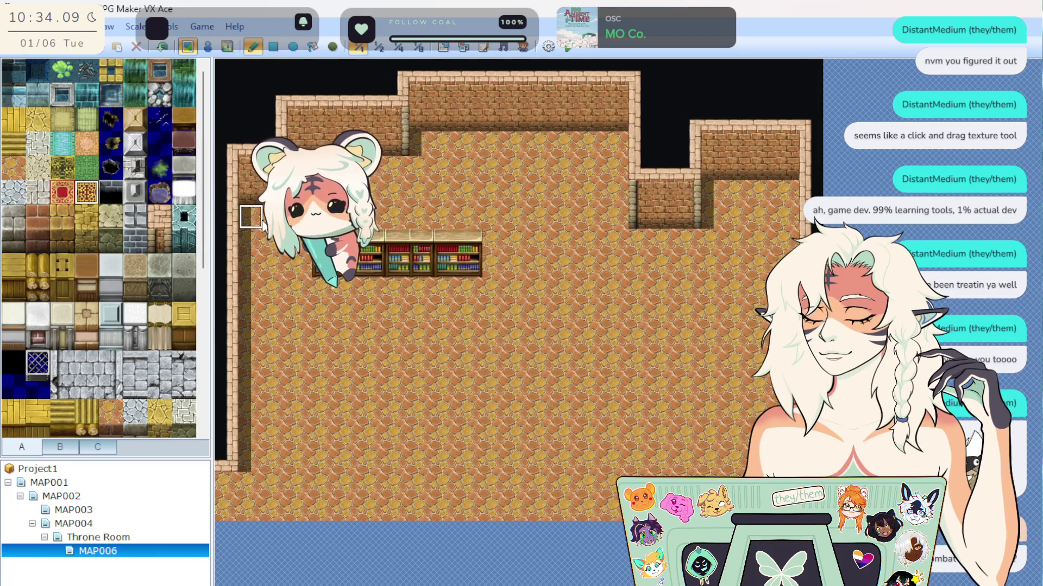
{"action": "mouse_move", "coordinate": [259, 259]}
{"action": "left_mouse_down"}
{"action": "mouse_move", "coordinate": [258, 418]}
{"action": "mouse_move", "coordinate": [277, 464]}
{"action": "mouse_move", "coordinate": [312, 458]}
{"action": "mouse_move", "coordinate": [298, 435]}
{"action": "mouse_move", "coordinate": [299, 387]}
{"action": "left_mouse_up"}
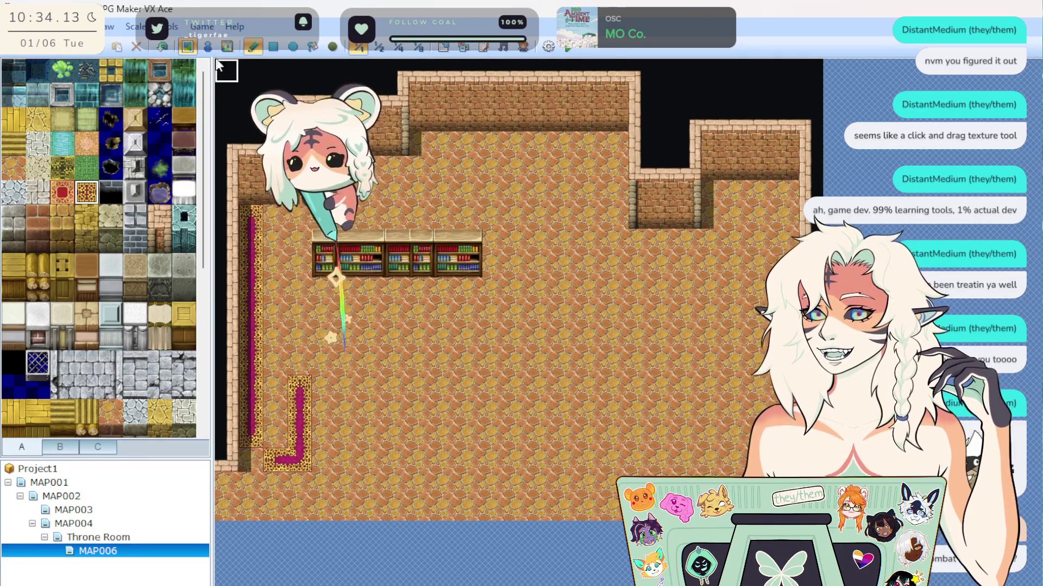
{"action": "left_click", "coordinate": [273, 48]}
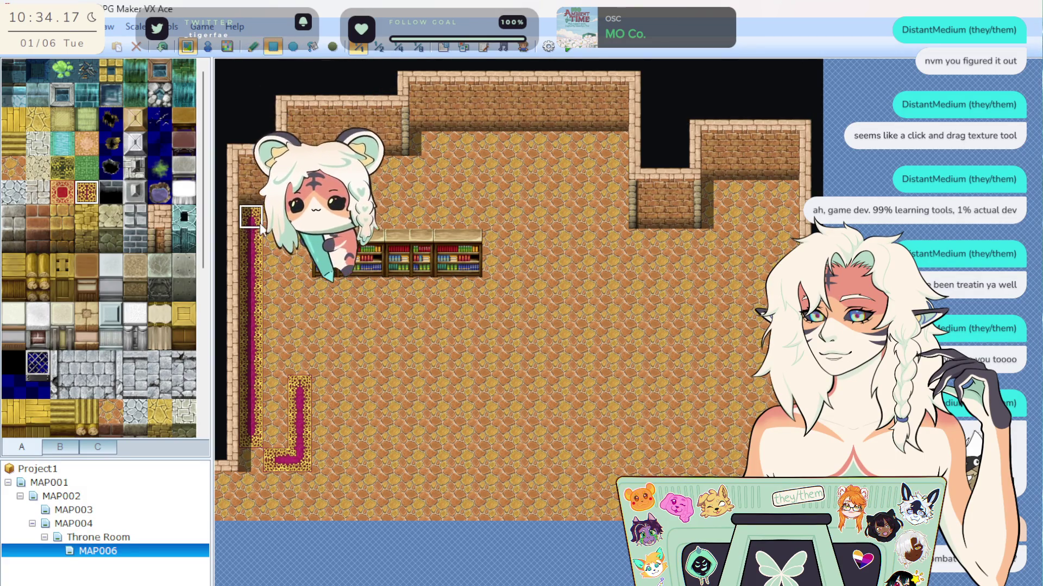
{"action": "left_click_drag", "start_coordinate": [290, 265], "coordinate": [299, 464]}
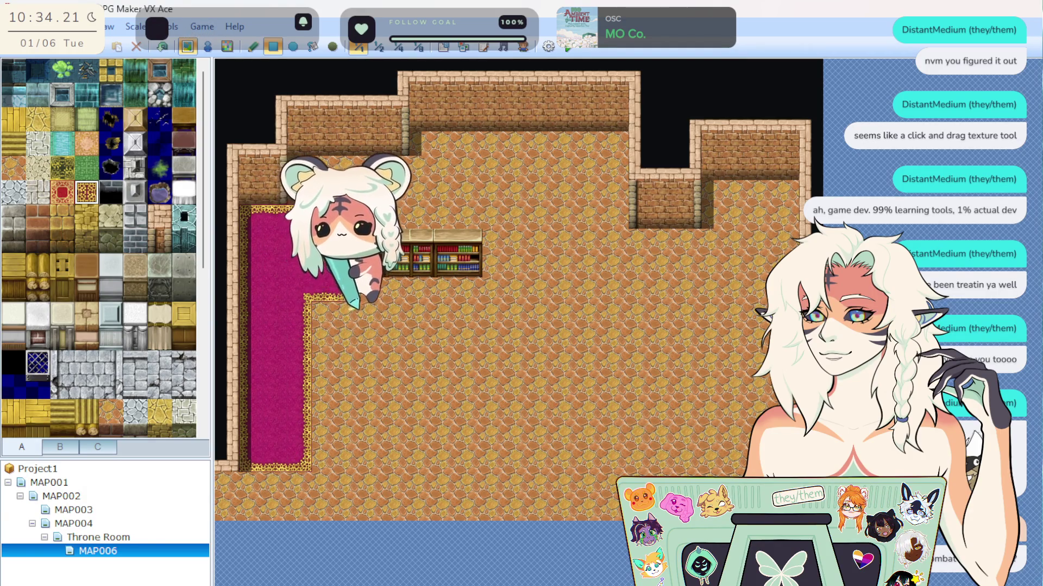
{"action": "mouse_move", "coordinate": [455, 292]}
{"action": "left_mouse_down"}
{"action": "mouse_move", "coordinate": [478, 292]}
{"action": "mouse_move", "coordinate": [478, 281]}
{"action": "left_mouse_up"}
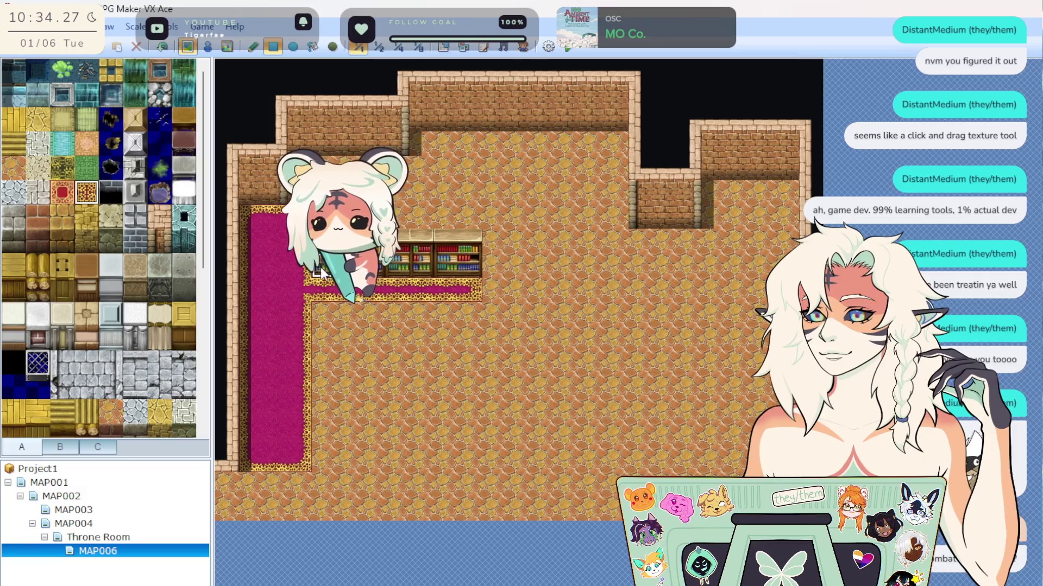
Stamp a second six-tile bookshelf row mid-room and copy the carpet row beneath the shelves.
{"action": "left_click", "coordinate": [502, 393]}
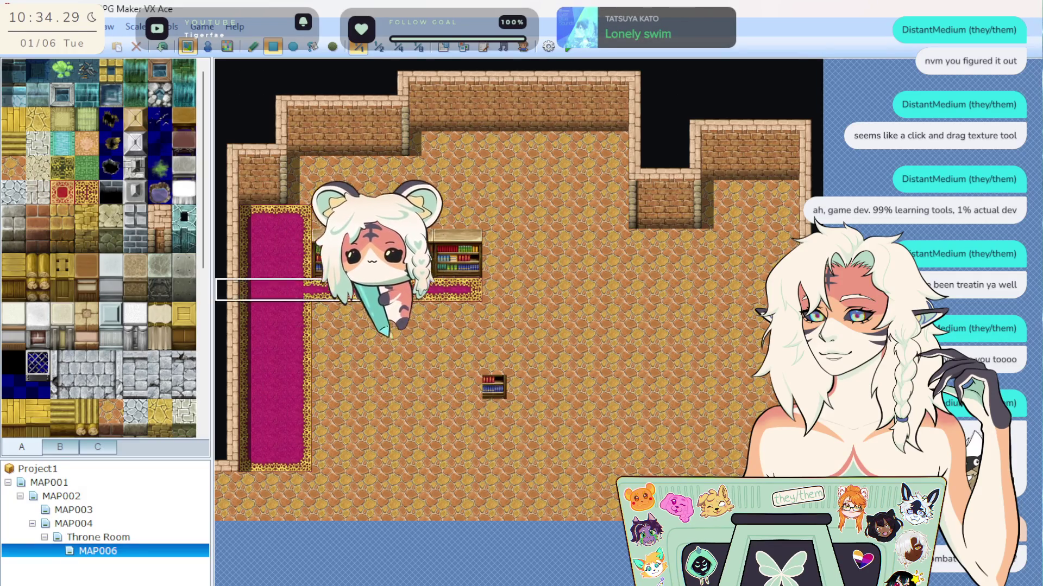
{"action": "left_click", "coordinate": [253, 46]}
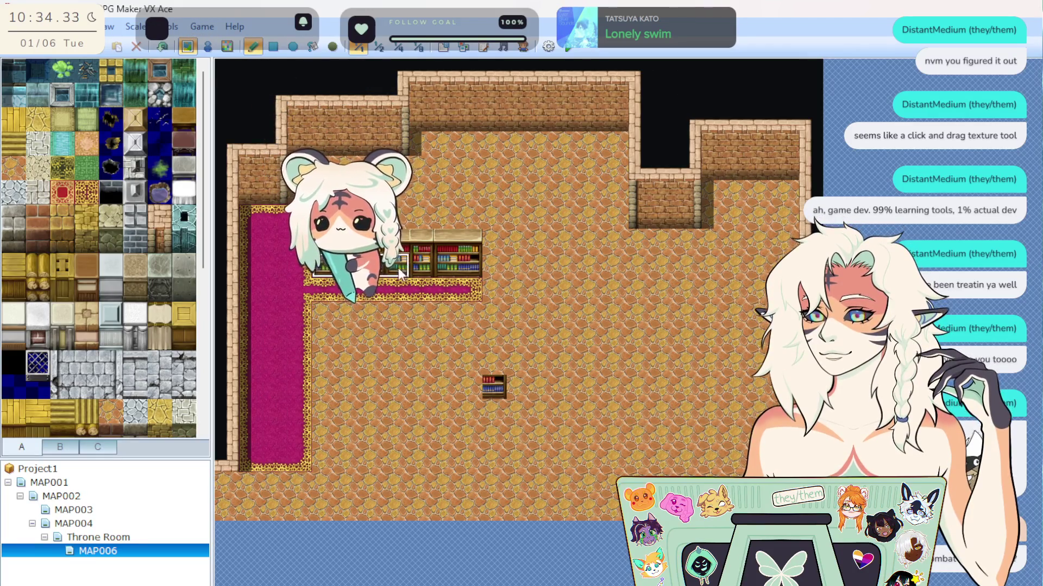
{"action": "left_click_drag", "start_coordinate": [325, 266], "coordinate": [459, 270]}
{"action": "left_click", "coordinate": [471, 387]}
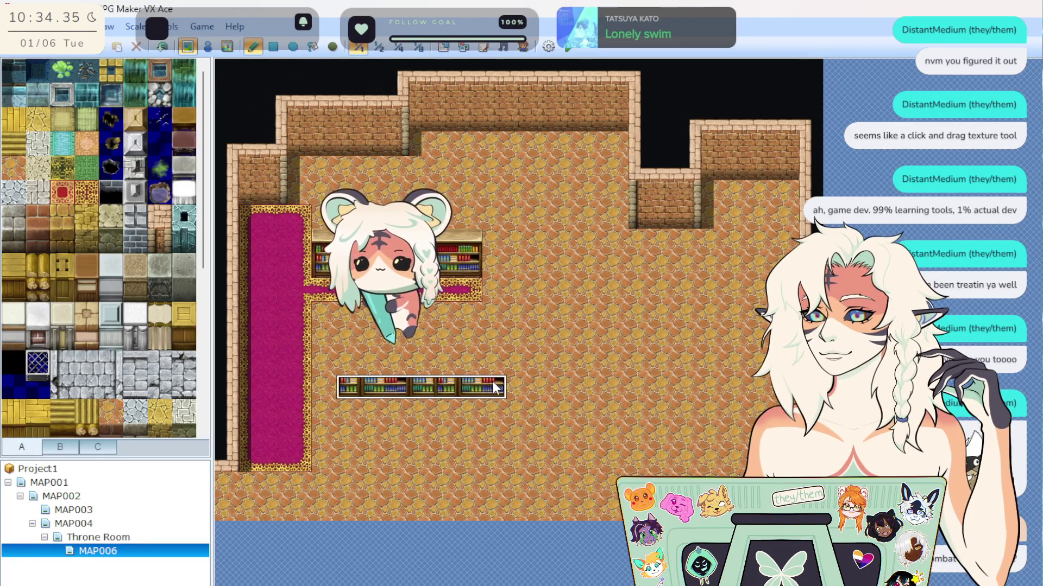
{"action": "right_click", "coordinate": [411, 293]}
{"action": "left_click_drag", "start_coordinate": [318, 291], "coordinate": [478, 298]}
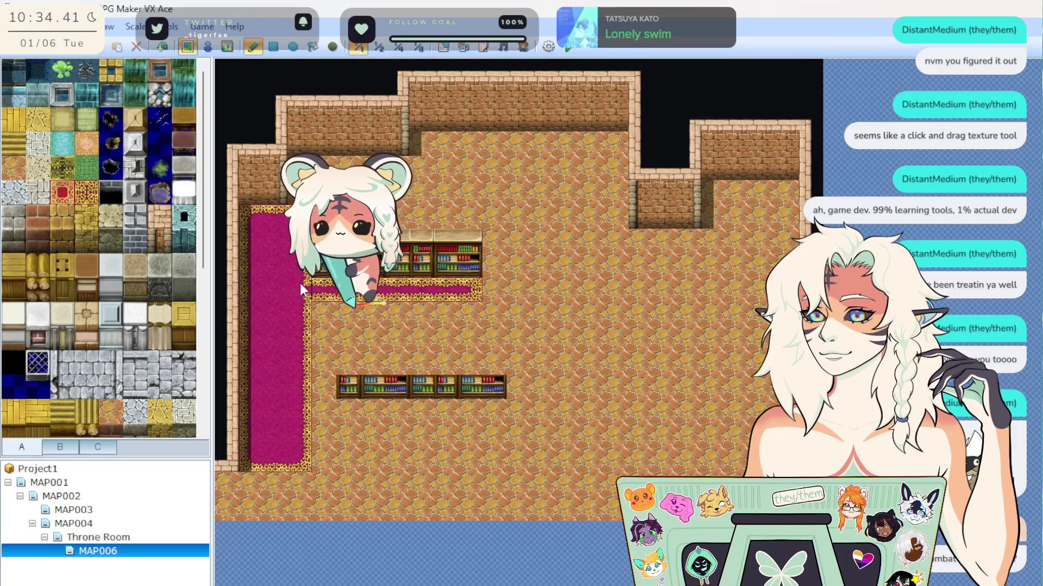